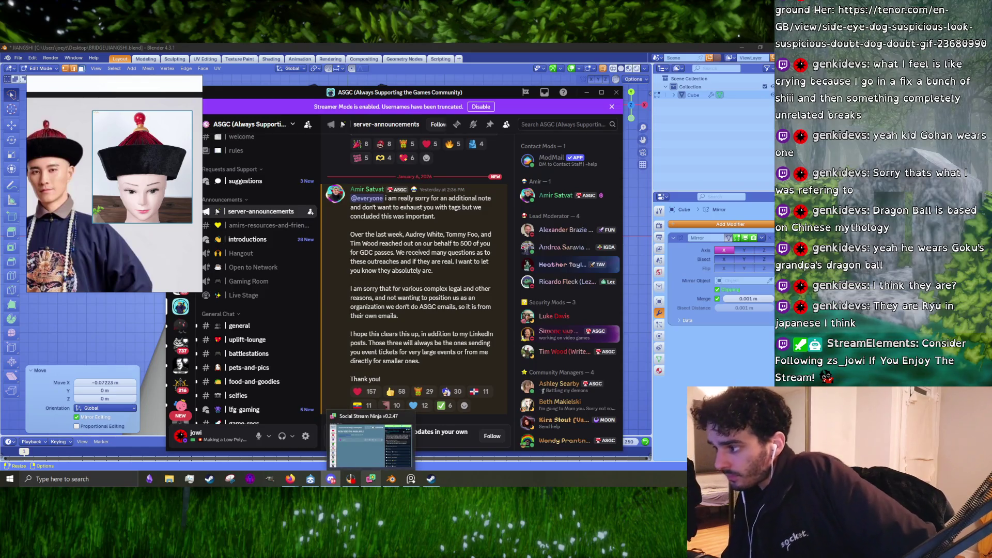
Dismiss the Discord server chat to get back to the hat model in Blender.
click(429, 86)
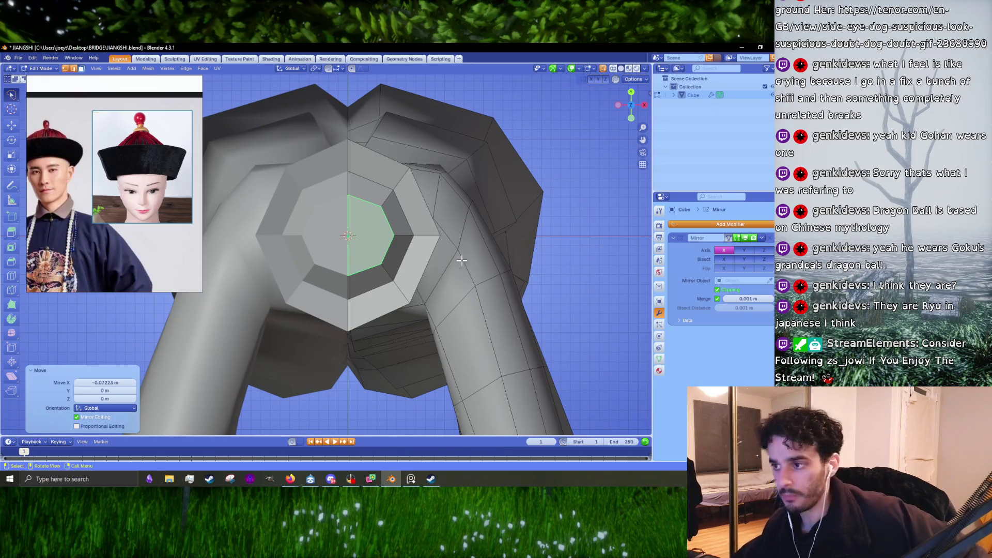
scroll(up, 3)
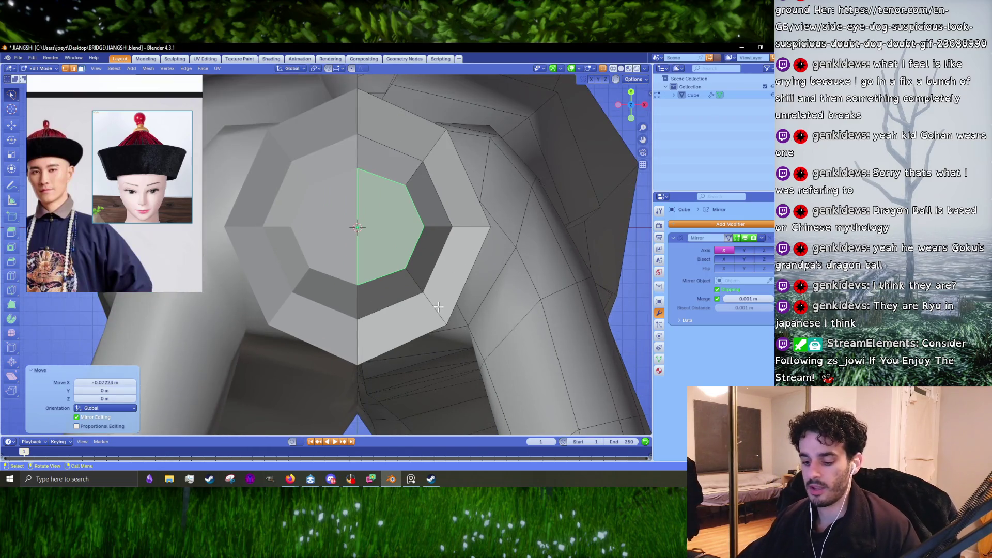
Enlarge the hat's top face slightly and lower it along Z from the front view.
key(s)
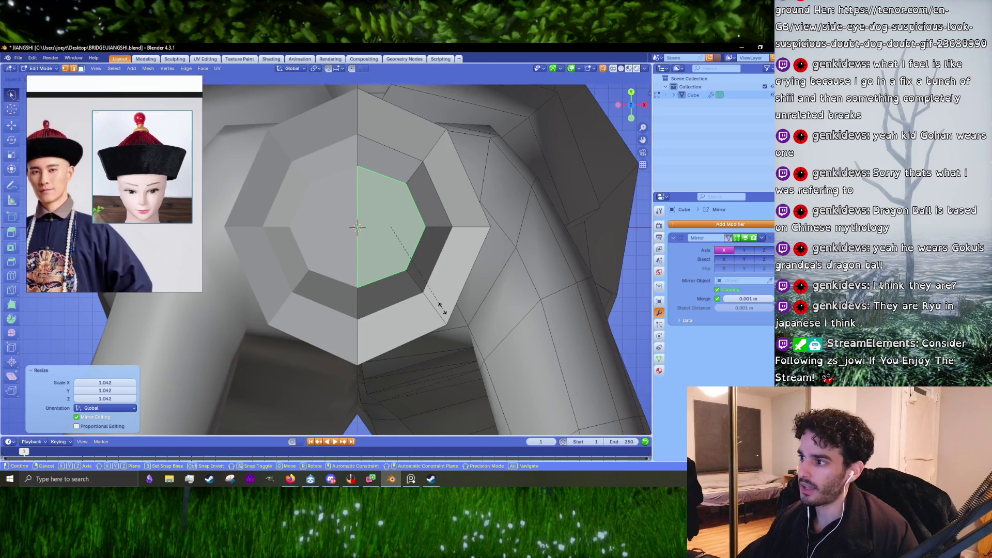
click(444, 310)
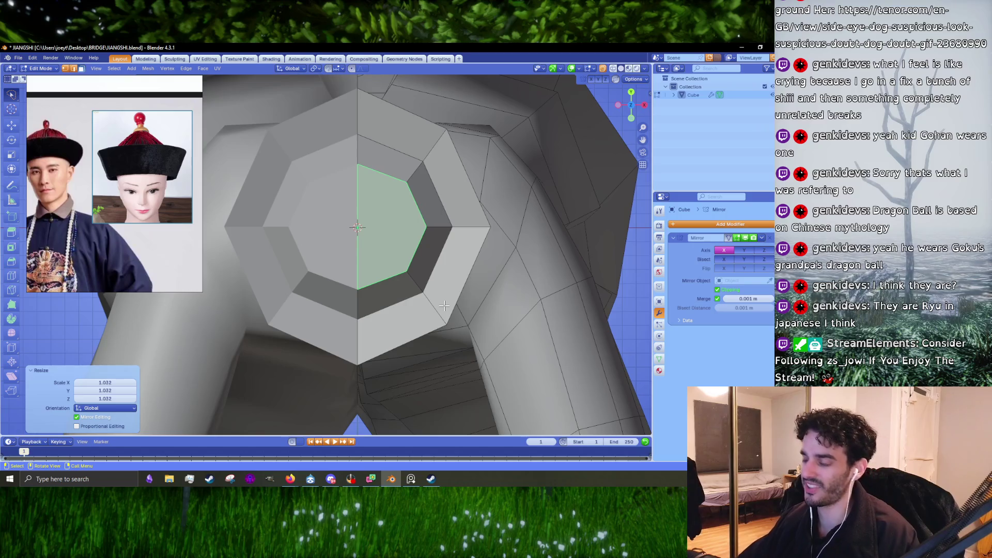
drag(458, 357, 445, 280)
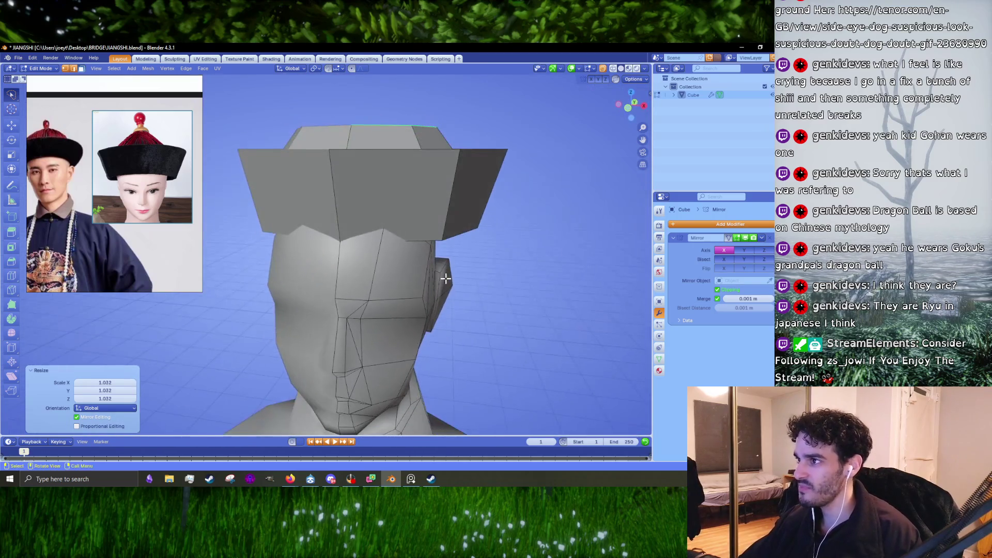
key(KP_1)
scroll(up, 3)
drag(443, 217, 434, 334)
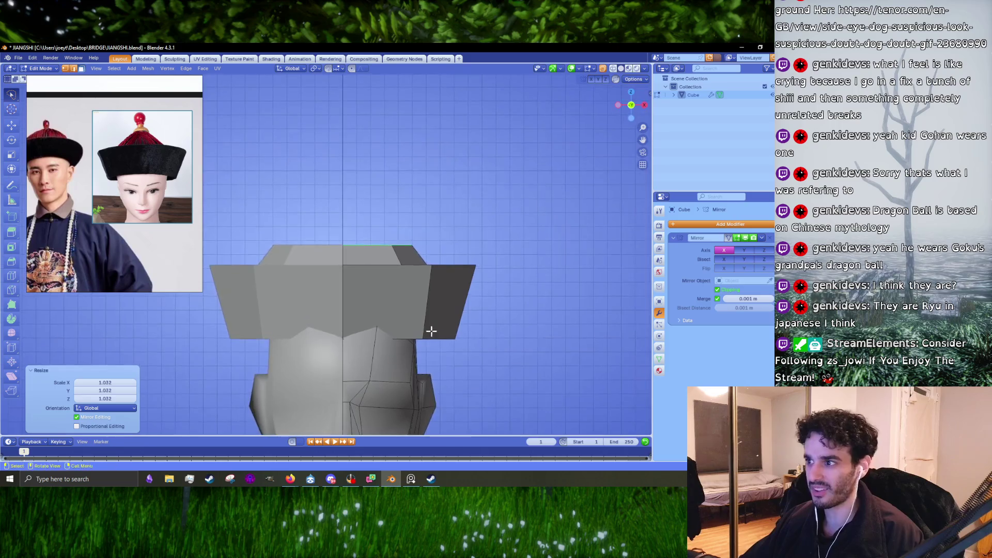
key(g)
key(z)
click(413, 323)
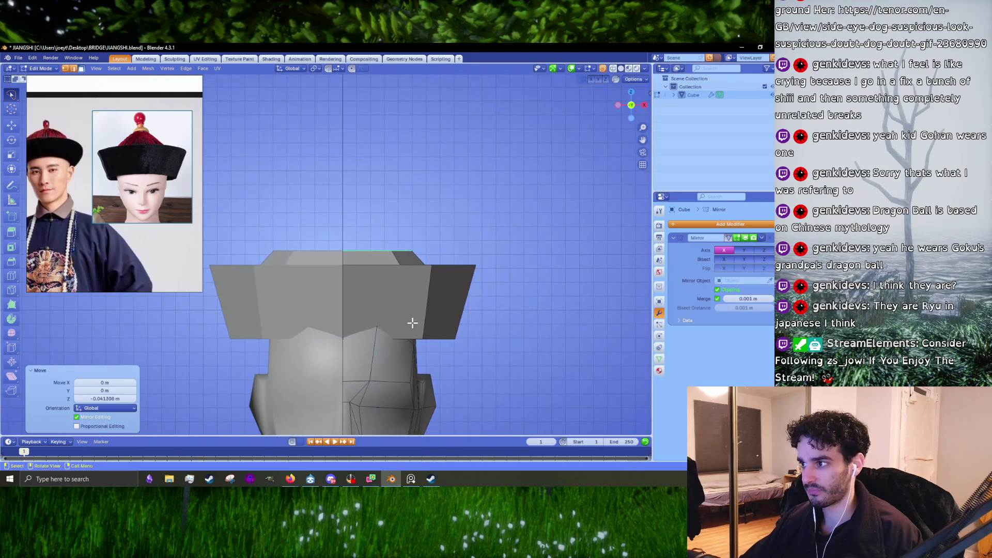
Extrude the top face upward into a new step and raise it along Z.
drag(427, 320, 431, 311)
key(g)
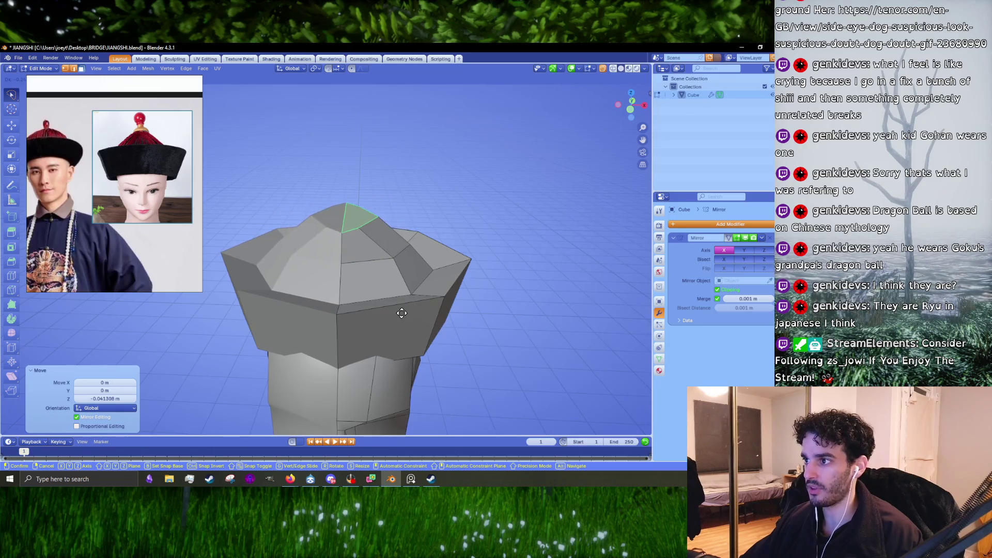
right_click(402, 312)
key(KP_7)
key(g)
key(z)
click(413, 333)
drag(414, 332, 387, 265)
key(g)
key(z)
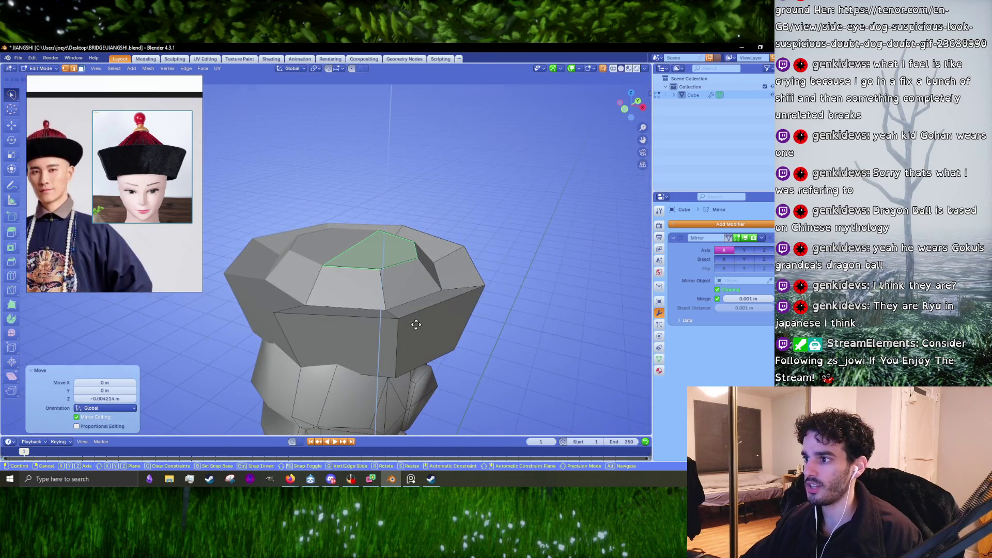
click(415, 310)
Shrink the raised face into a smaller peak and nudge it toward the centre line.
key(g)
key(z)
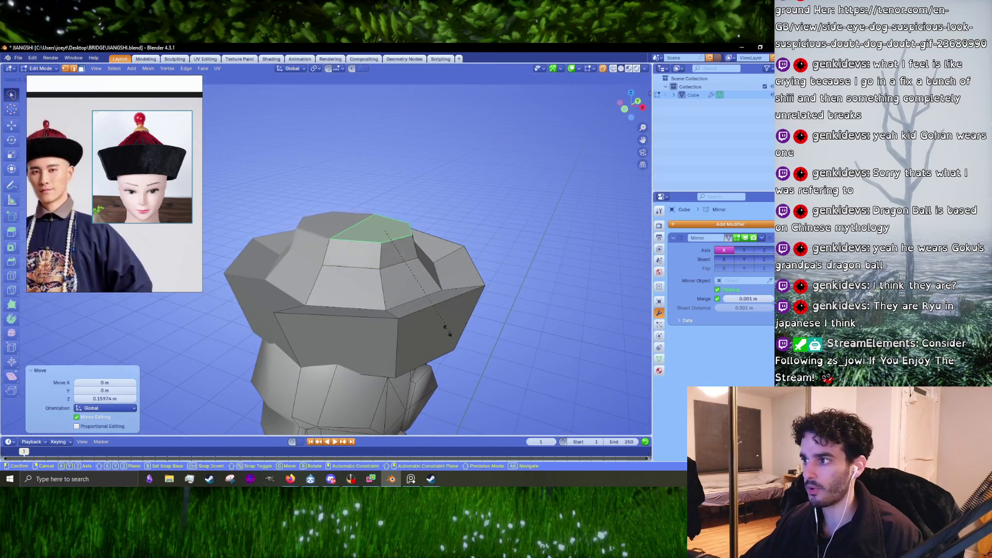
key(s)
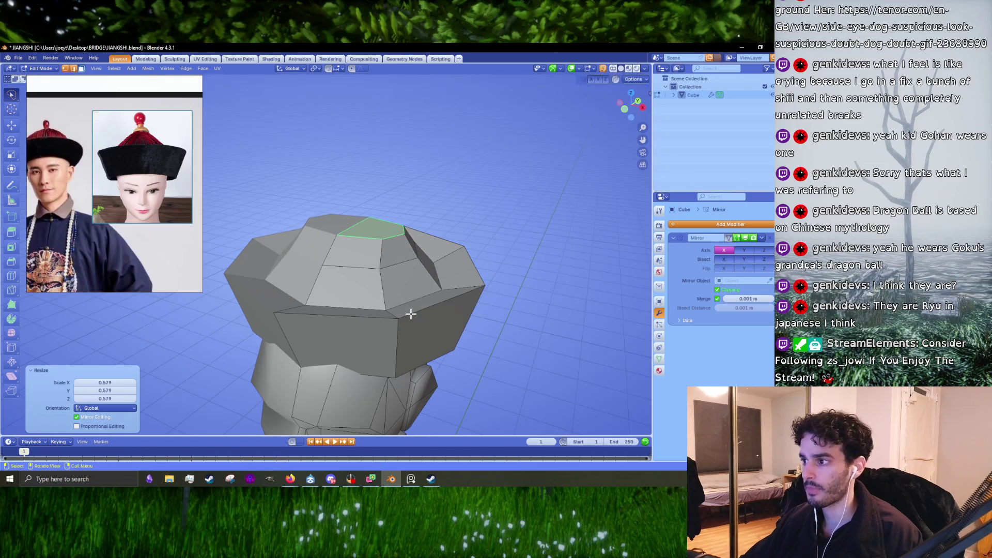
click(405, 302)
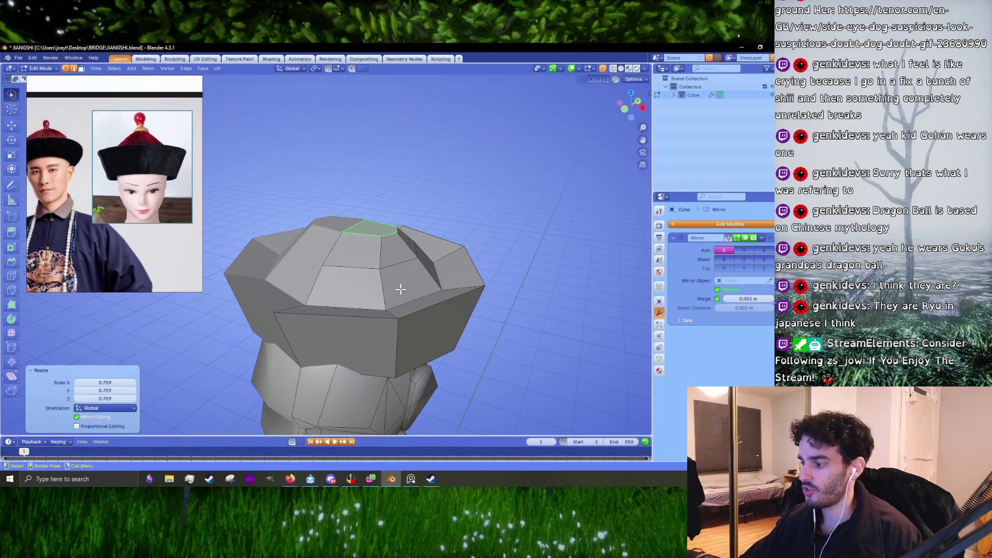
key(KP_Decimal)
key(g)
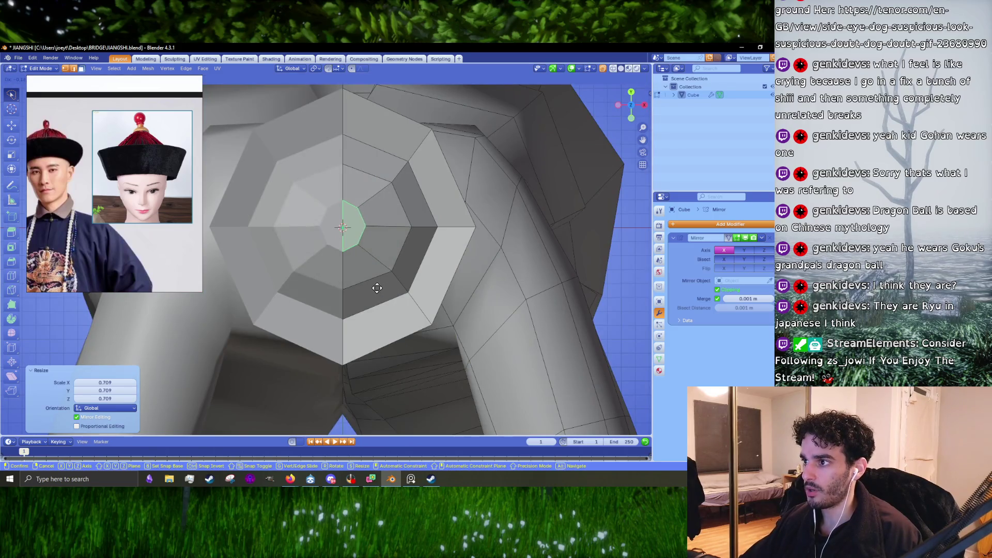
click(375, 288)
Merge the small top face's vertices at their centre into a single tip point.
key(m)
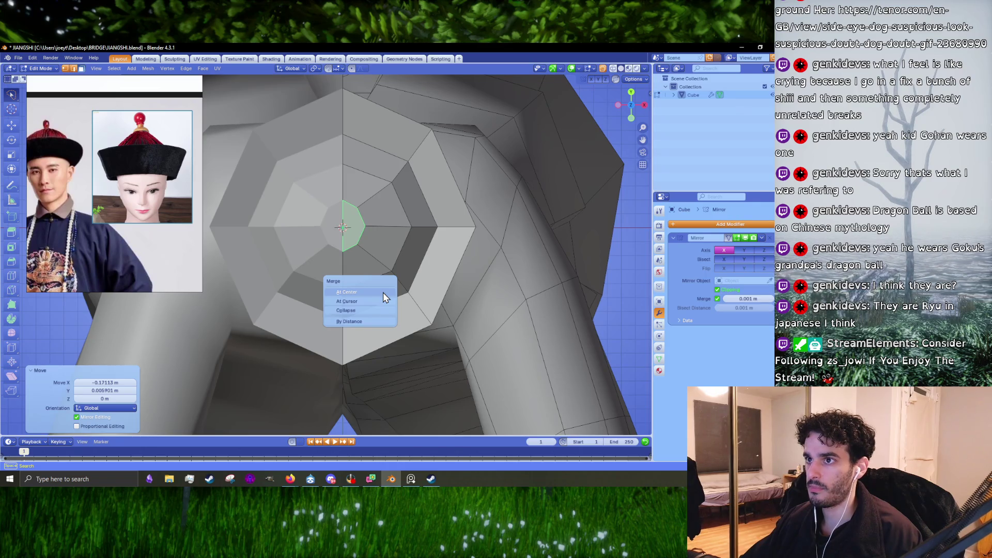
scroll(down, 3)
drag(426, 224, 427, 333)
scroll(up, 3)
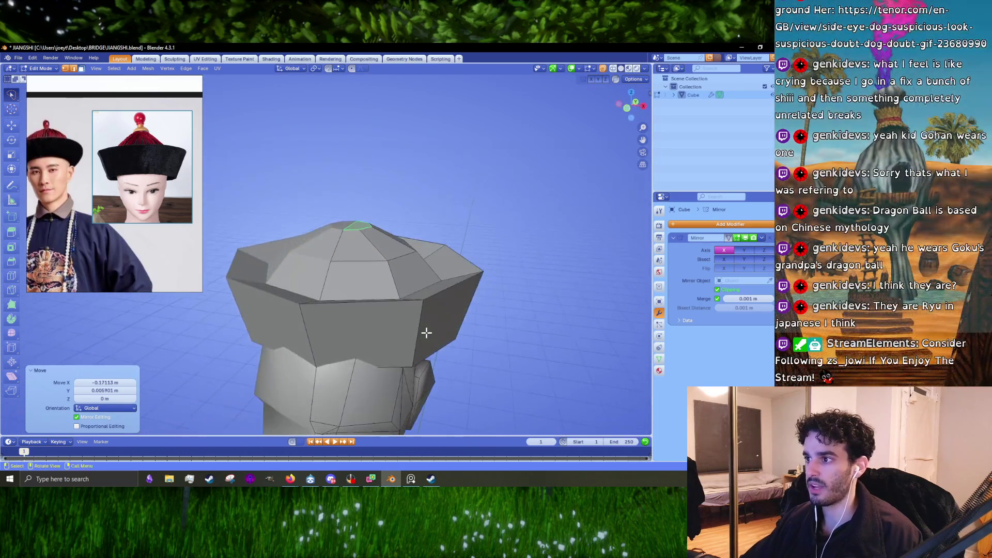
key(m)
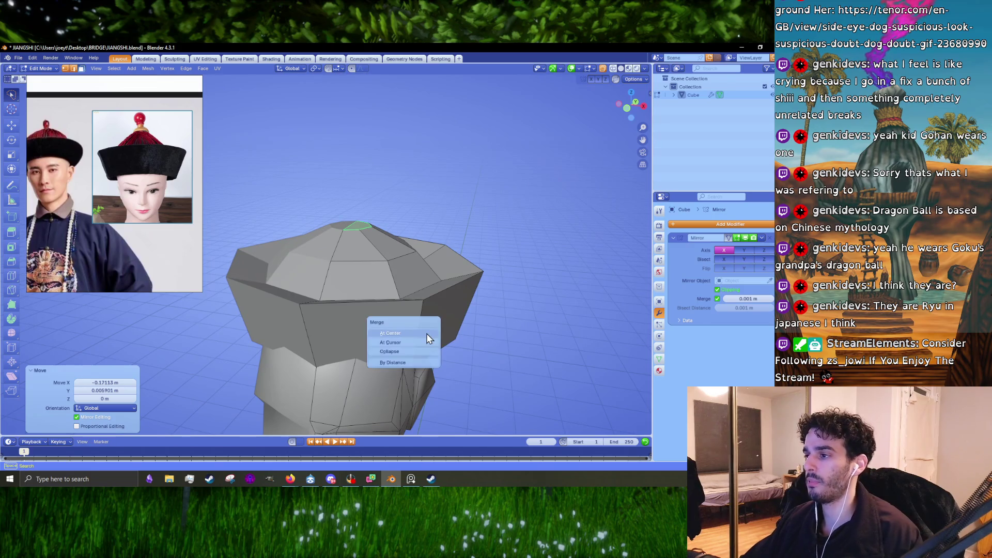
click(425, 332)
In vertex select from the top view, slide the merged tip along X onto the centre line.
drag(416, 328, 395, 327)
key(1)
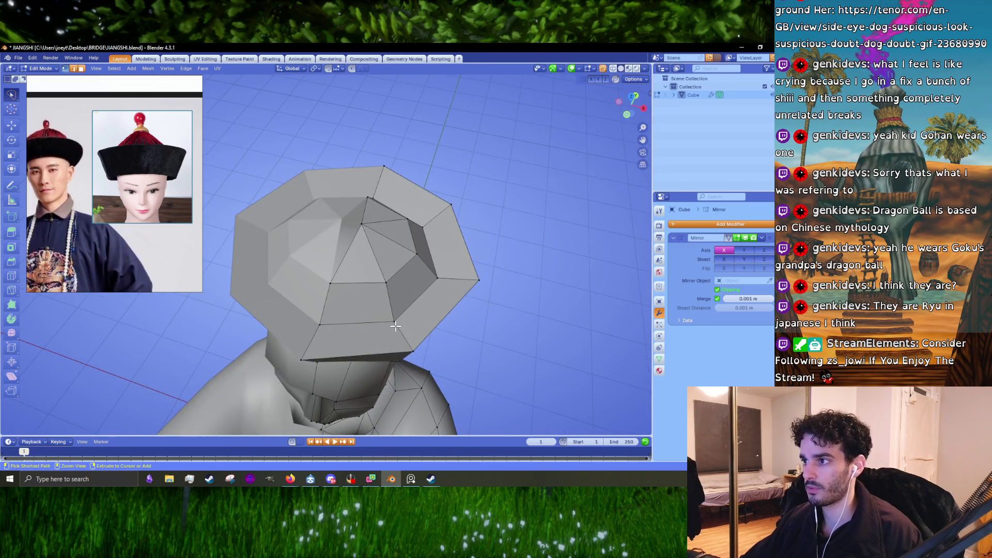
key(KP_7)
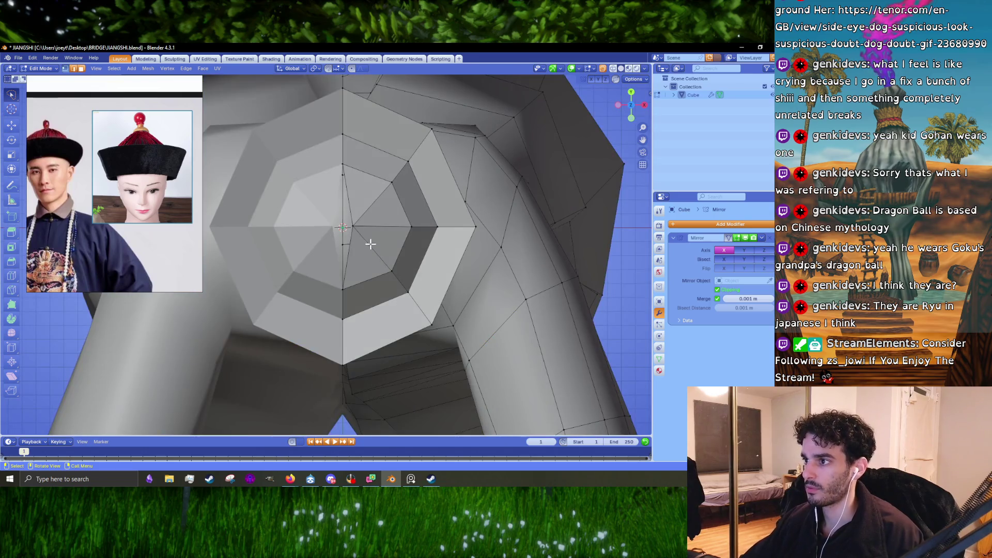
key(g)
key(x)
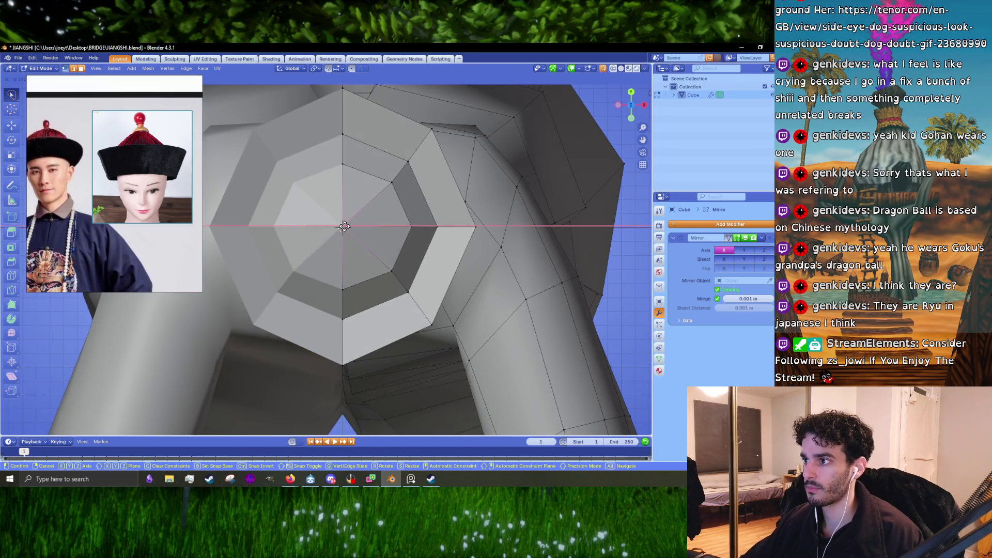
click(345, 225)
drag(345, 226, 377, 233)
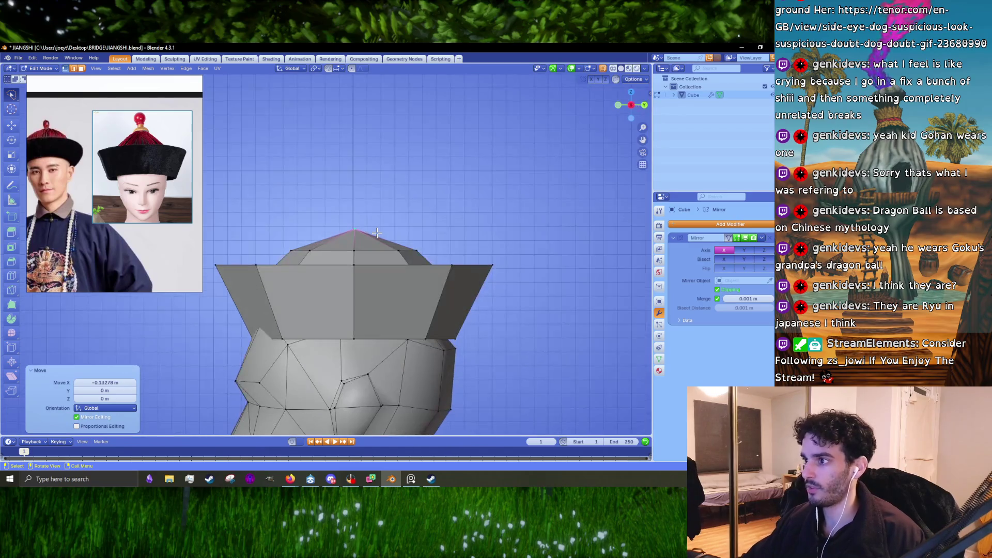
scroll(up, 3)
scroll(up, 3)
Raise the tip vertex into a taller peak and lift the edge ring below it.
key(g)
key(z)
click(396, 177)
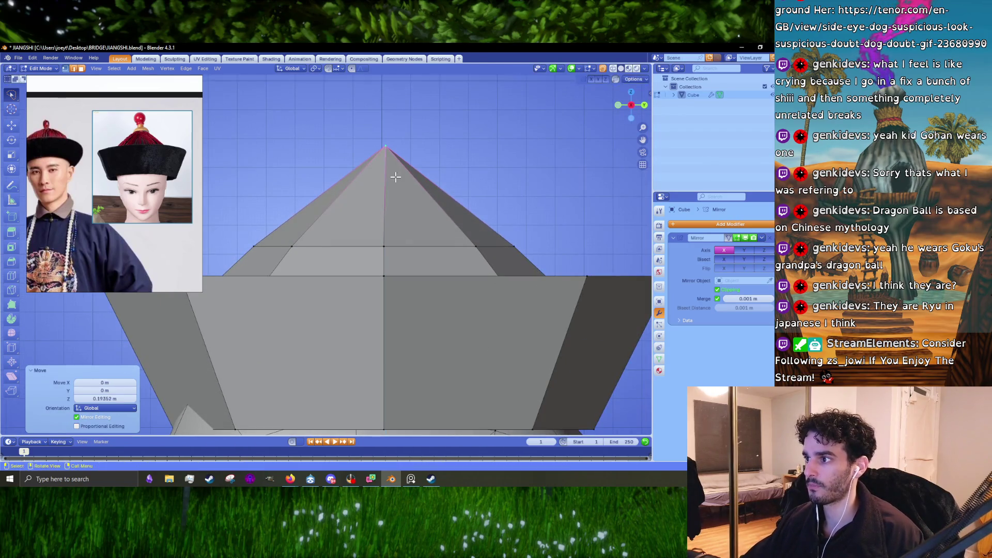
click(410, 246)
key(g)
key(z)
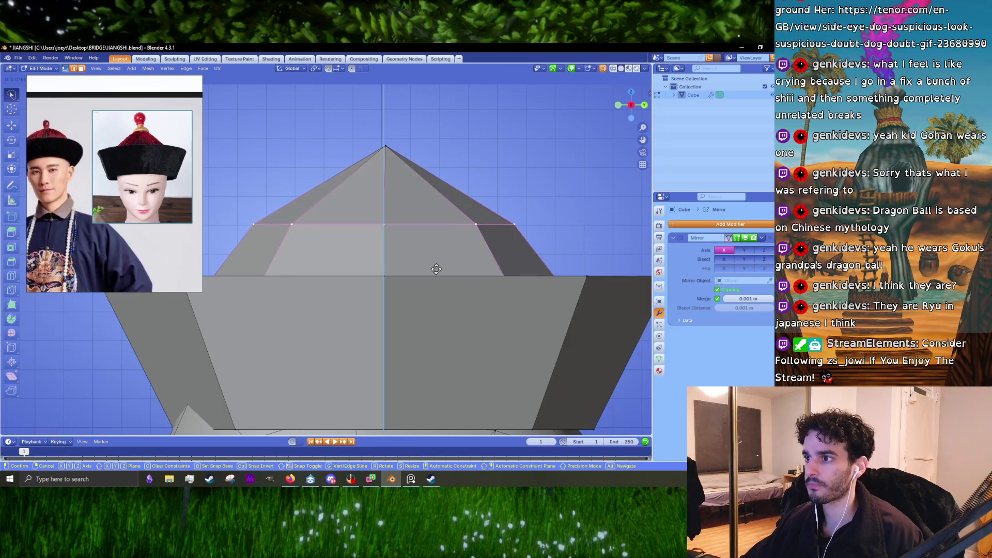
click(437, 273)
scroll(down, 3)
Widen the edge ring below the tip and settle its height along Z.
key(g)
key(s)
click(453, 281)
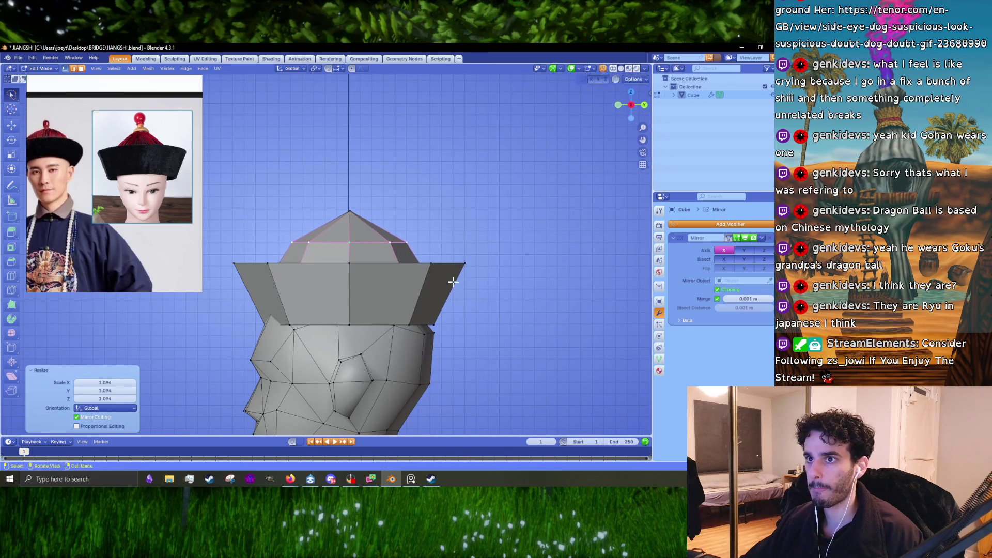
key(s)
key(Escape)
key(s)
key(g)
key(z)
click(394, 276)
Clear the selection, pick the brim loop, and leave Edit Mode to view the whole figure.
drag(394, 276, 312, 313)
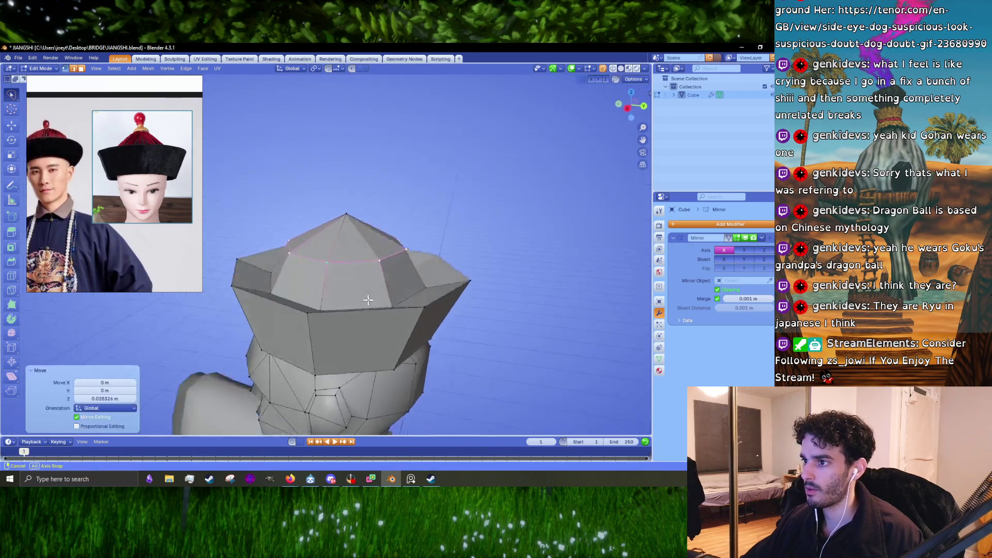
click(316, 319)
click(316, 318)
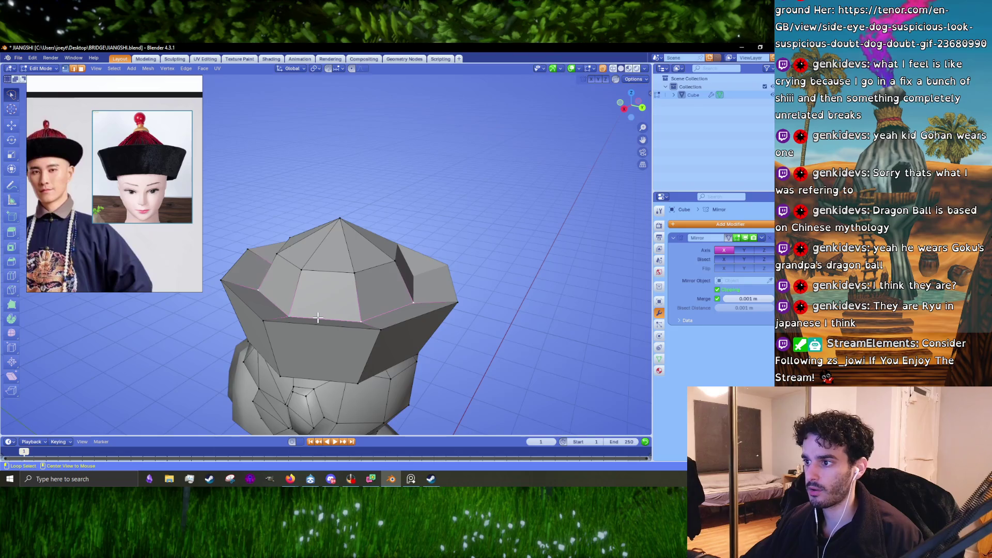
key(Tab)
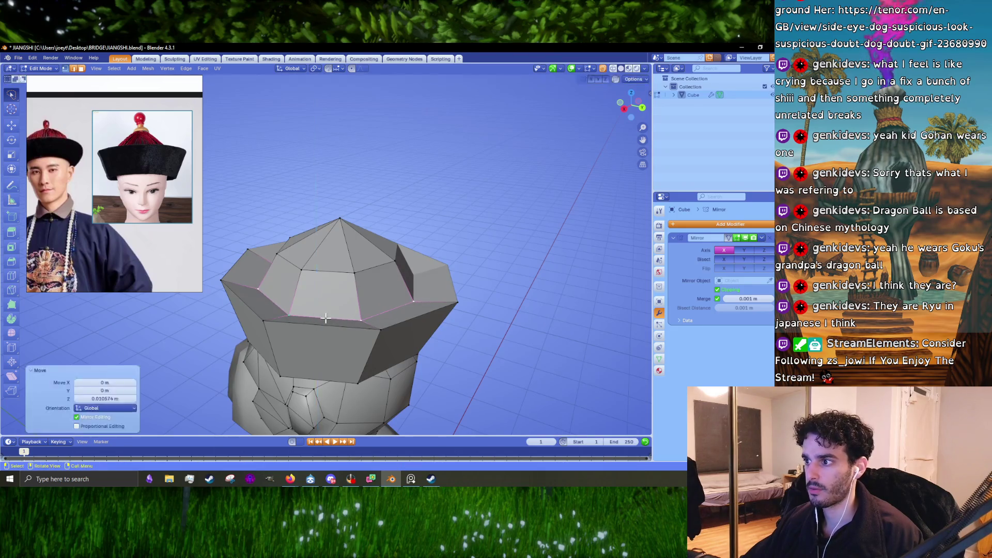
scroll(down, 3)
drag(324, 318, 371, 279)
scroll(up, 3)
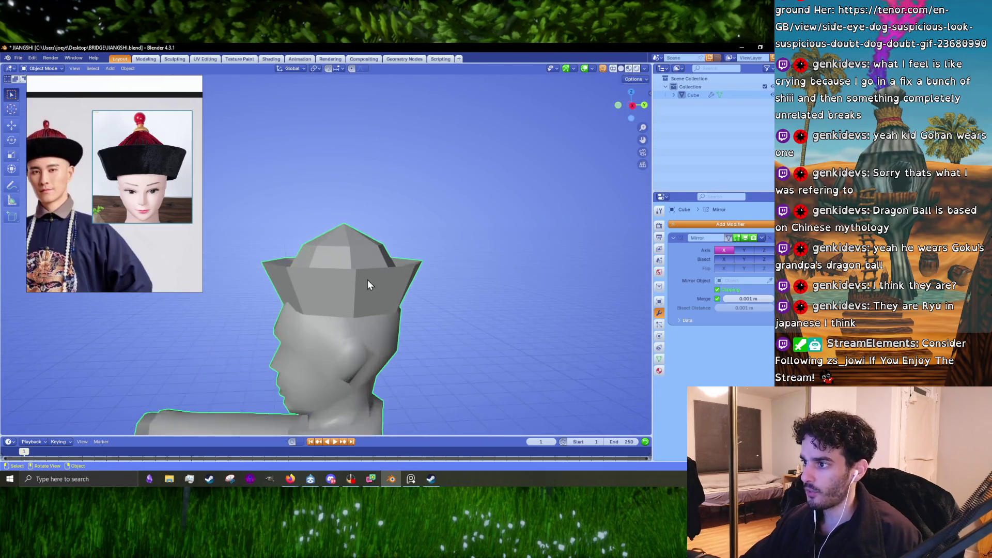
Select the linked hat piece, then apply Shade Smooth to the figure in Object Mode.
key(Tab)
key(ctrl+l)
right_click(370, 269)
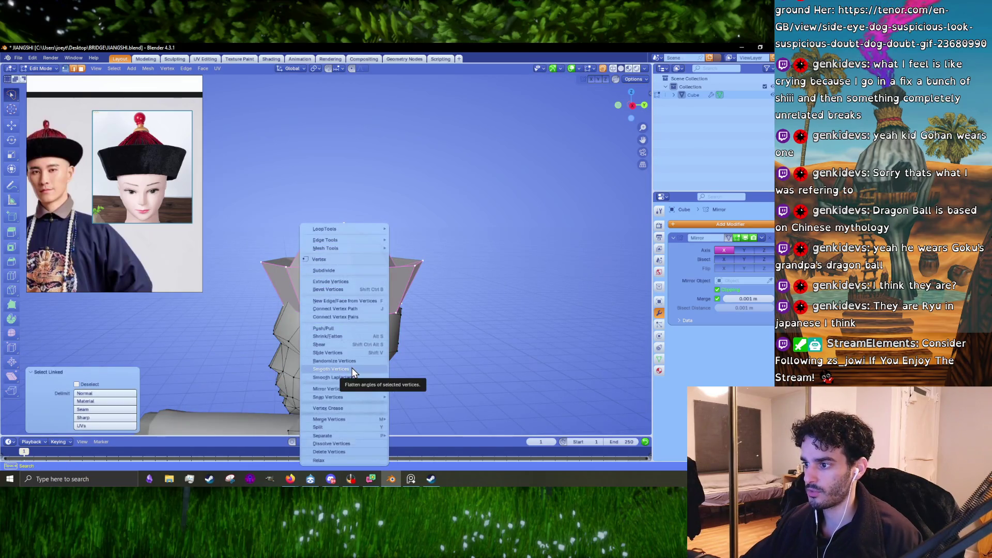
key(Tab)
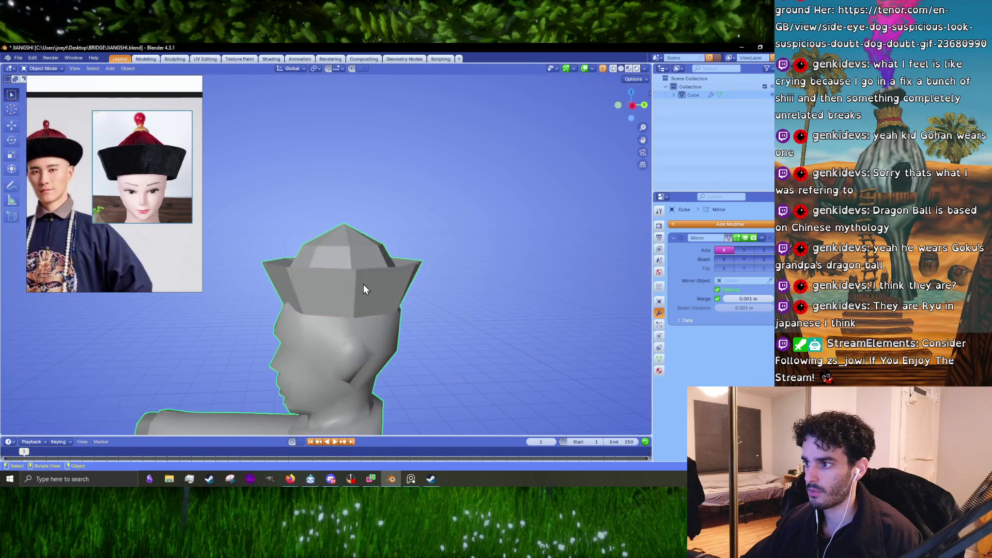
right_click(363, 278)
click(357, 284)
drag(357, 284, 454, 275)
Orbit around the hatted figure from above and the side to look it over.
key(Tab)
key(Tab)
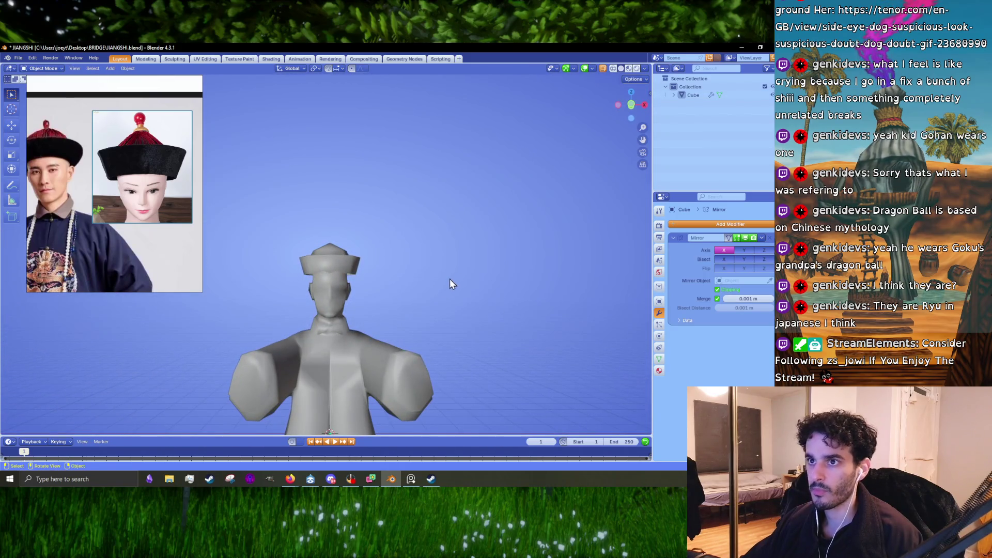
scroll(up, 3)
click(397, 295)
drag(397, 296, 368, 280)
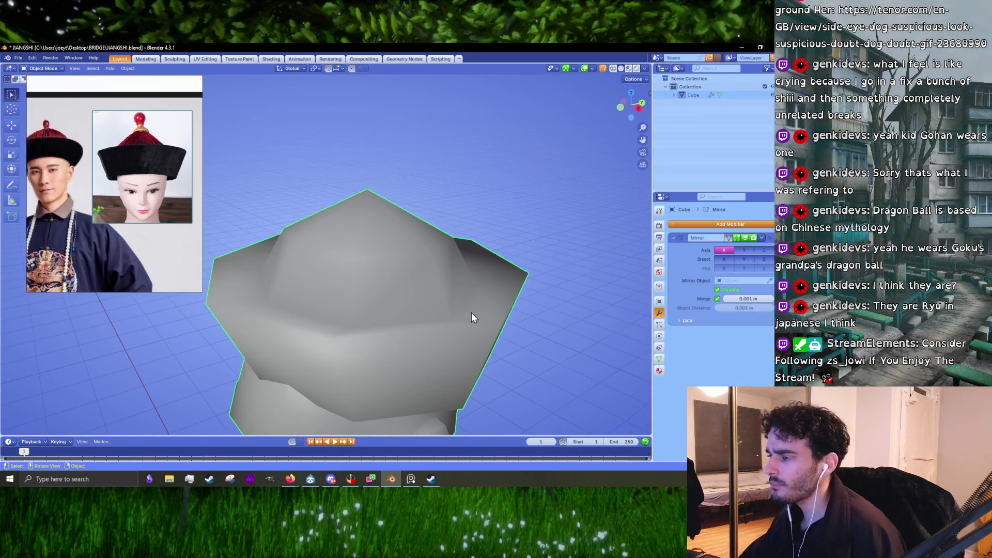
drag(468, 316, 509, 324)
drag(423, 367, 436, 344)
scroll(down, 3)
key(shift+a)
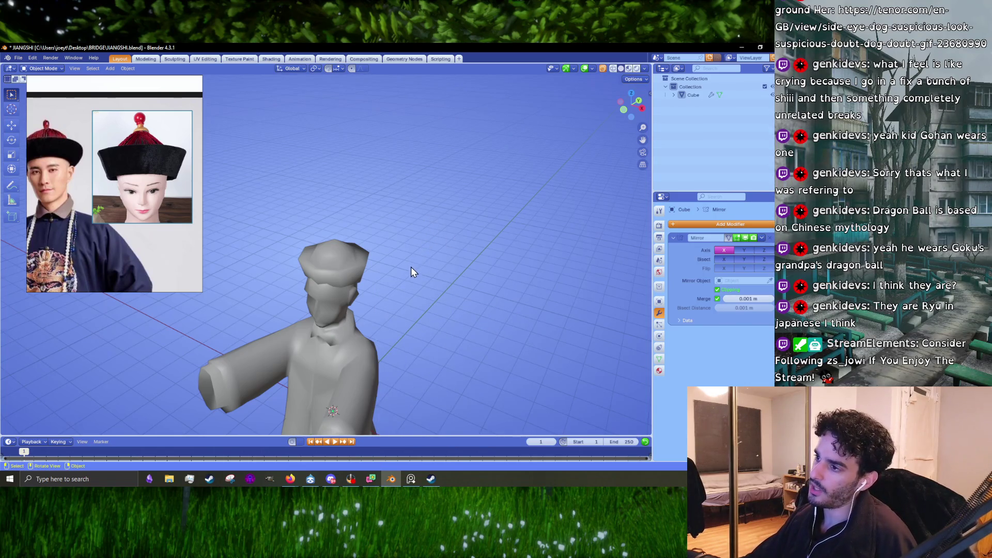
drag(414, 270, 370, 238)
scroll(up, 3)
Select the hat in front view, enter Edit Mode in edge select, and pick the centre edge loop.
click(373, 251)
key(KP_1)
key(Tab)
key(3)
click(356, 246)
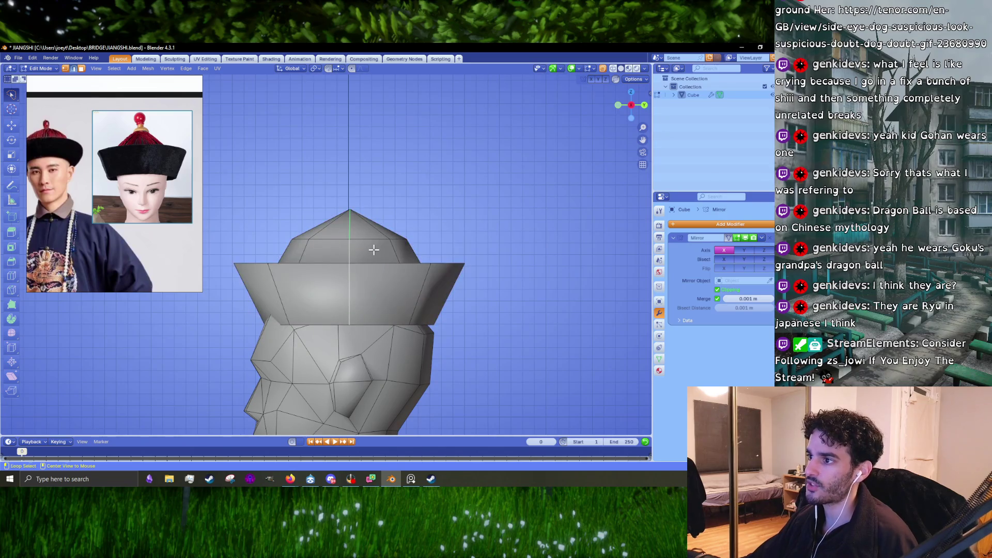
scroll(up, 3)
Select the crown loop and pointed top, then raise the crown straight up along Z.
drag(377, 248, 377, 266)
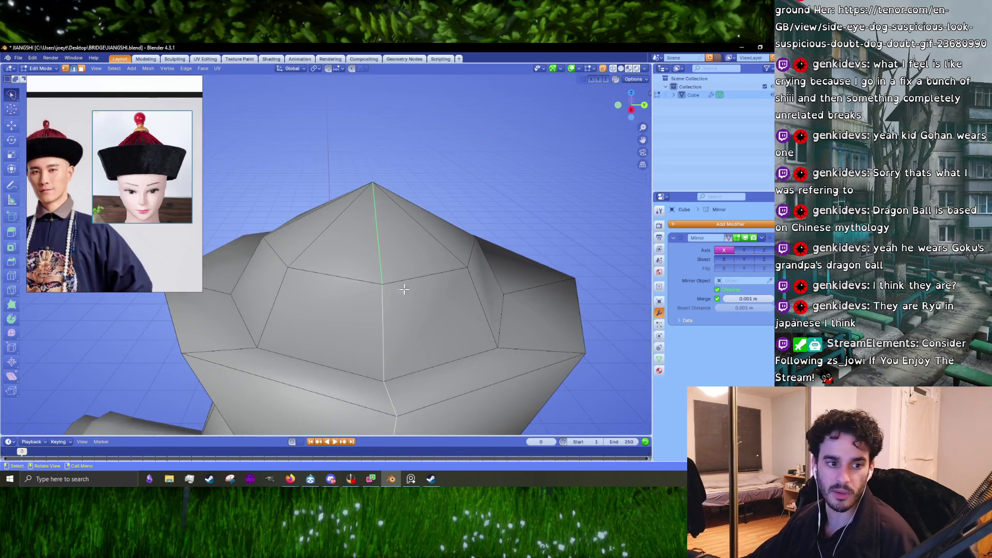
click(420, 271)
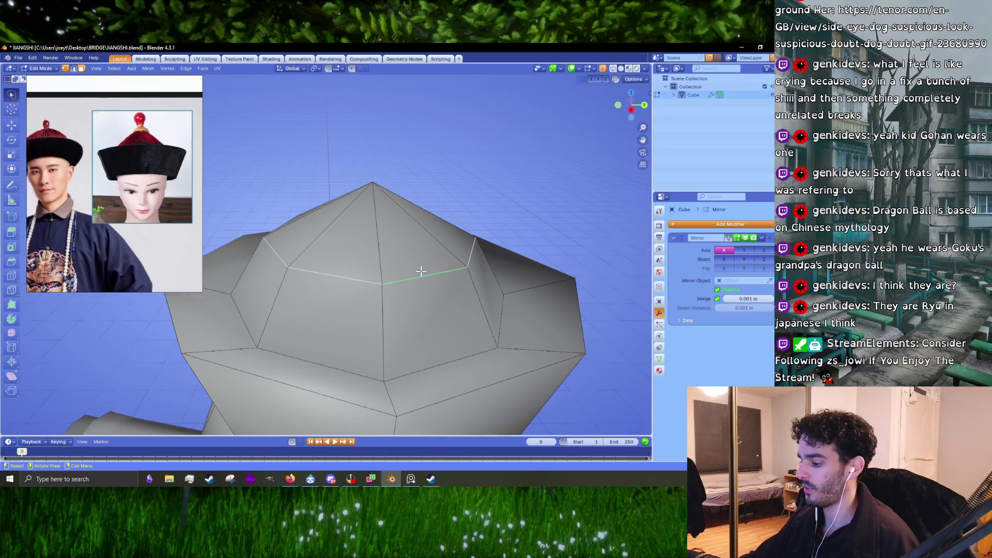
key(KP_1)
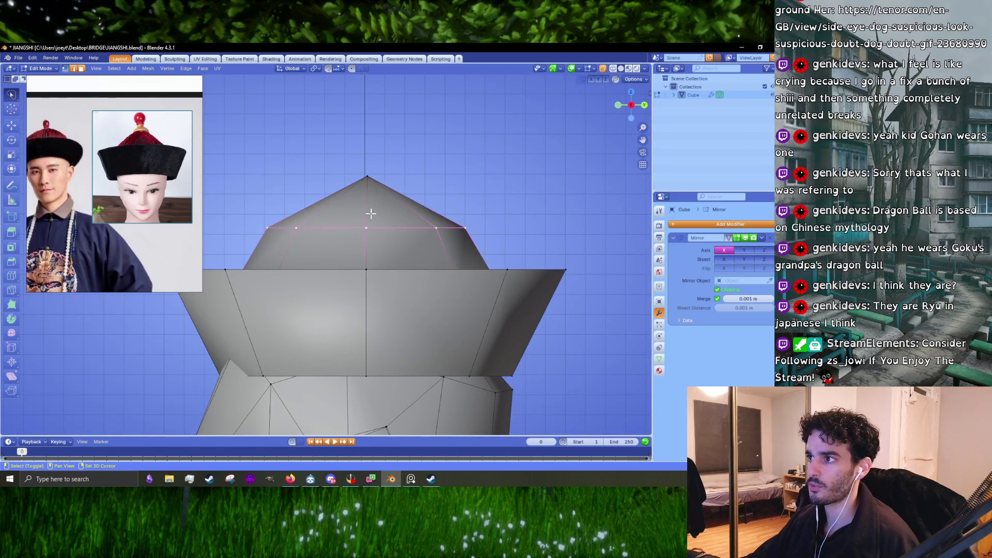
click(368, 180)
key(g)
key(z)
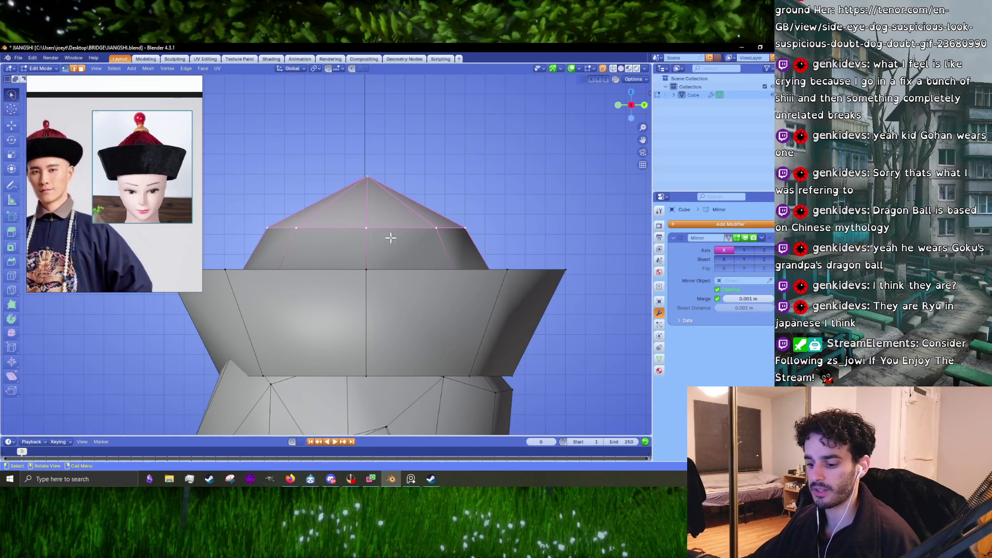
click(394, 229)
scroll(down, 3)
scroll(up, 3)
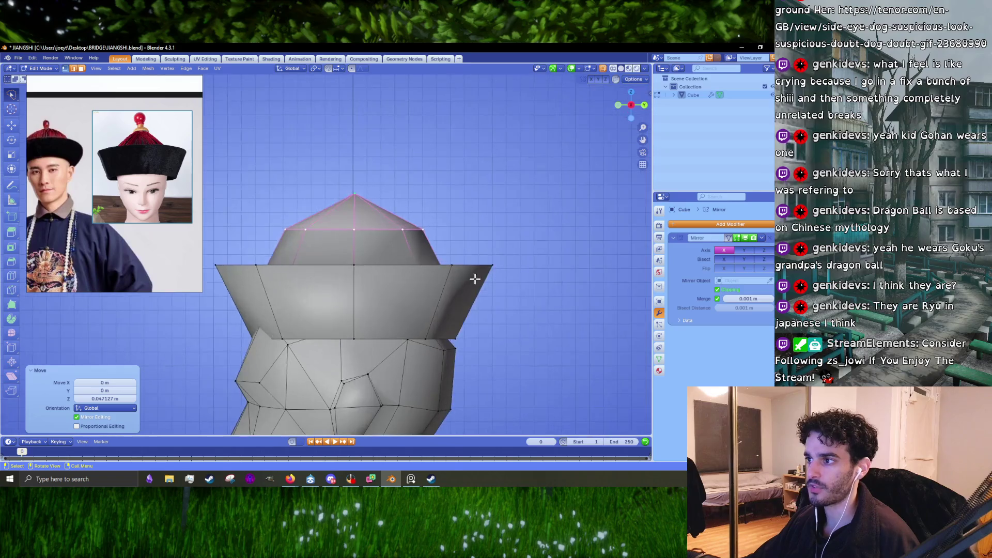
Widen the crown from the top view, resize a brim edge loop, and leave Edit Mode.
key(KP_7)
key(s)
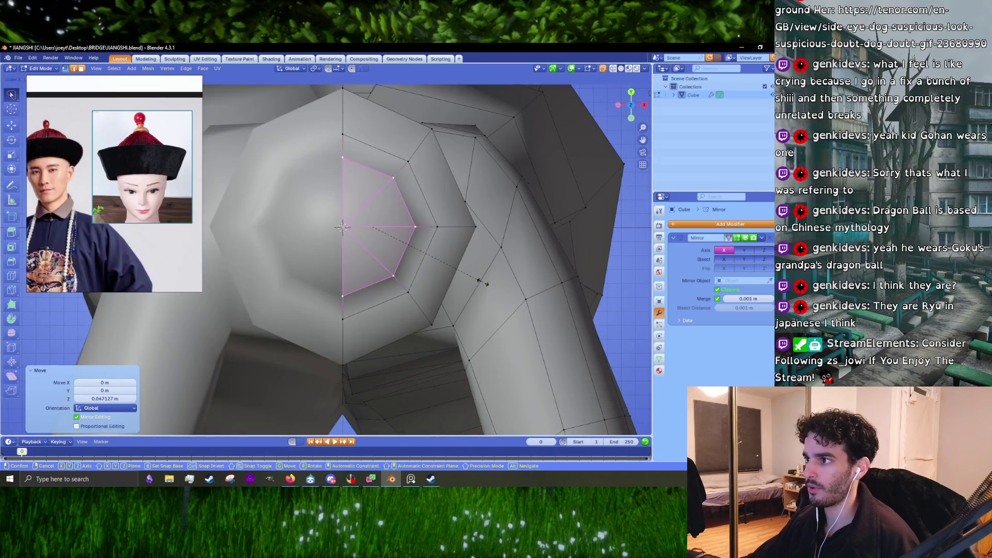
click(487, 285)
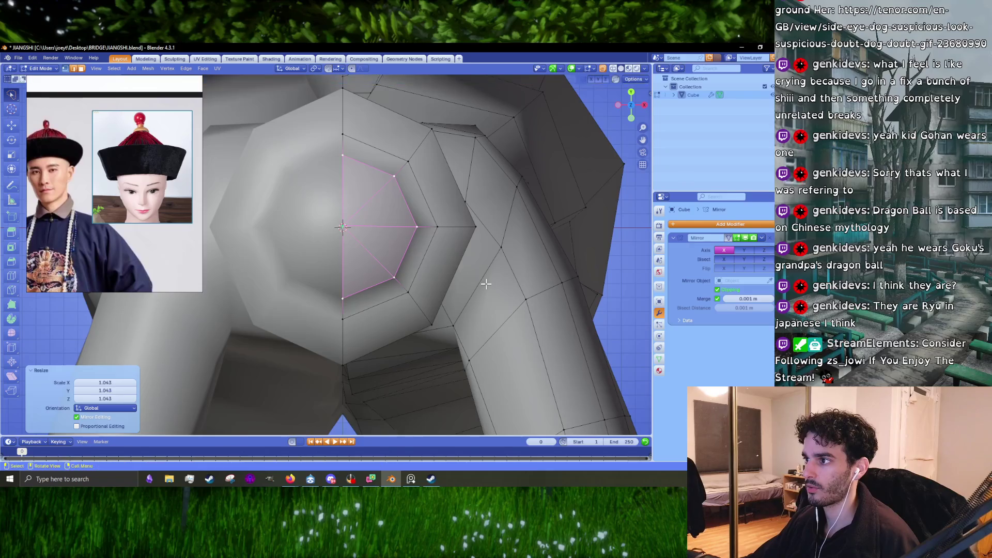
scroll(down, 3)
drag(487, 221, 398, 283)
click(417, 290)
key(s)
click(486, 321)
scroll(down, 3)
key(Tab)
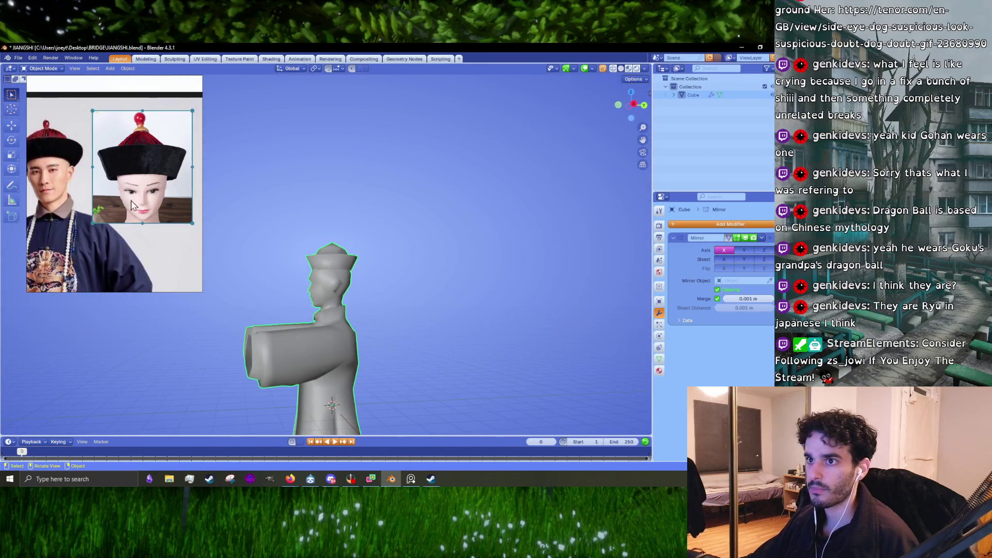
scroll(up, 3)
scroll(up, 3)
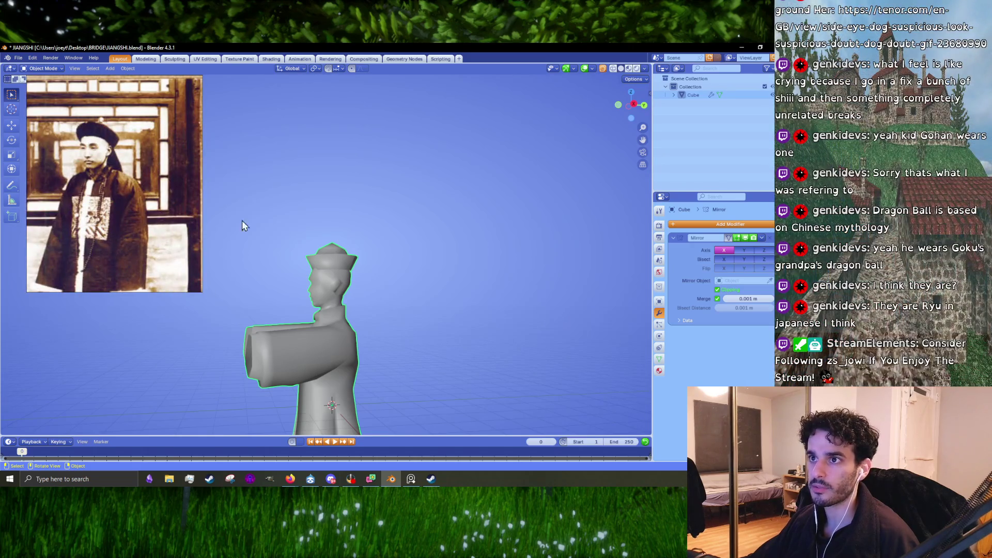
scroll(up, 3)
Select the whole linked hat in Edit Mode and scale it up slightly to about 1.024.
drag(444, 323, 430, 325)
key(Tab)
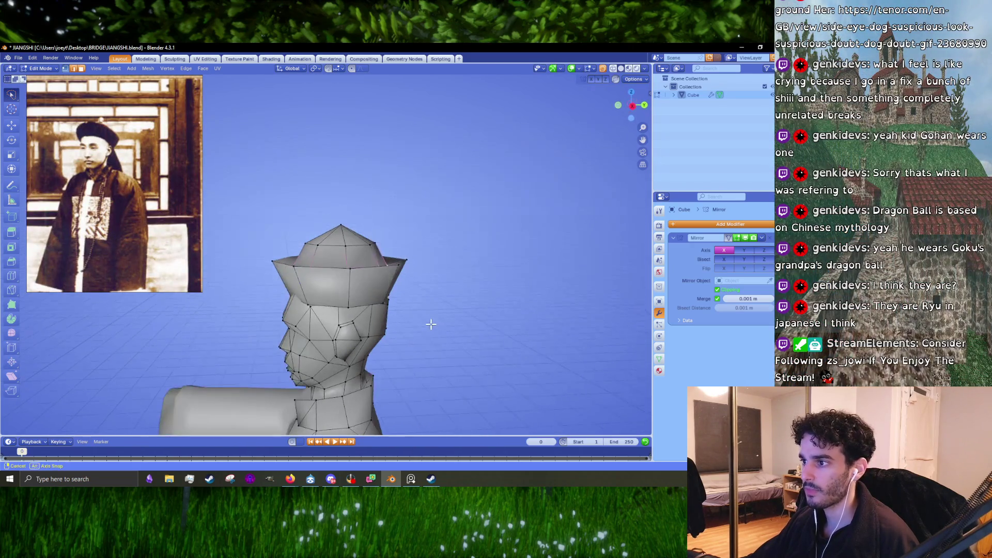
key(KP_3)
key(KP_1)
scroll(up, 3)
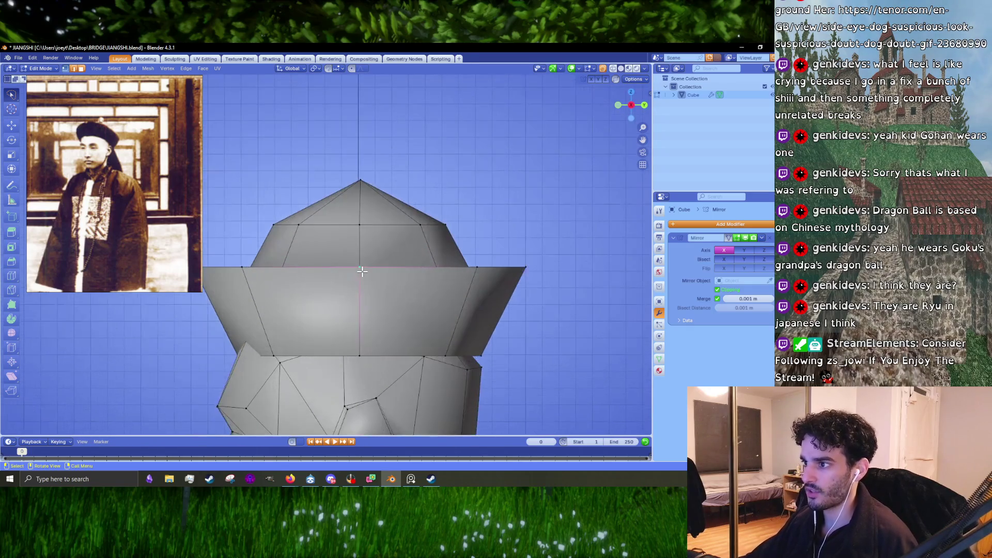
key(l)
scroll(down, 3)
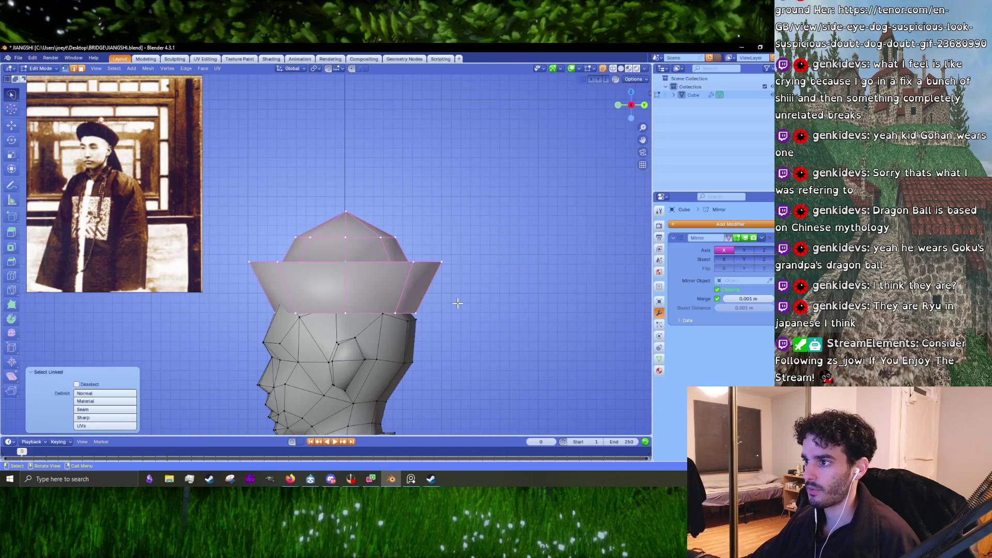
drag(458, 304, 470, 336)
key(s)
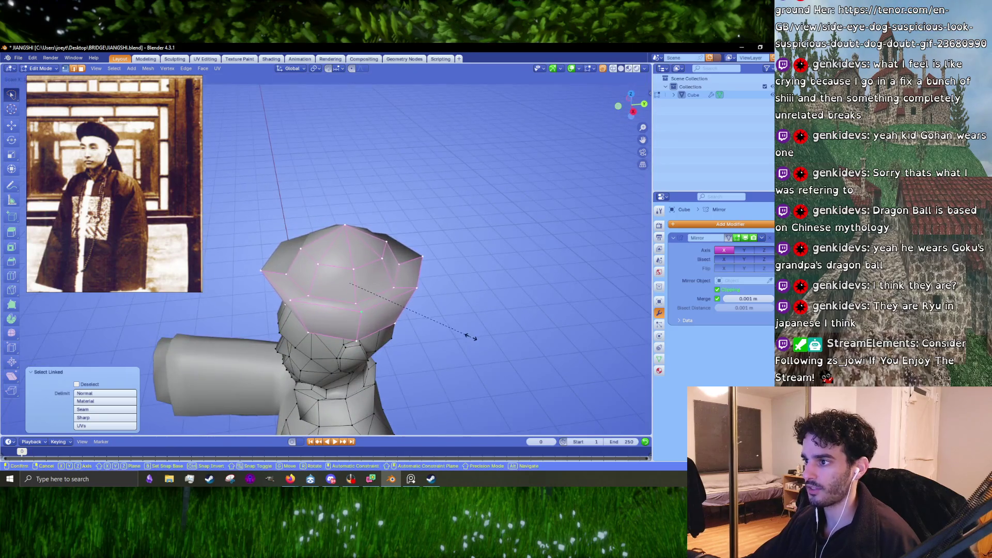
click(470, 336)
Narrow the hat side to side along X to about 0.913.
key(KP_3)
key(s)
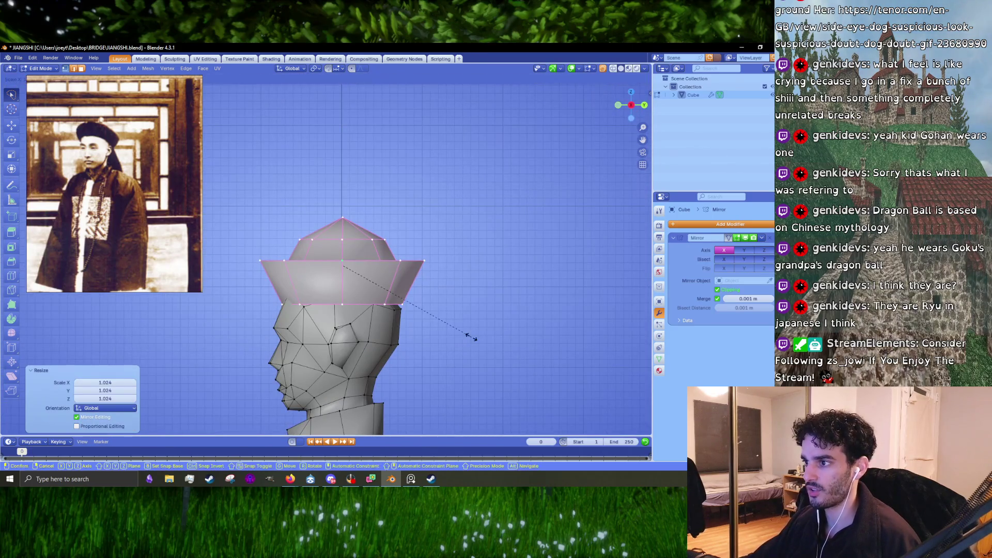
key(z)
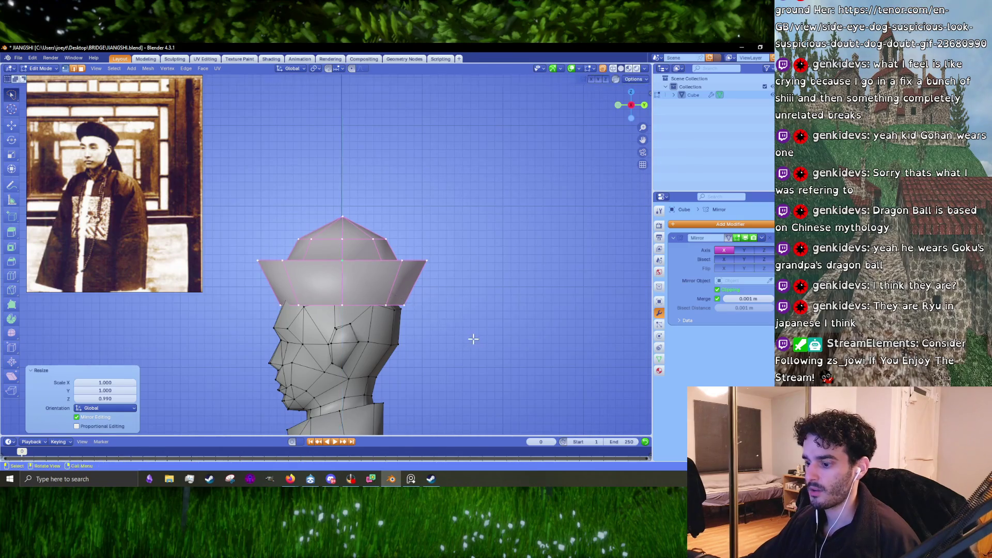
key(KP_1)
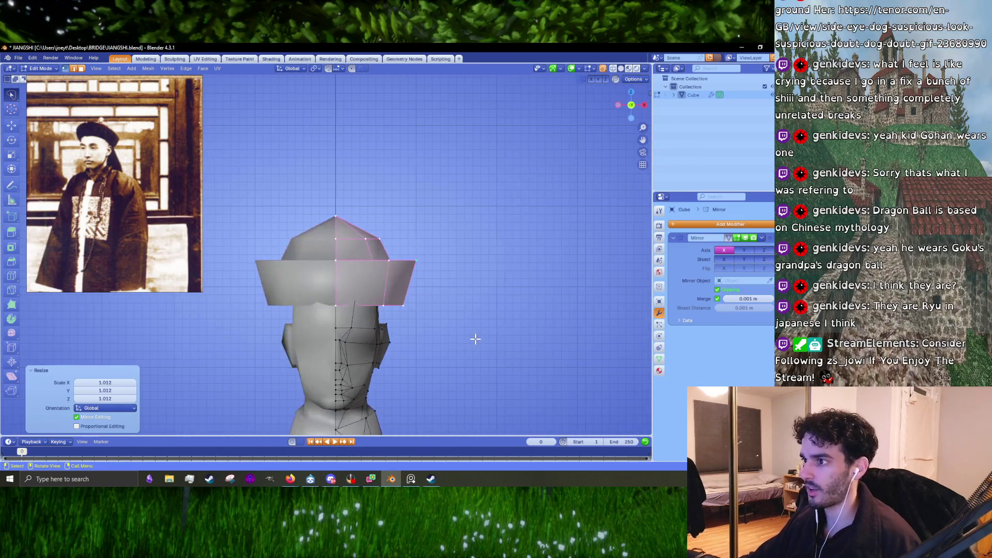
scroll(up, 3)
key(x)
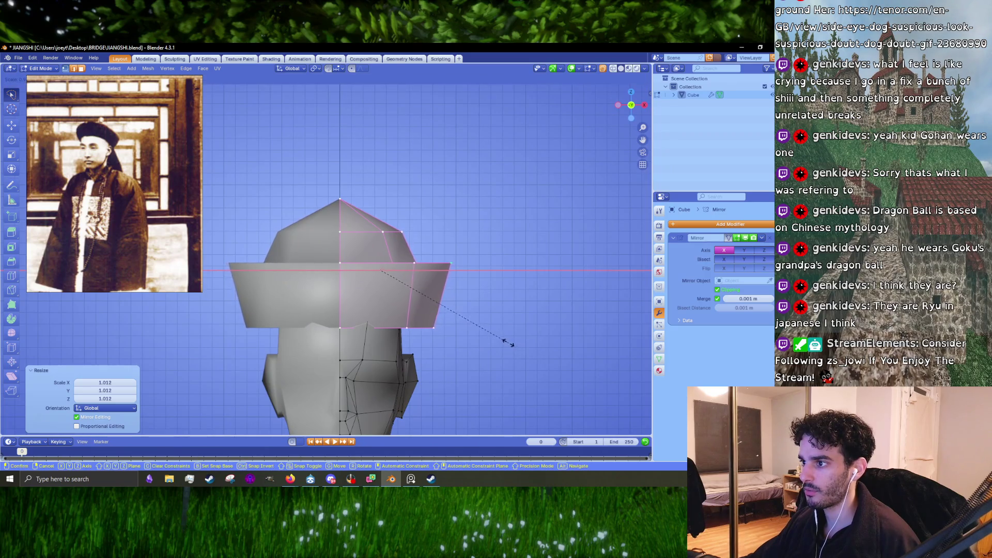
click(490, 344)
scroll(up, 3)
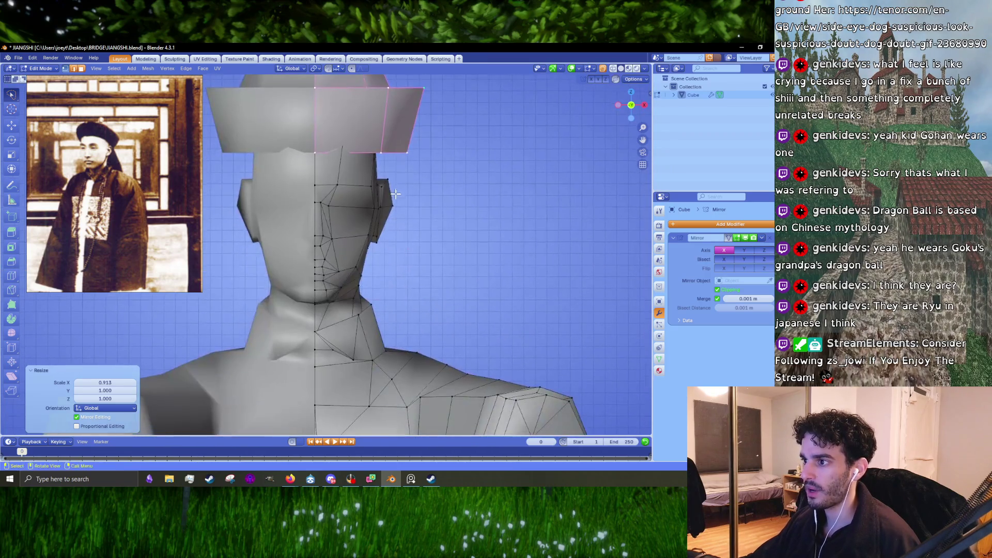
scroll(down, 3)
Lasso-select the ear faces and push them outward along X from the front view.
drag(452, 271, 363, 220)
scroll(up, 3)
drag(363, 220, 286, 382)
drag(364, 220, 289, 379)
drag(289, 379, 390, 289)
drag(446, 190, 349, 200)
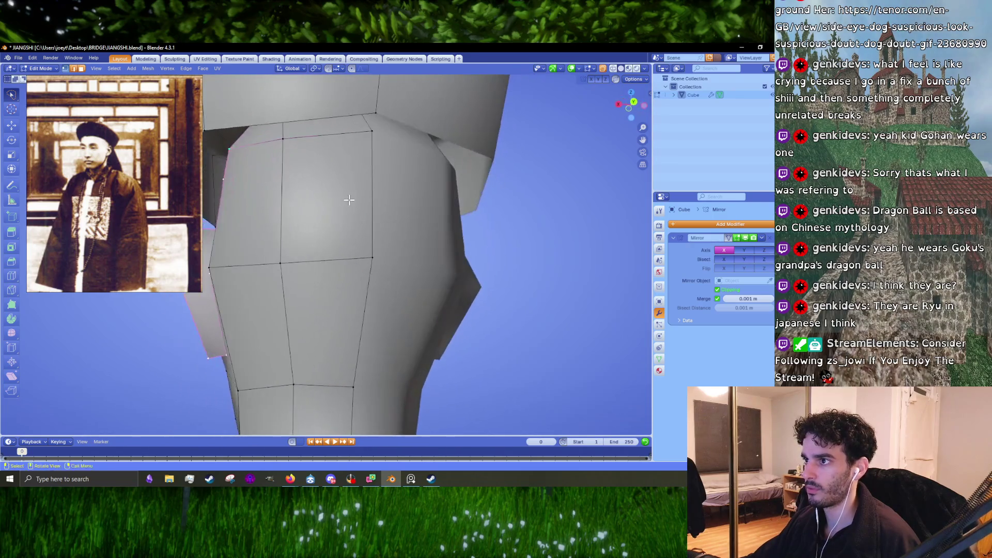
drag(294, 199, 401, 281)
key(KP_1)
key(g)
scroll(up, 3)
scroll(down, 3)
scroll(up, 3)
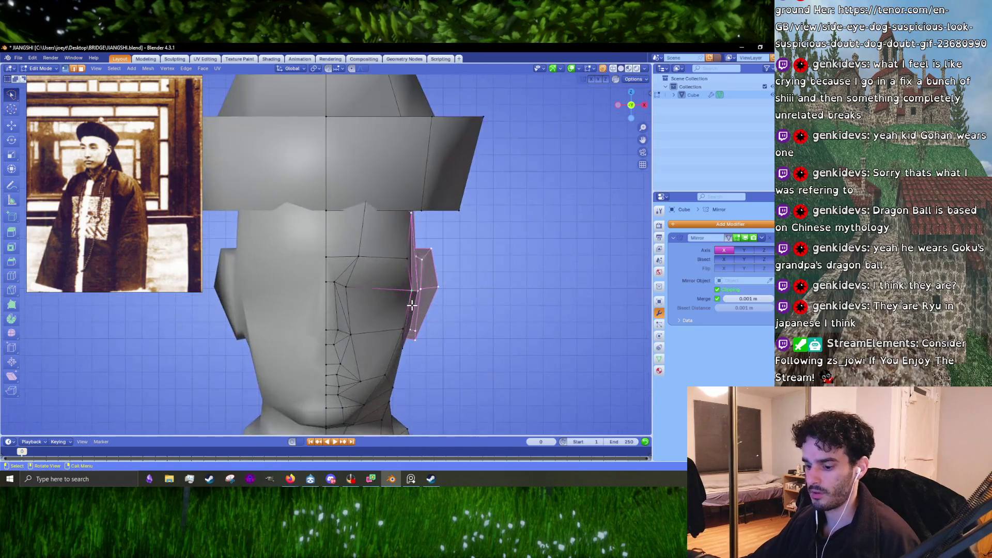
key(x)
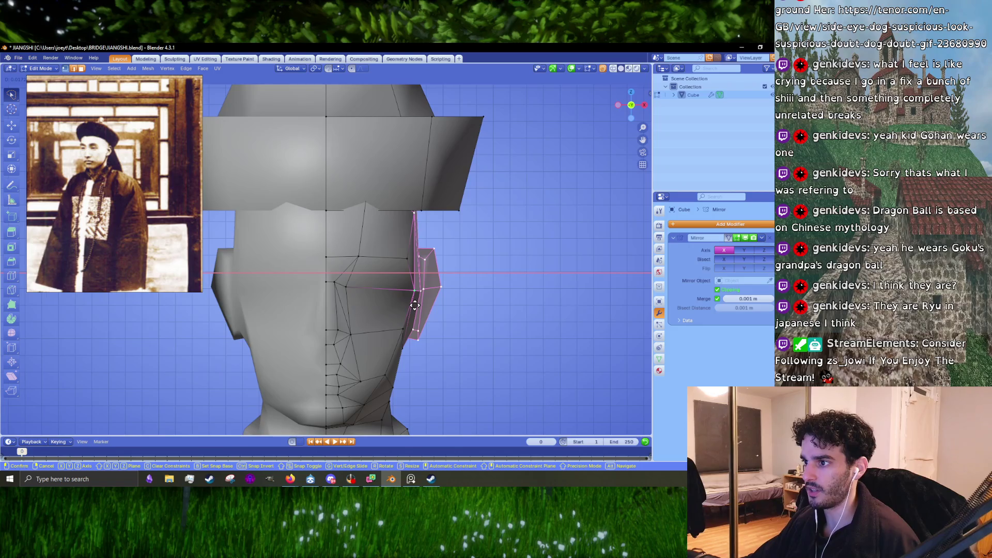
click(415, 305)
Resize the edge across the top of the face.
drag(415, 305, 409, 195)
click(409, 195)
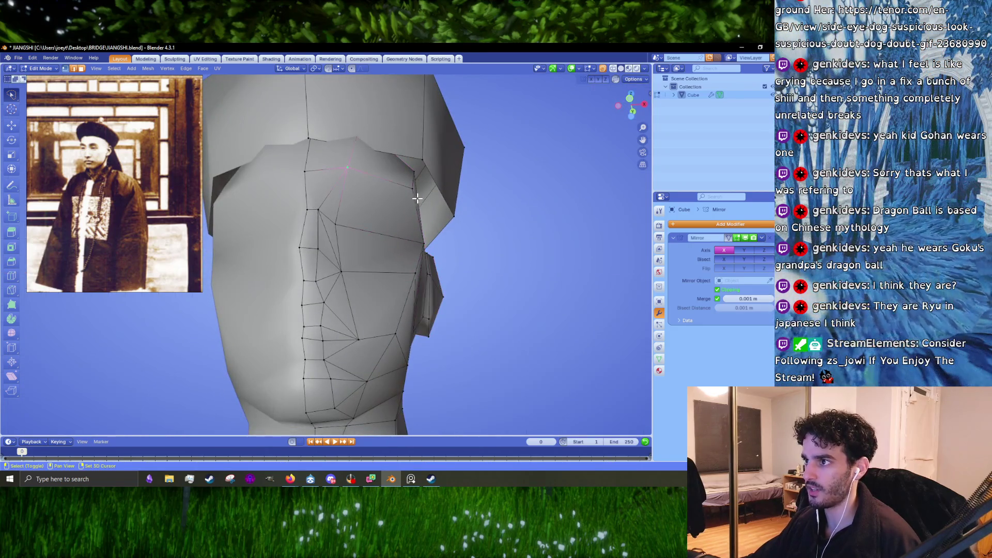
key(s)
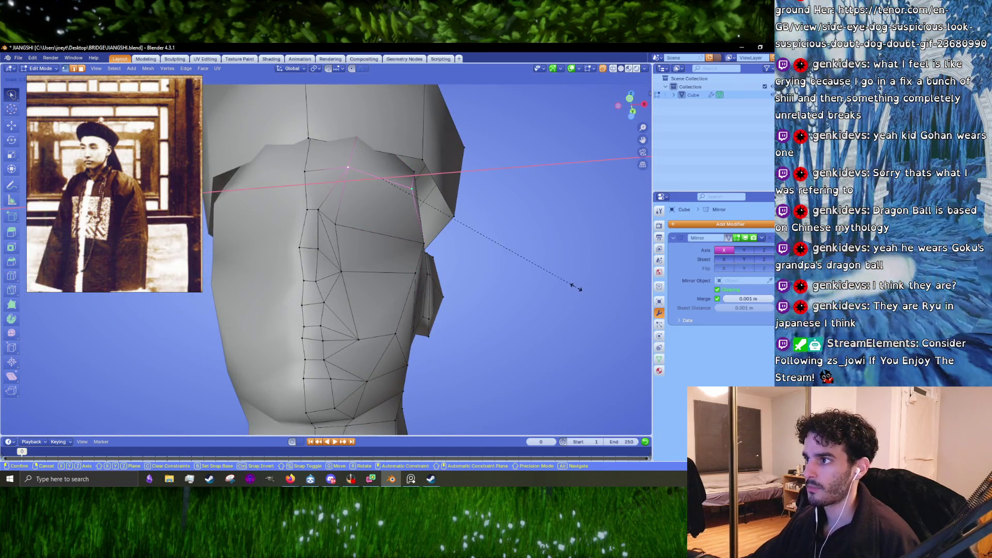
click(576, 287)
Select the ring of cheek faces and move them outward along X from the front view.
drag(575, 287, 409, 221)
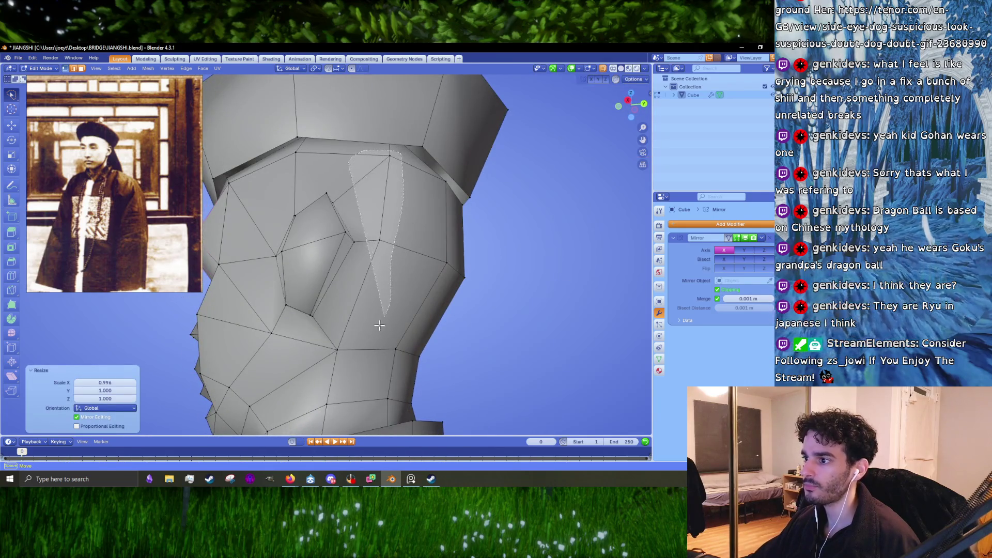
drag(399, 153, 345, 175)
drag(390, 243, 434, 249)
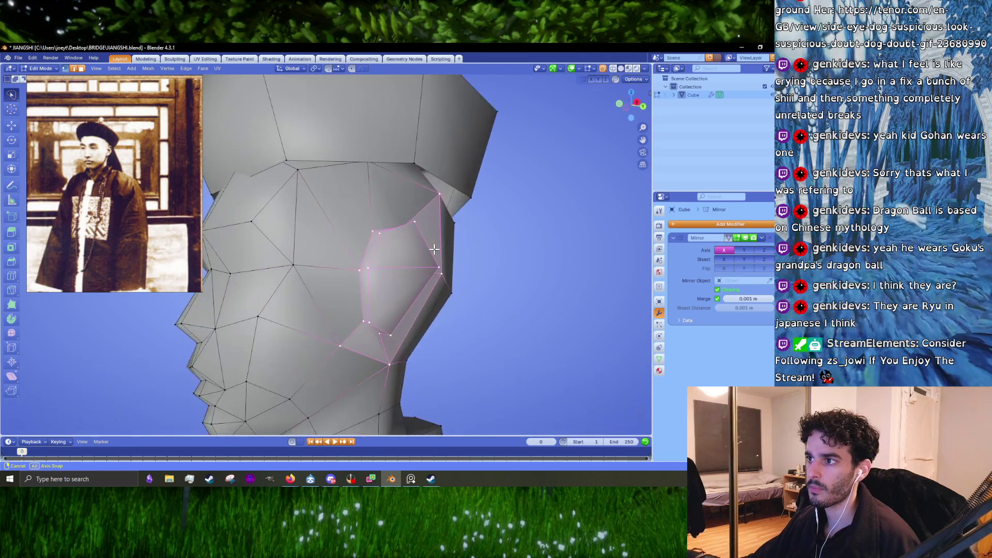
drag(360, 188, 356, 192)
click(348, 166)
click(313, 170)
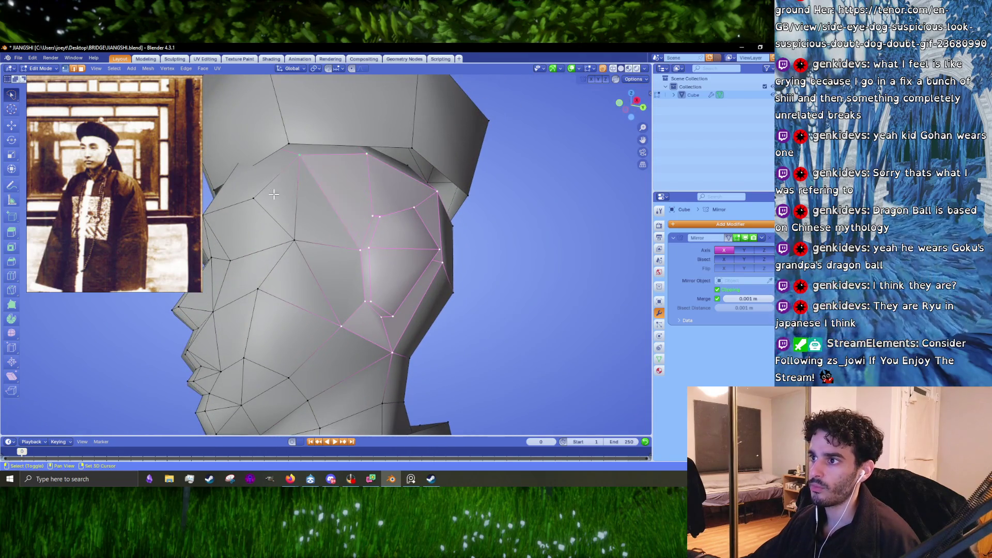
key(KP_1)
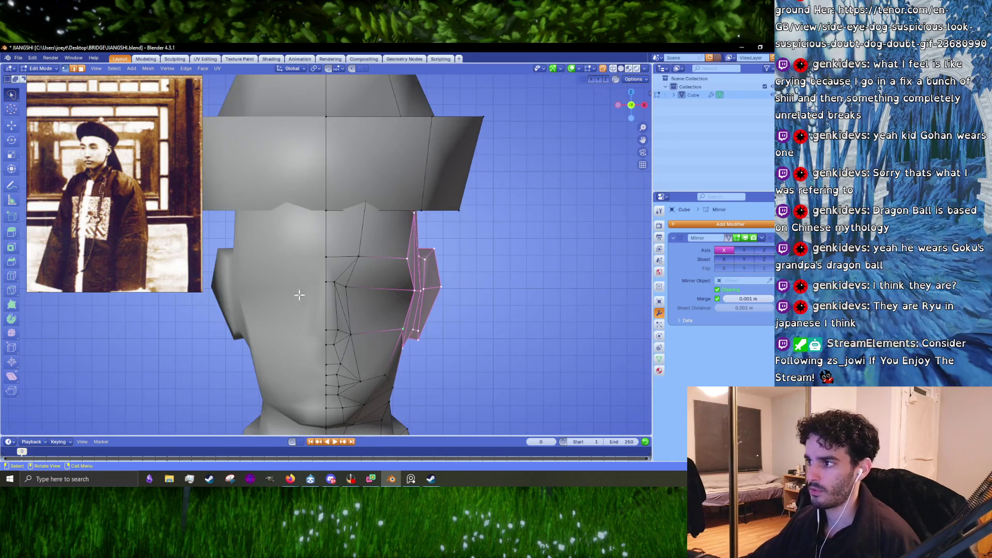
key(g)
key(x)
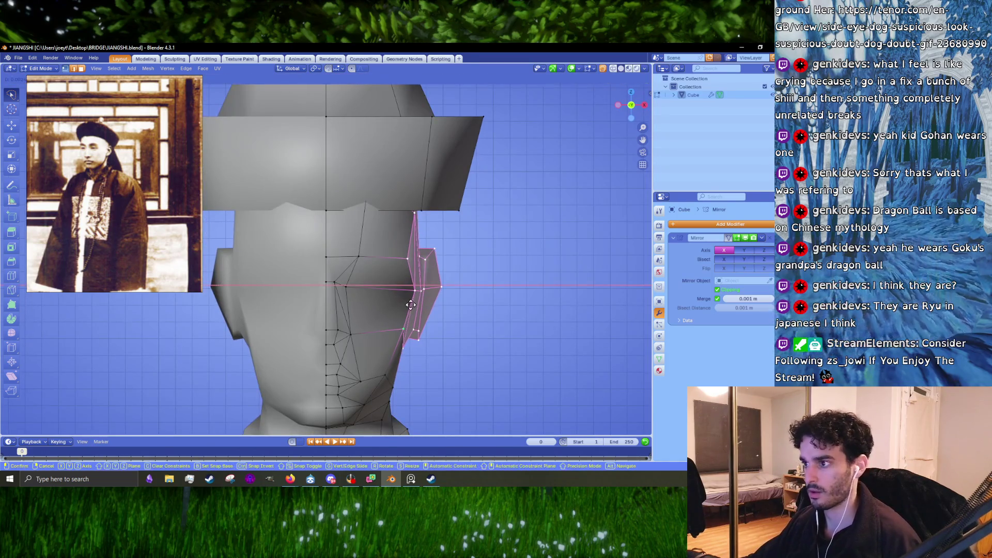
click(412, 305)
Review the cheeks outside Edit Mode, then nudge a side vertex into place.
key(Tab)
drag(412, 305, 288, 237)
key(Tab)
scroll(up, 3)
scroll(up, 3)
key(ctrl+r)
key(g)
click(412, 281)
scroll(down, 3)
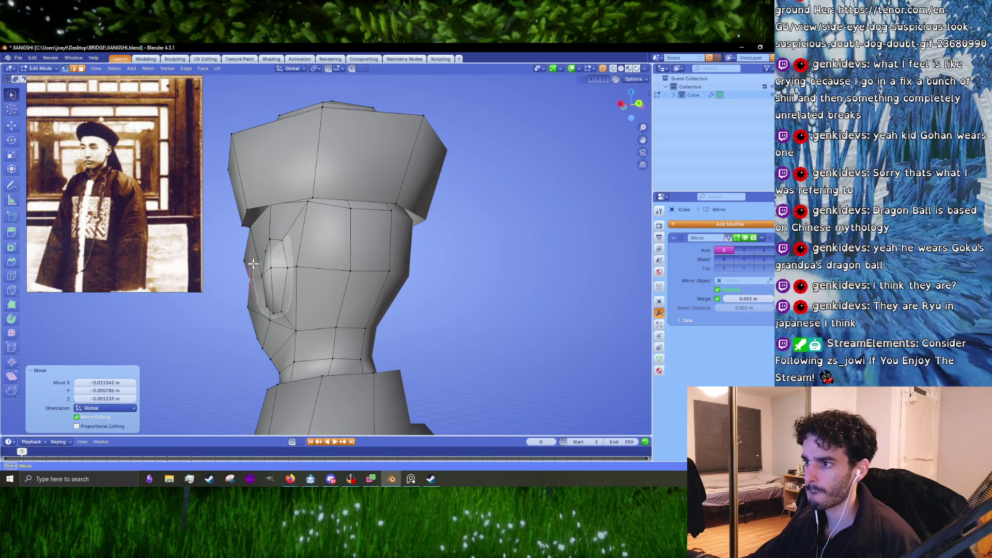
Re-select the ear and cheek faces and push them further out along X with follow-up nudges.
drag(252, 267, 253, 268)
drag(253, 267, 405, 247)
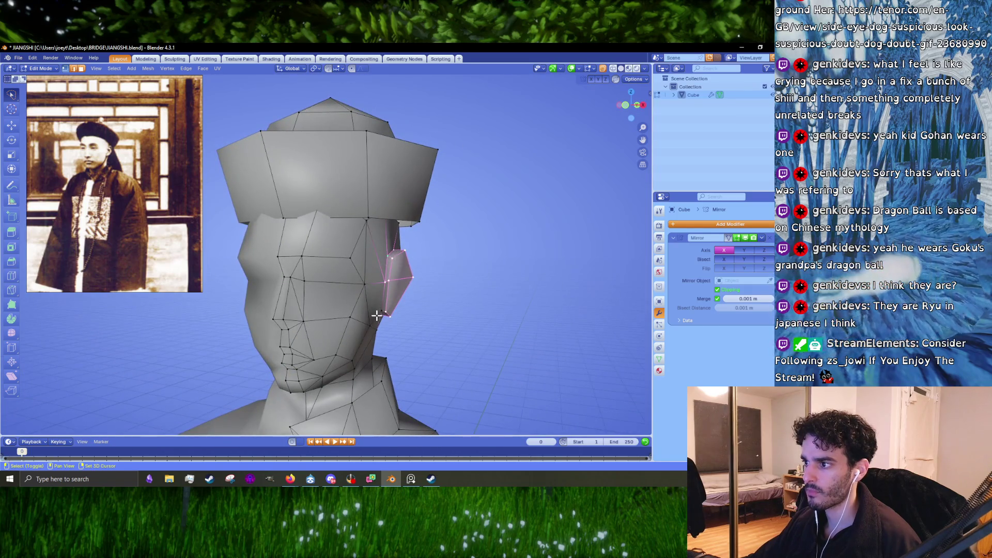
drag(377, 311, 338, 280)
key(KP_1)
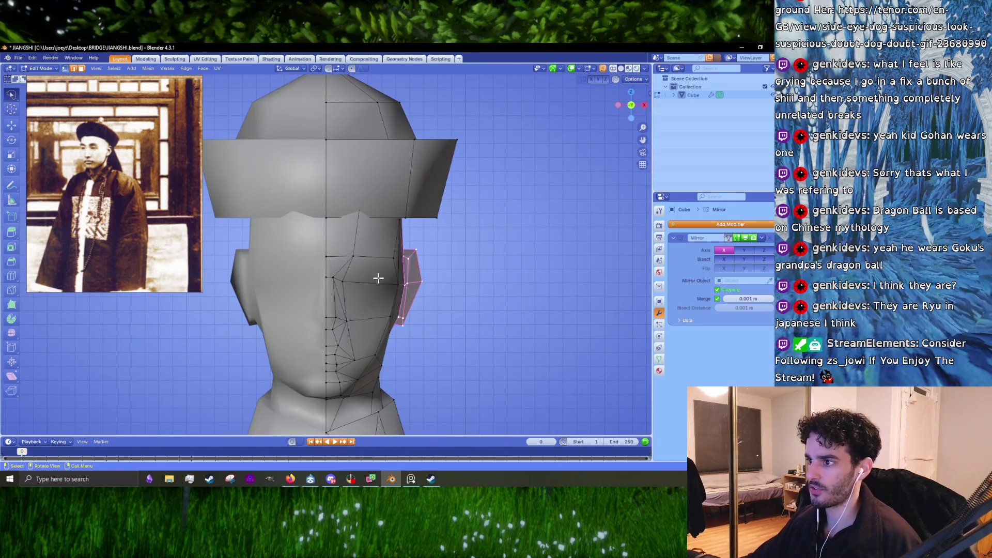
key(g)
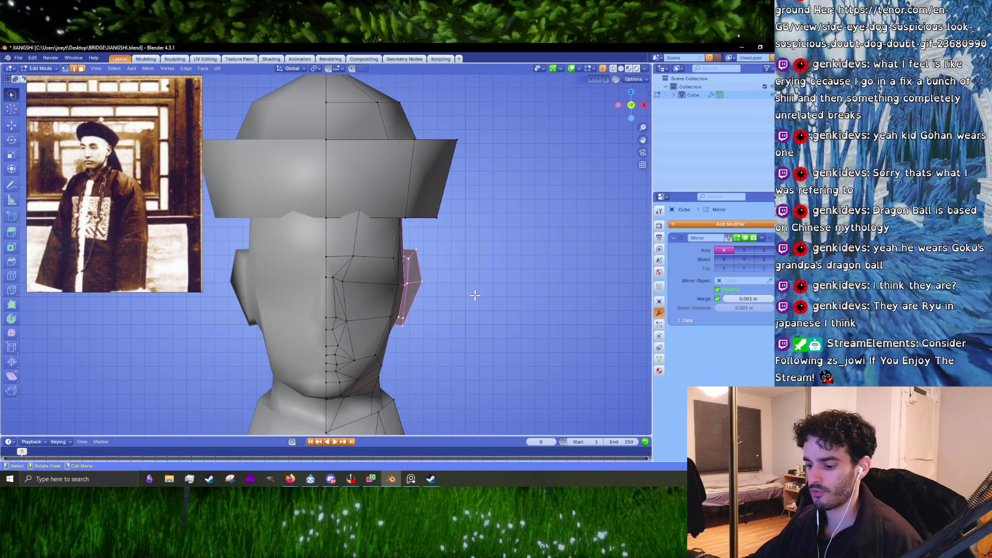
key(x)
click(475, 292)
drag(474, 291, 377, 255)
scroll(up, 3)
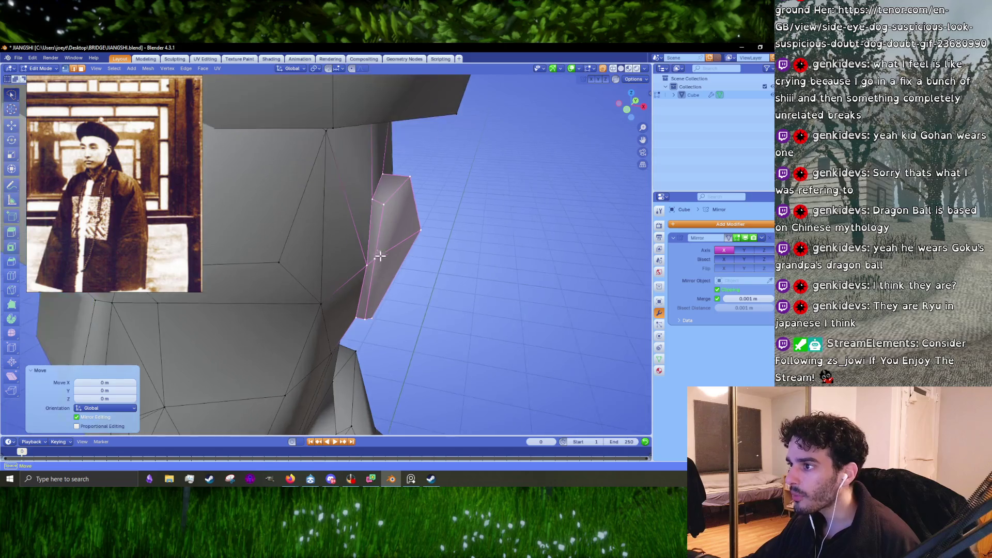
key(g)
click(377, 258)
drag(385, 230, 333, 272)
key(g)
click(333, 275)
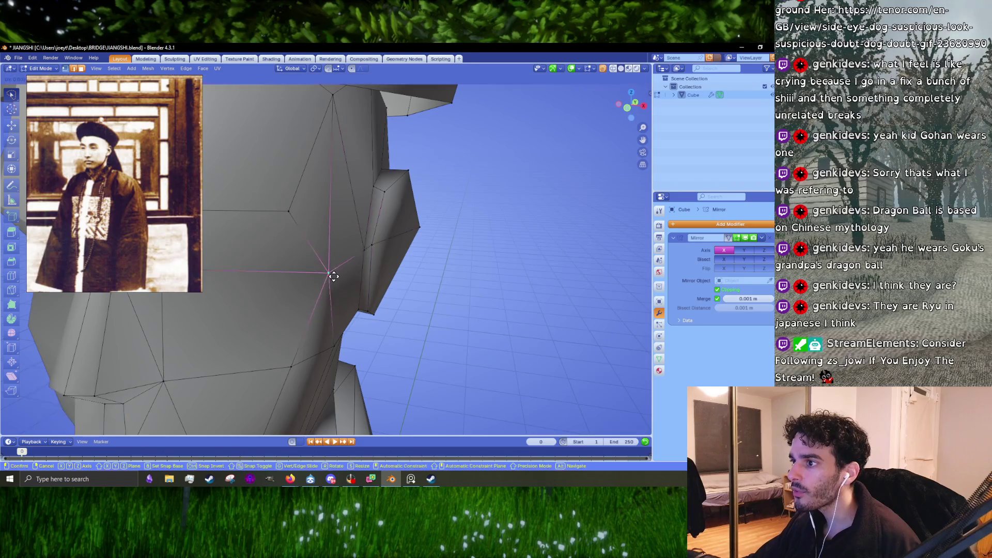
scroll(down, 3)
key(g)
click(359, 116)
Hide the hat piece, adjust the head-top vertex, then reveal everything with Alt+H.
drag(358, 117, 331, 204)
click(335, 192)
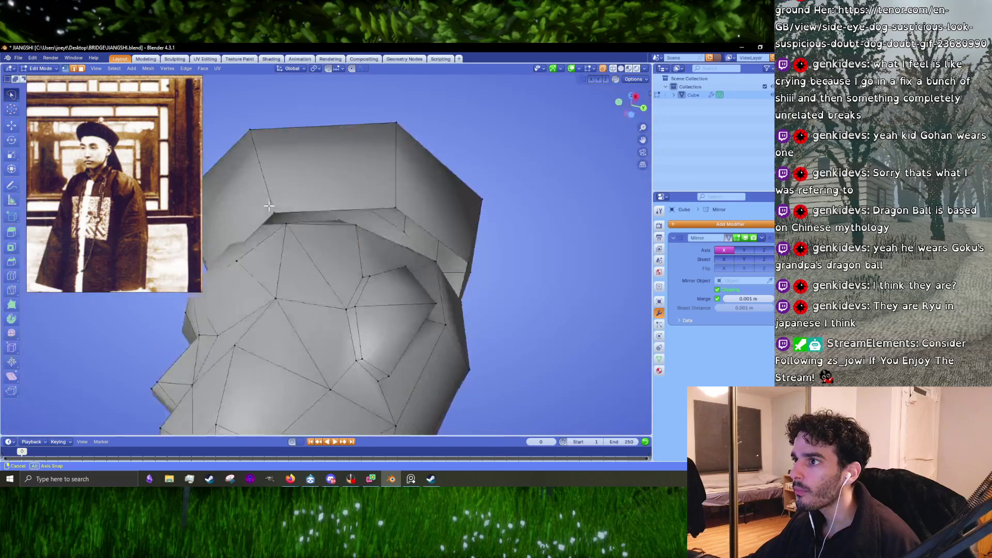
key(l)
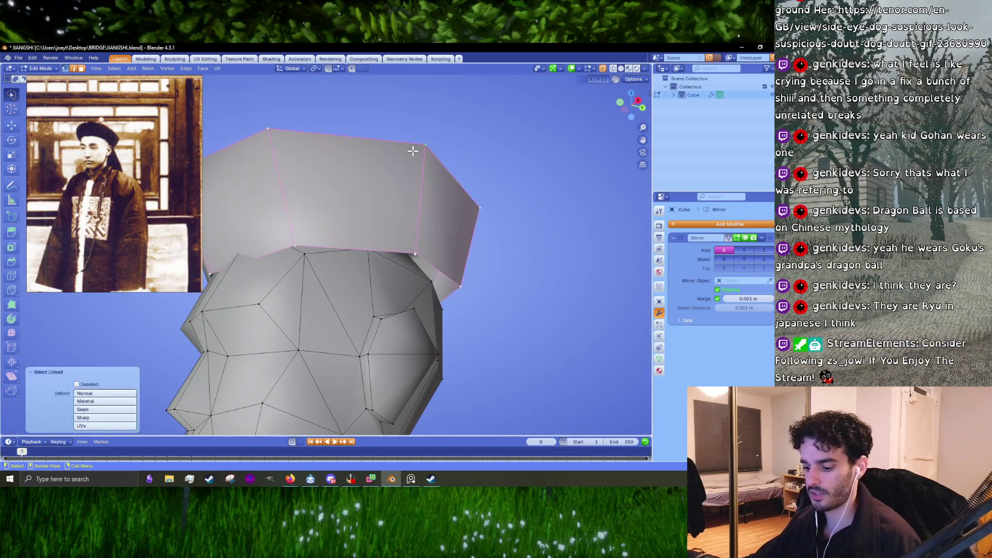
key(h)
drag(443, 224, 376, 289)
click(290, 293)
key(g)
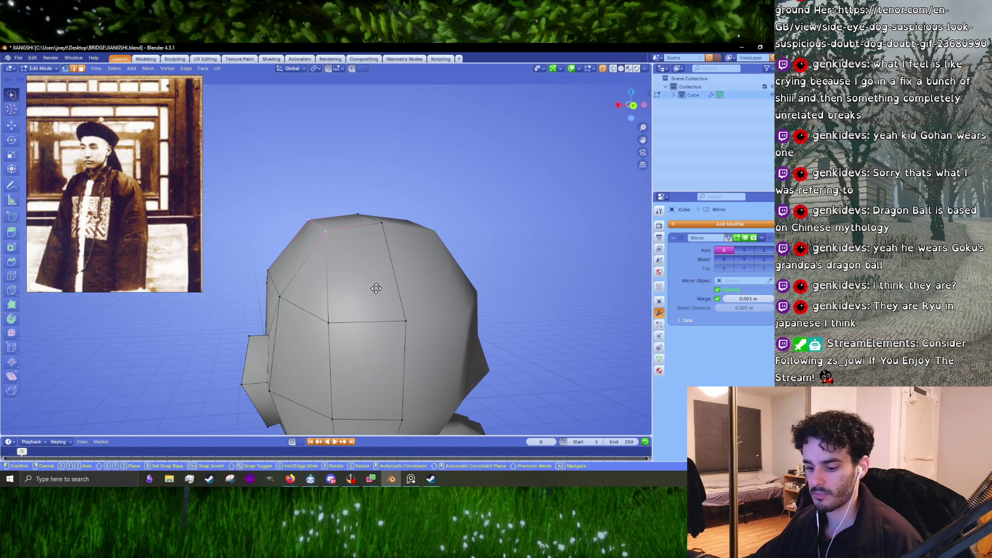
click(374, 288)
drag(344, 283, 545, 271)
key(alt+h)
drag(492, 293, 410, 294)
scroll(up, 3)
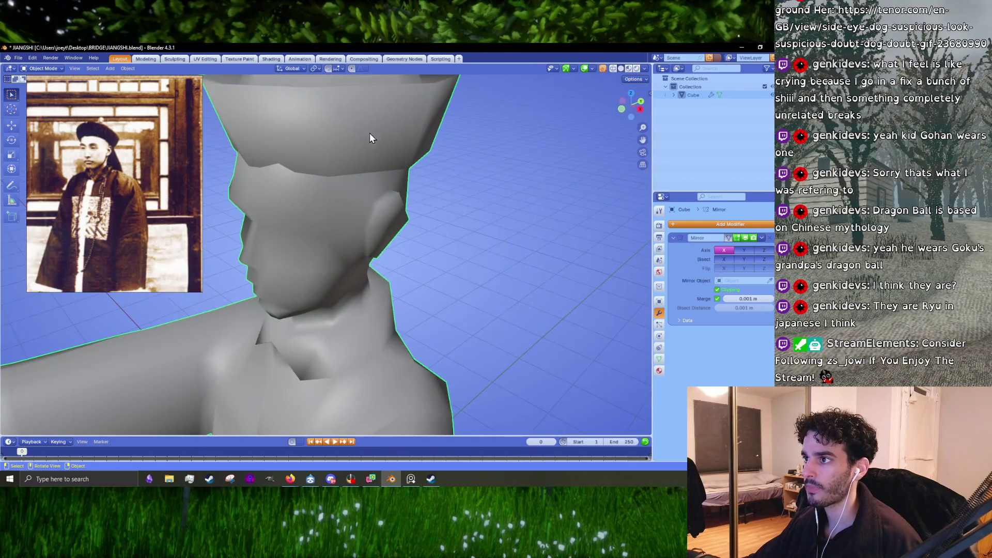
scroll(down, 3)
Reveal and select the whole hat, then scale it to 0.988 along Z in front view.
key(Tab)
key(Tab)
key(alt+h)
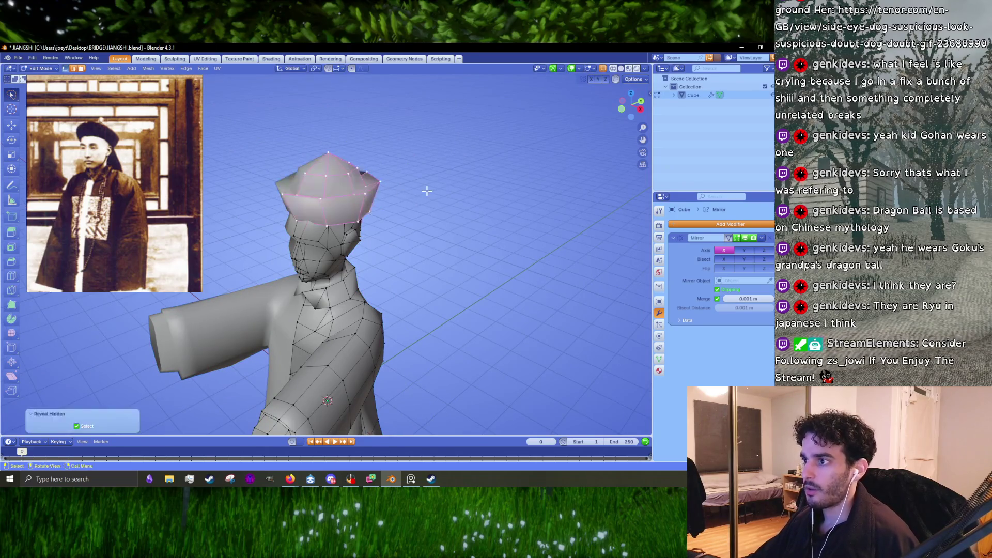
key(l)
key(KP_1)
scroll(up, 3)
drag(364, 182, 376, 326)
scroll(up, 3)
key(s)
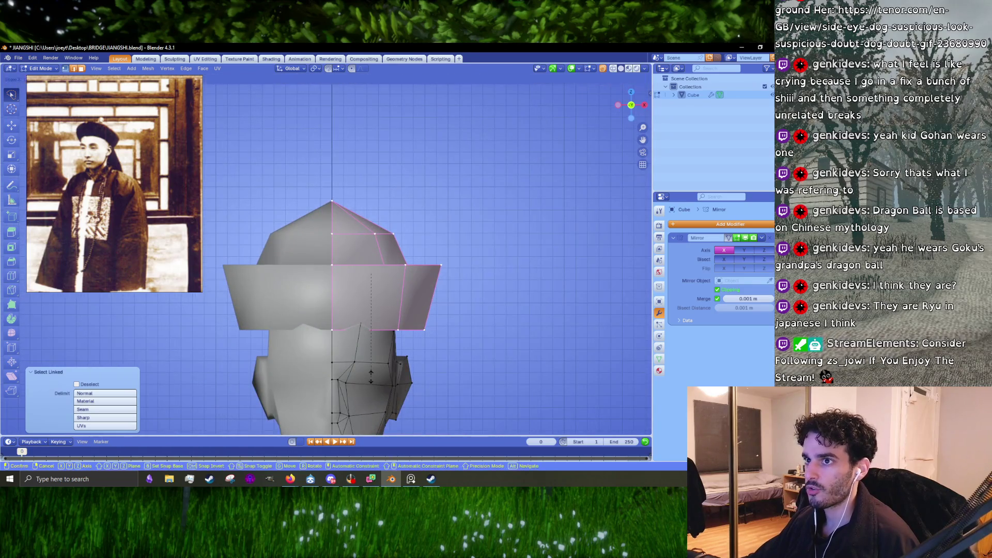
click(371, 372)
scroll(down, 3)
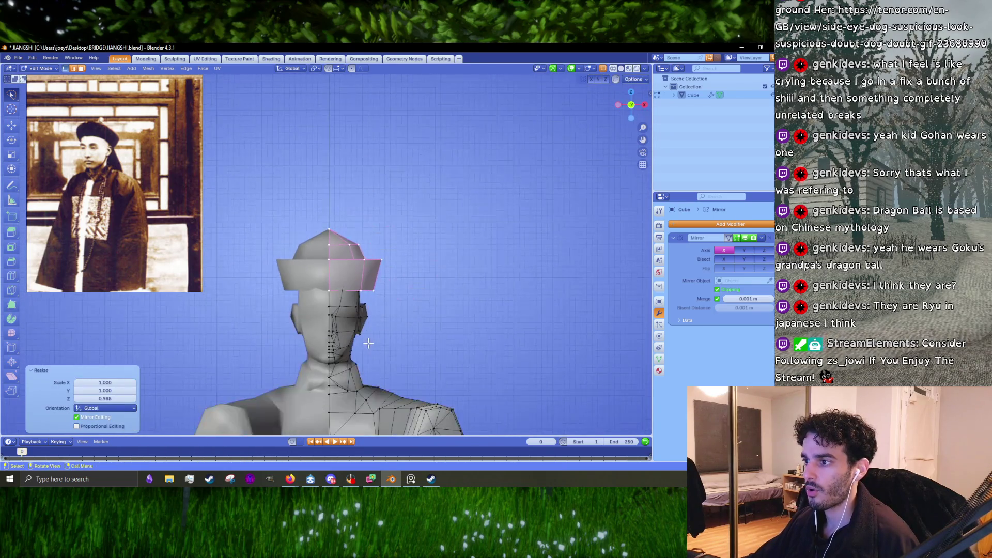
scroll(up, 3)
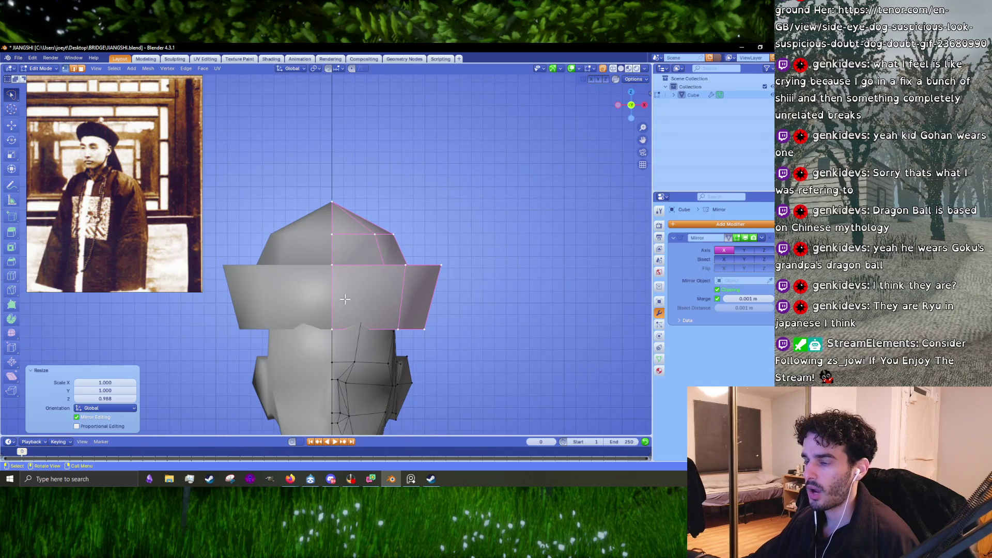
scroll(down, 3)
scroll(down, 3)
scroll(up, 3)
scroll(down, 3)
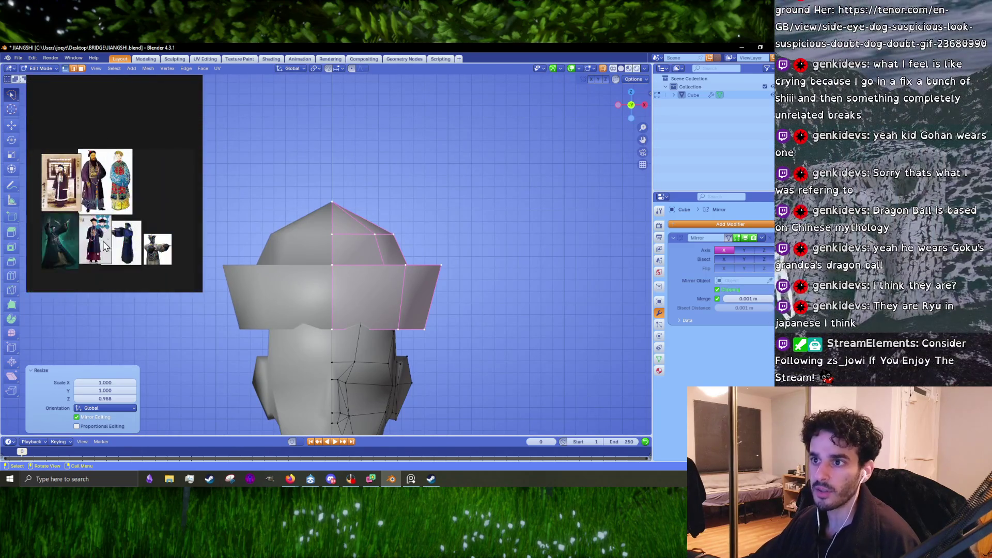
scroll(up, 3)
scroll(up, 3)
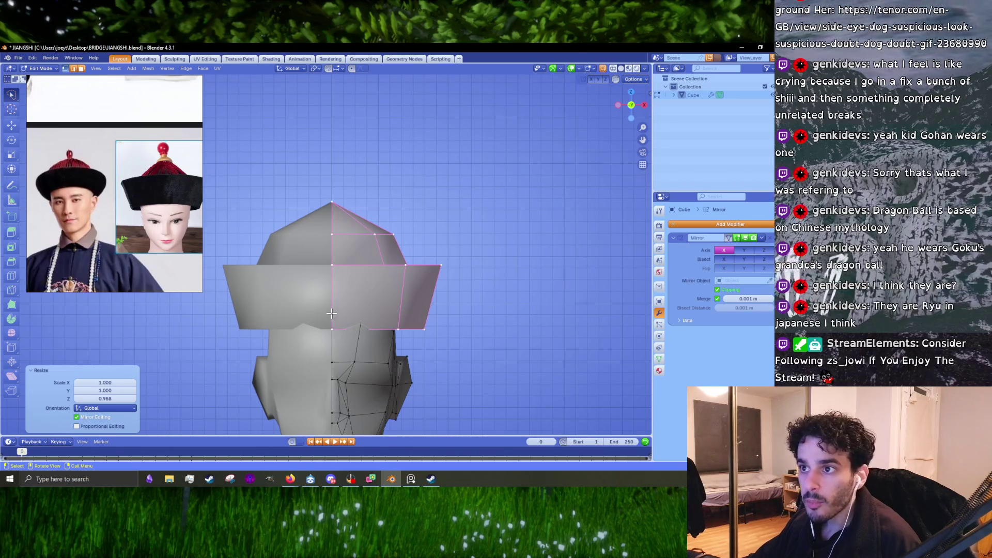
Check the full figure, then select the hat in side view and tilt it with R.
key(alt+a)
scroll(down, 3)
drag(391, 307, 347, 319)
key(Tab)
click(432, 306)
key(Tab)
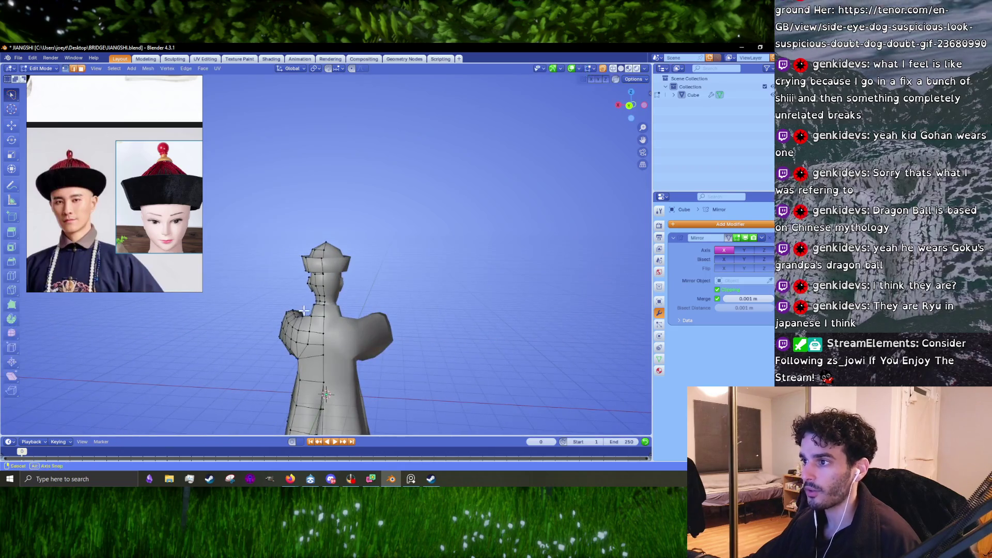
scroll(up, 3)
drag(305, 277, 305, 275)
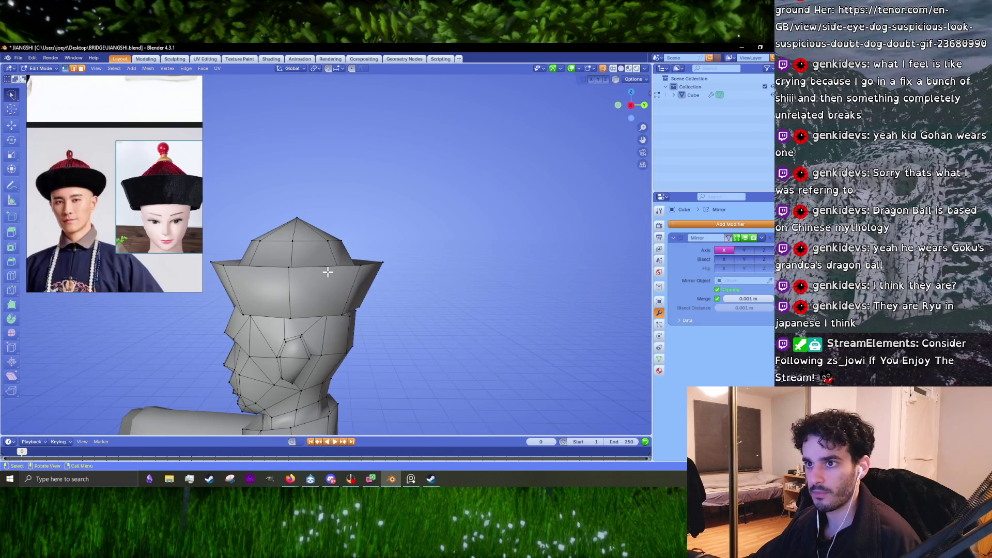
key(KP_3)
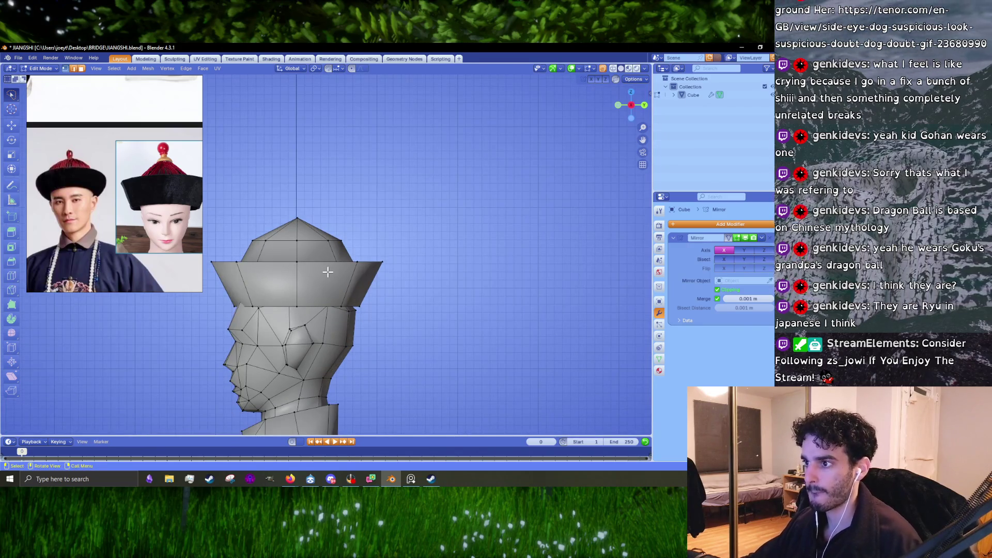
key(l)
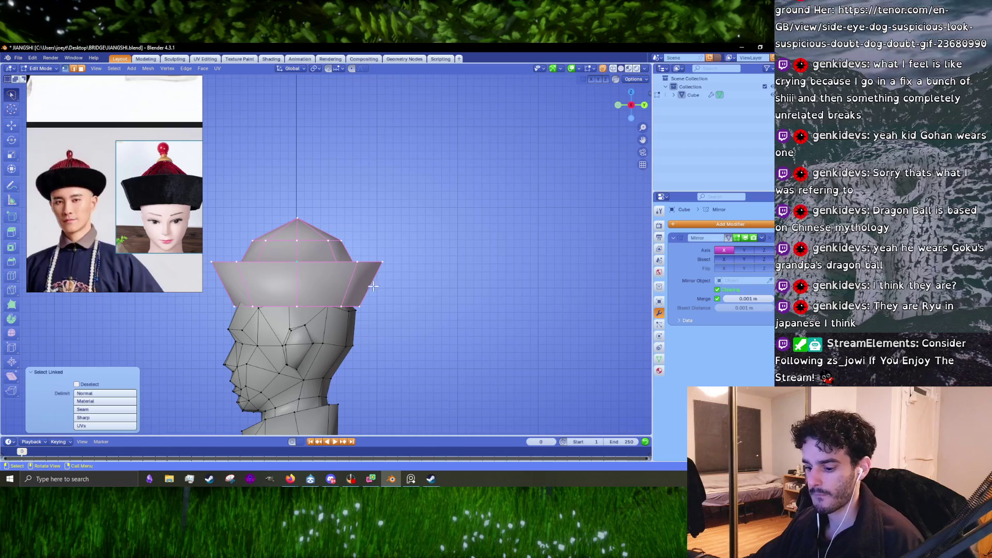
key(r)
click(393, 290)
key(r)
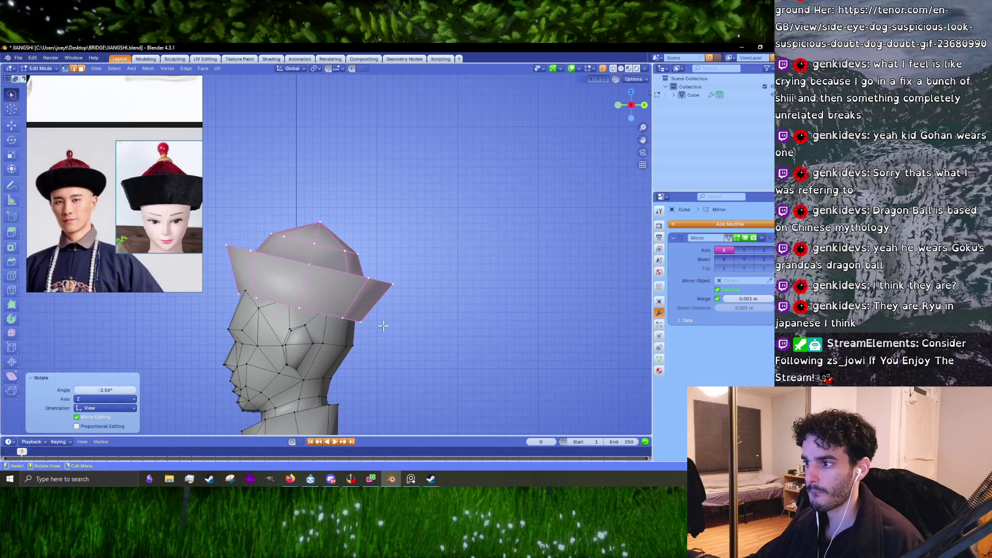
click(394, 320)
scroll(up, 3)
scroll(up, 3)
Raise the hat along Z and scale it slightly, cancelling a further rotation.
key(g)
scroll(up, 3)
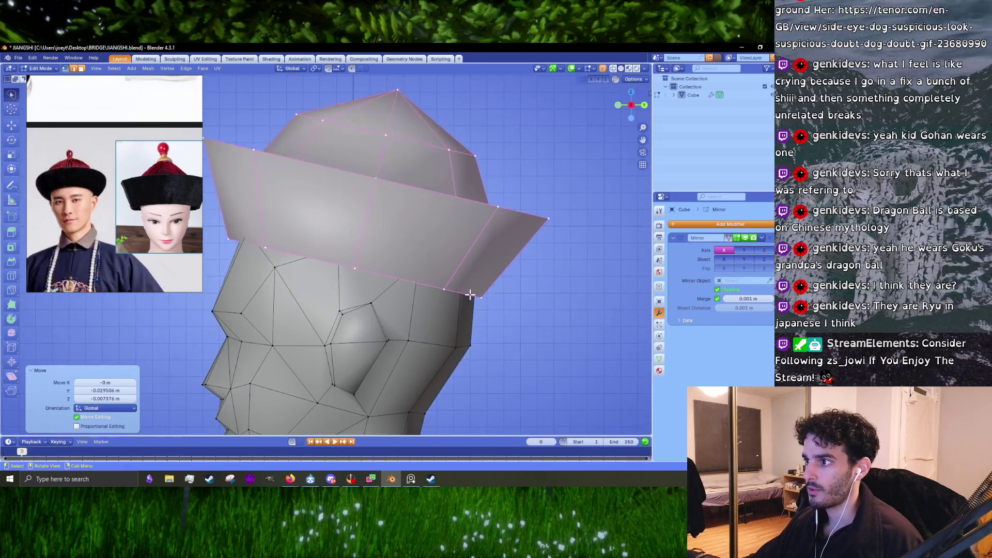
click(475, 293)
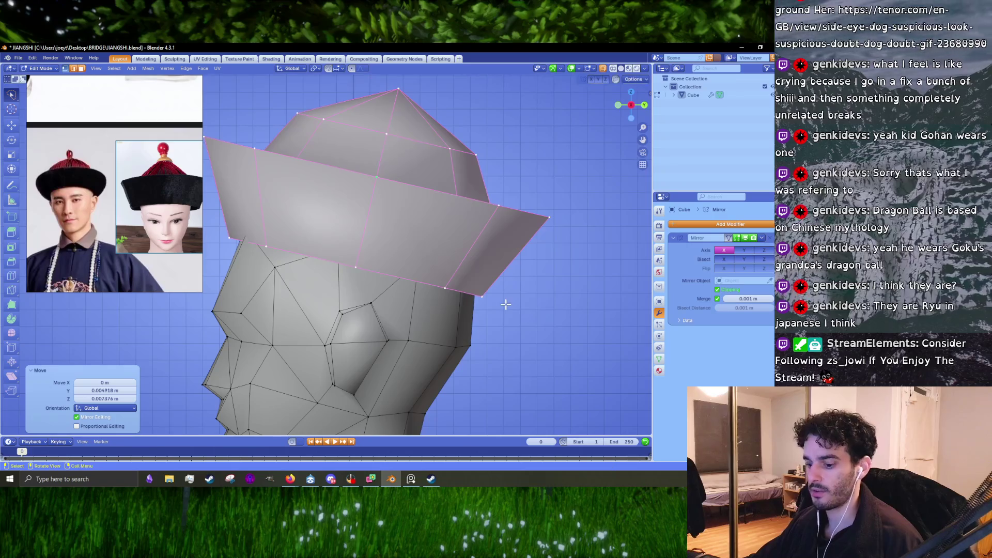
key(z)
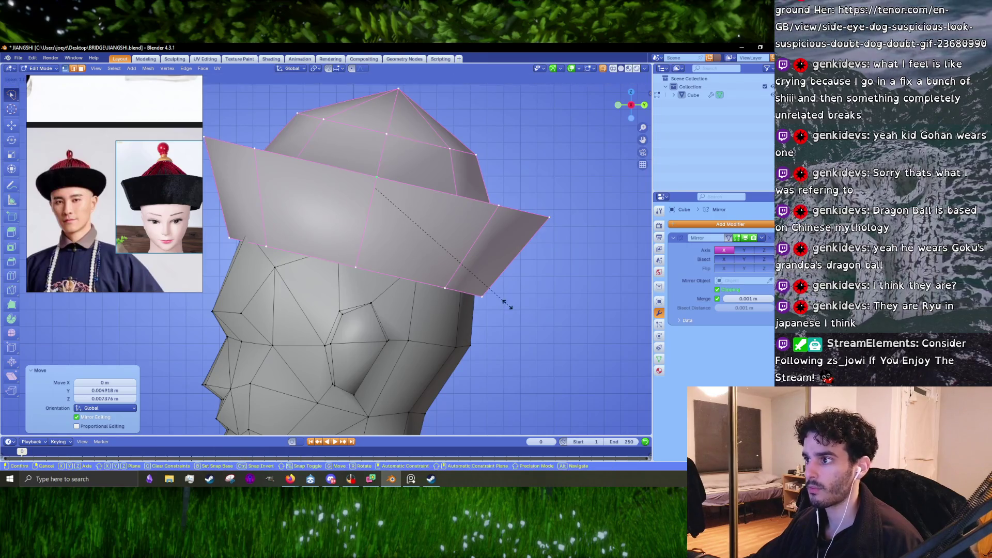
key(s)
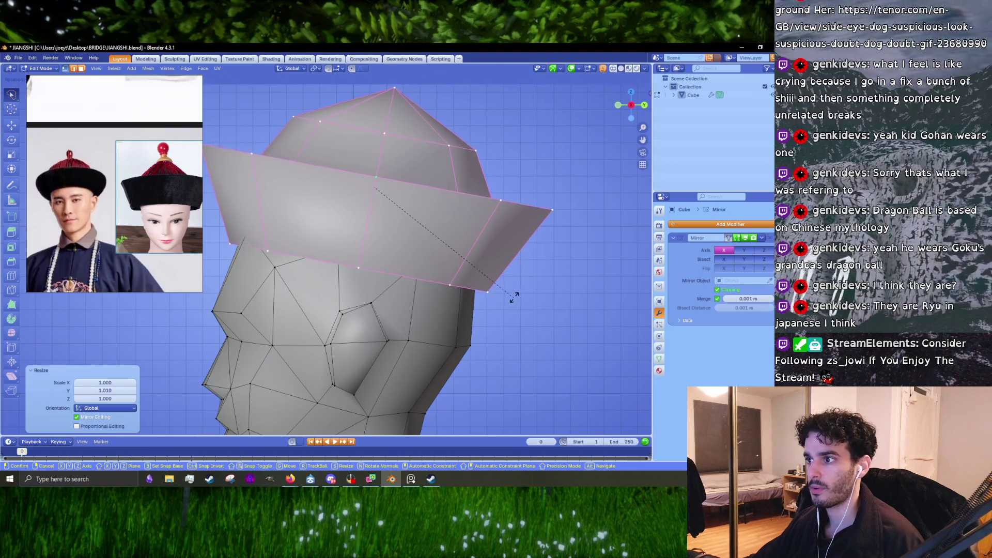
key(r)
click(514, 296)
key(Escape)
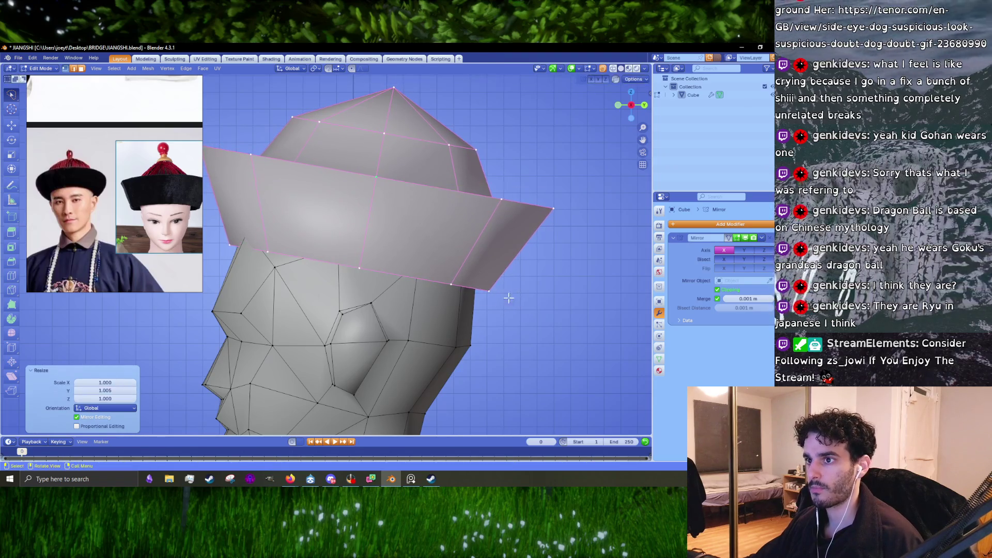
scroll(down, 3)
scroll(up, 3)
scroll(down, 3)
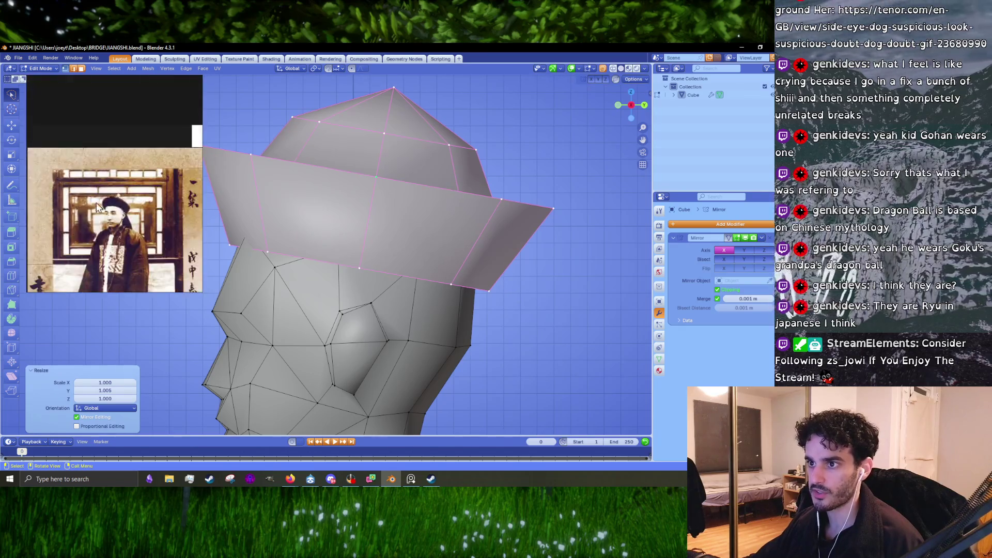
scroll(up, 3)
Narrow the brim along X in front view and shrink the edge loop under it.
key(KP_1)
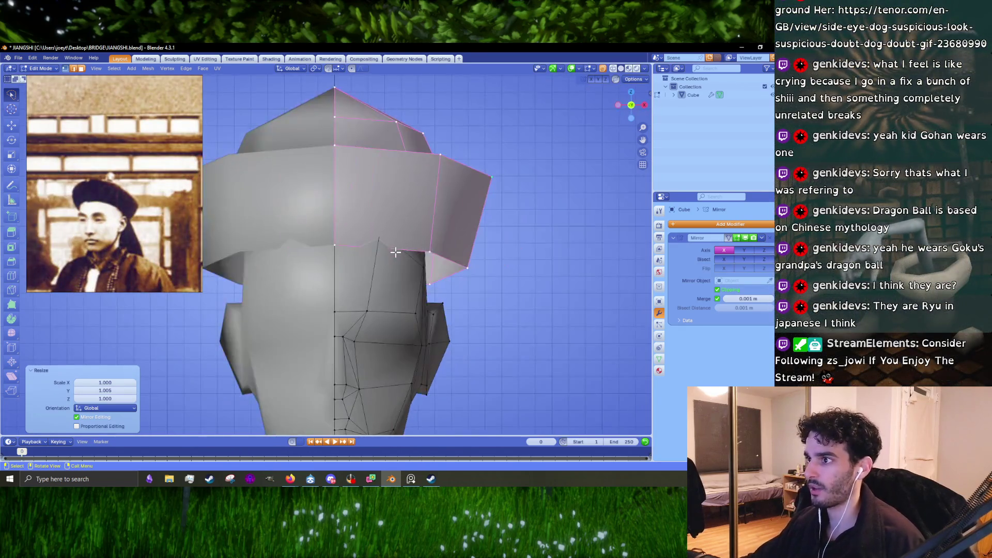
scroll(down, 3)
scroll(up, 3)
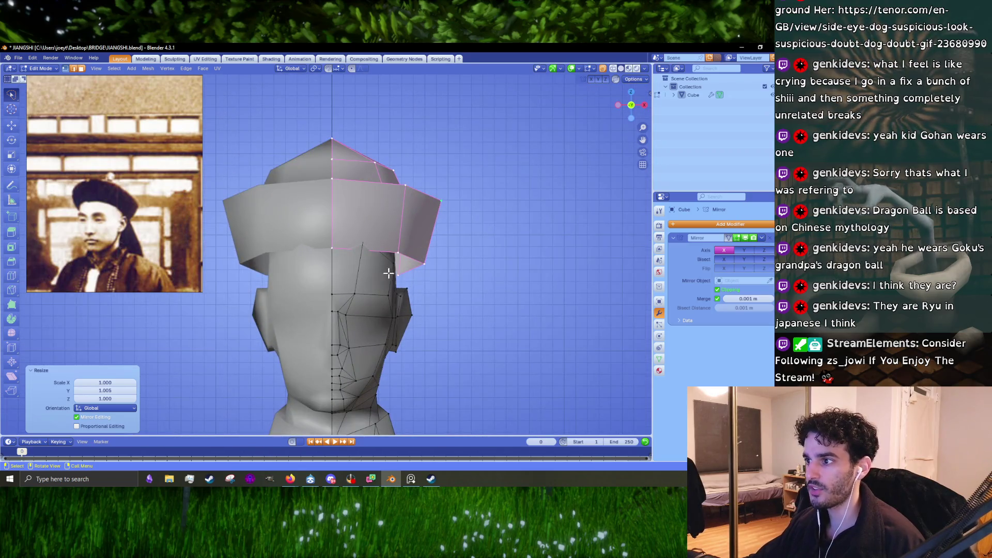
key(s)
key(x)
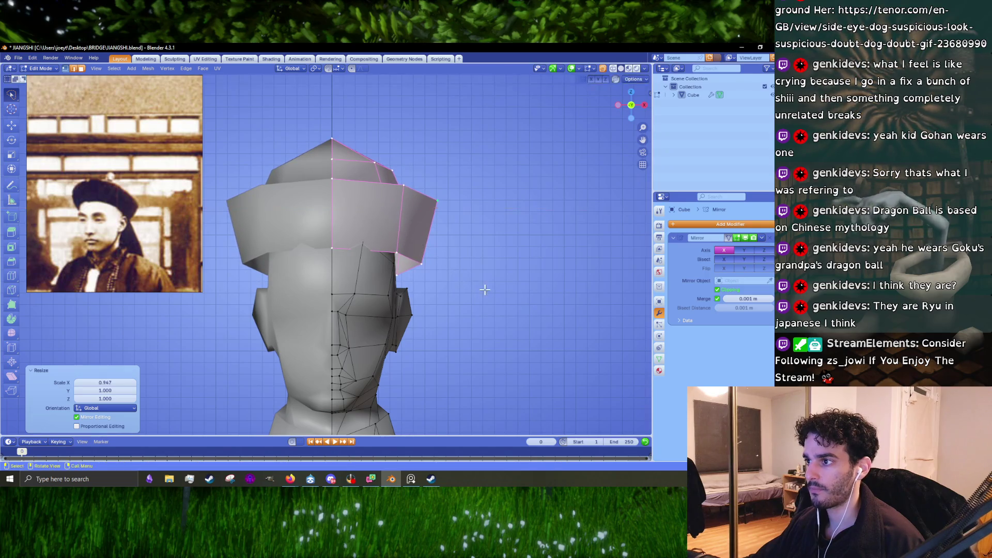
scroll(up, 3)
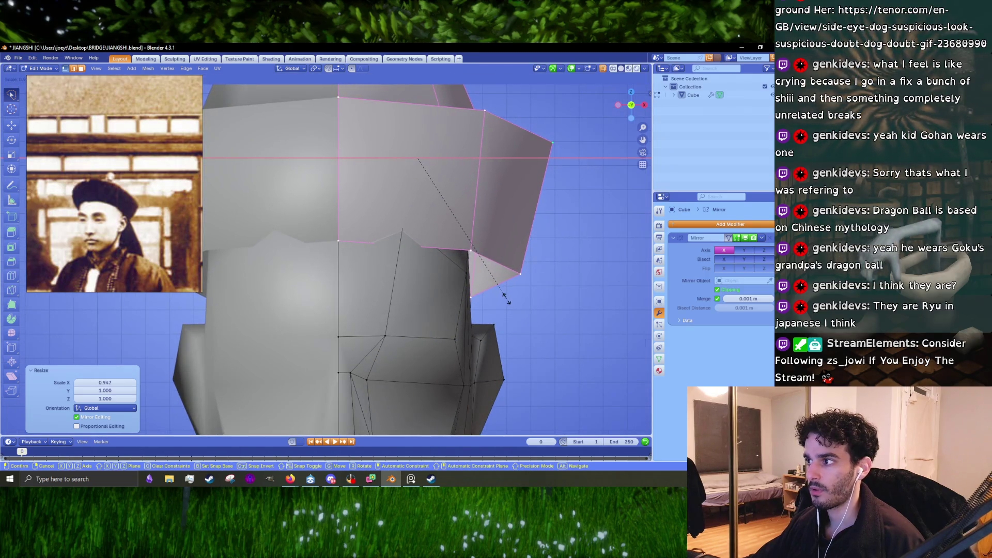
click(506, 300)
scroll(down, 3)
click(411, 257)
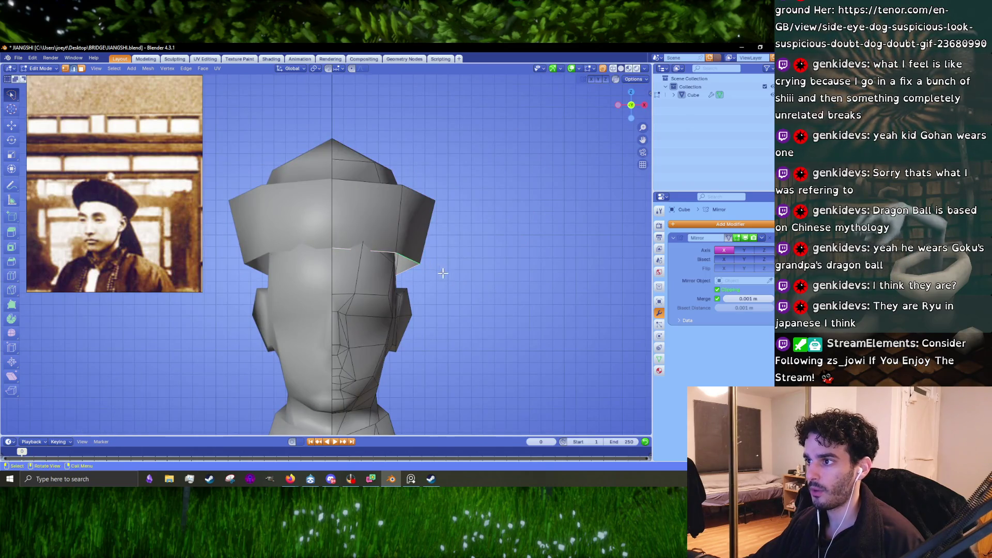
key(s)
click(459, 284)
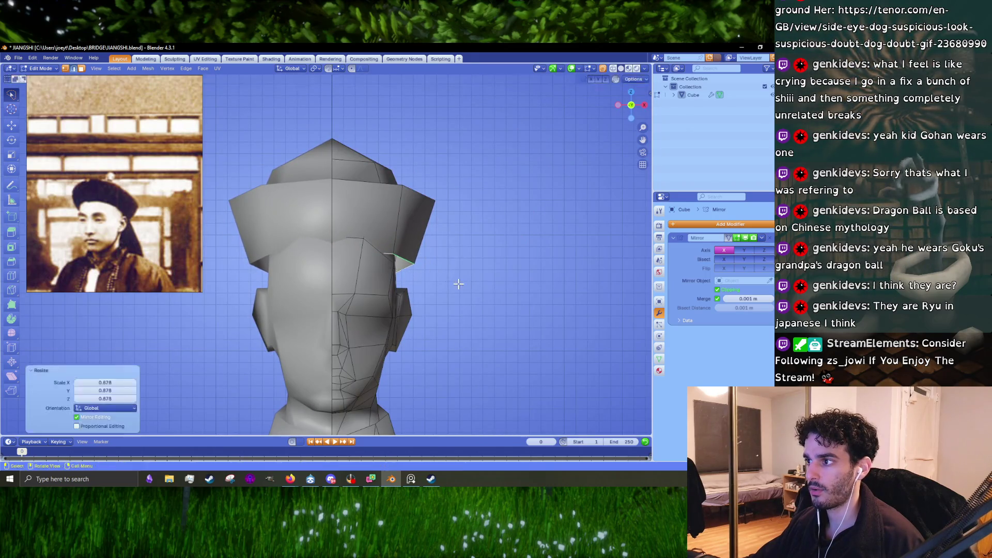
In side view, tilt the brim slightly, raise it and stretch it front-to-back along Y.
key(KP_3)
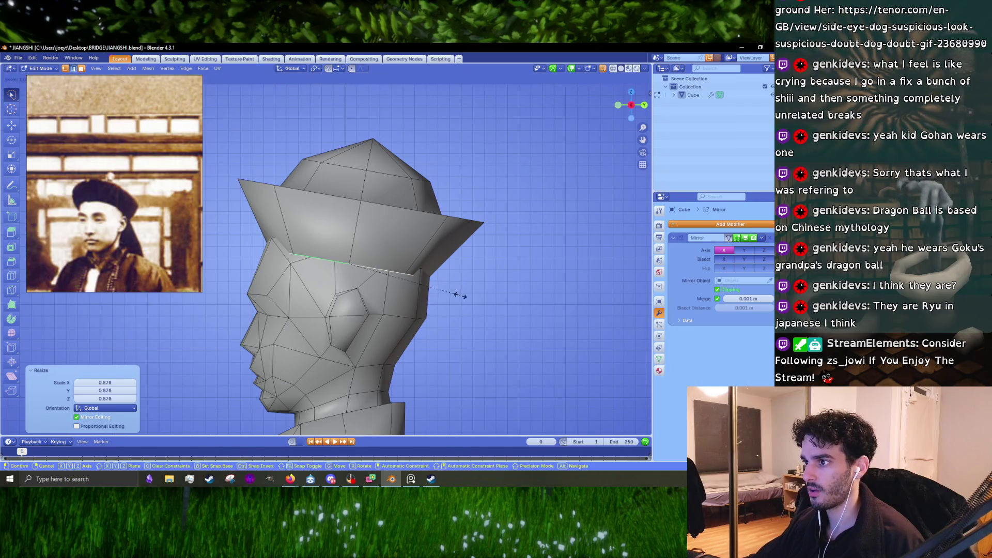
key(s)
key(y)
key(r)
click(471, 296)
key(g)
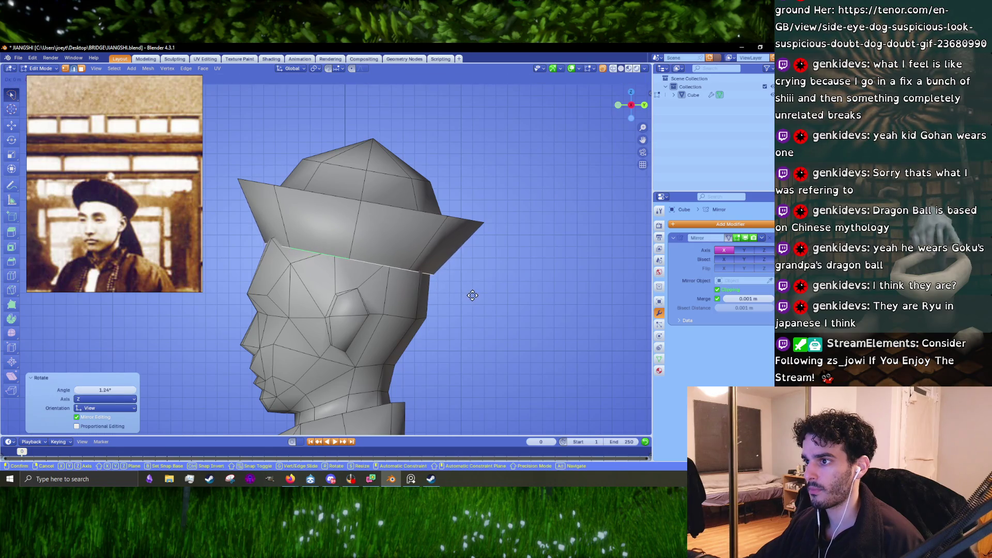
click(473, 296)
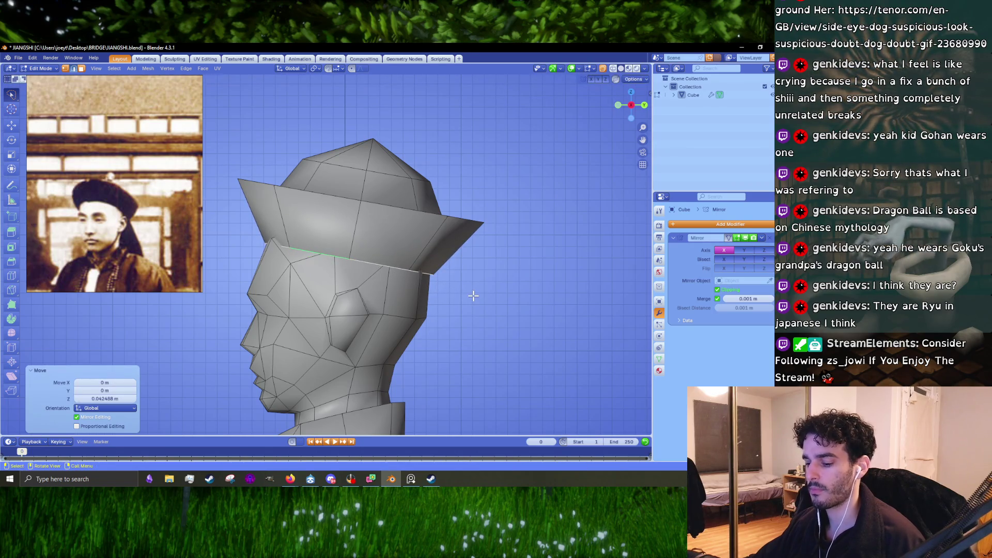
key(s)
key(y)
click(475, 297)
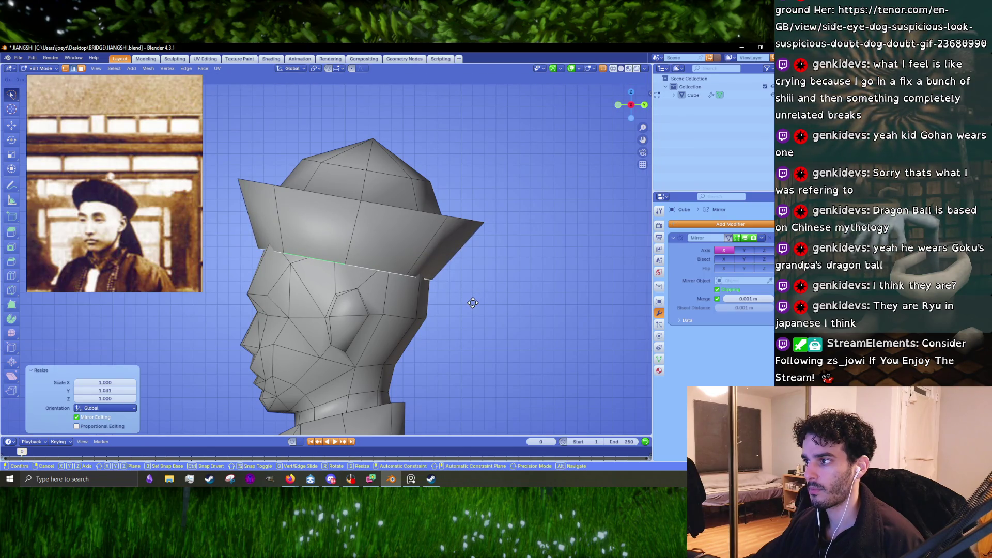
Shrink the brim a little more and edge-slide its lower loop to sit on the head.
click(517, 266)
key(s)
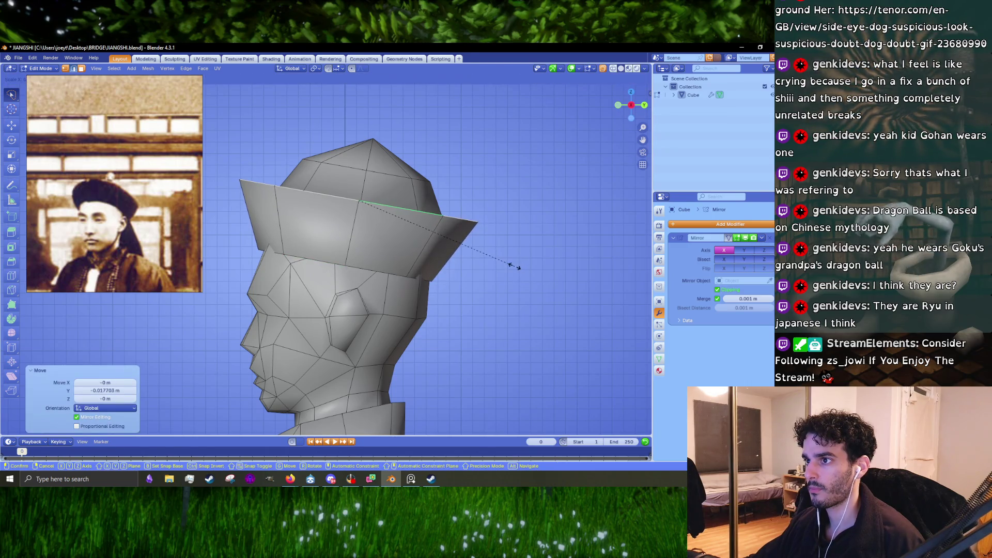
key(g)
click(515, 267)
click(382, 271)
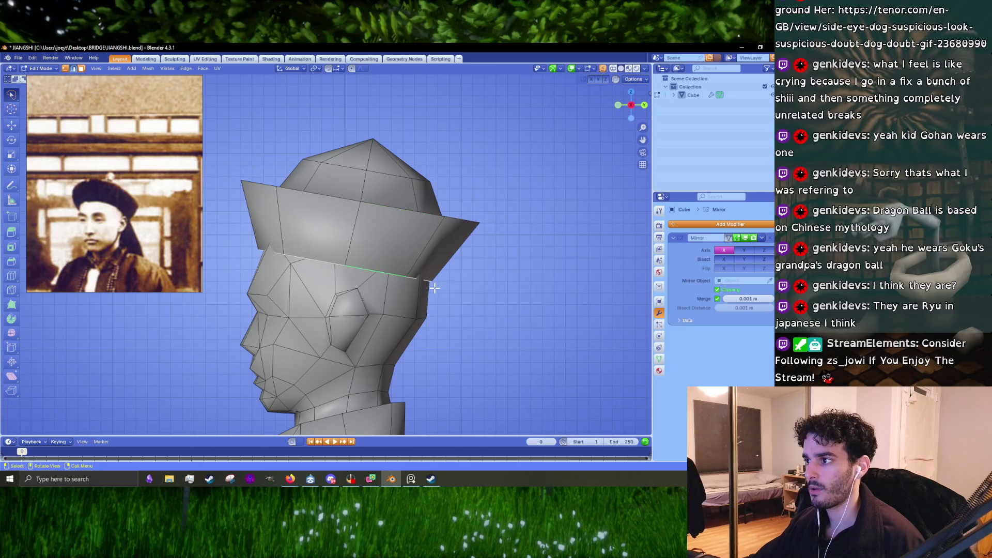
key(g)
click(436, 289)
scroll(down, 3)
key(Tab)
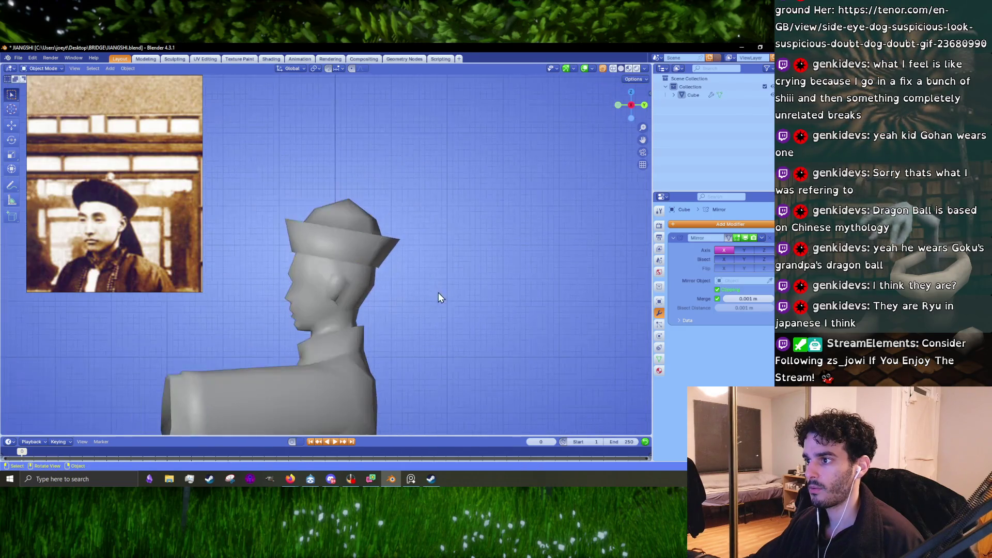
scroll(down, 3)
Tighten the brim slightly and move its lower edge loop closer to the head.
key(Tab)
scroll(up, 3)
scroll(up, 3)
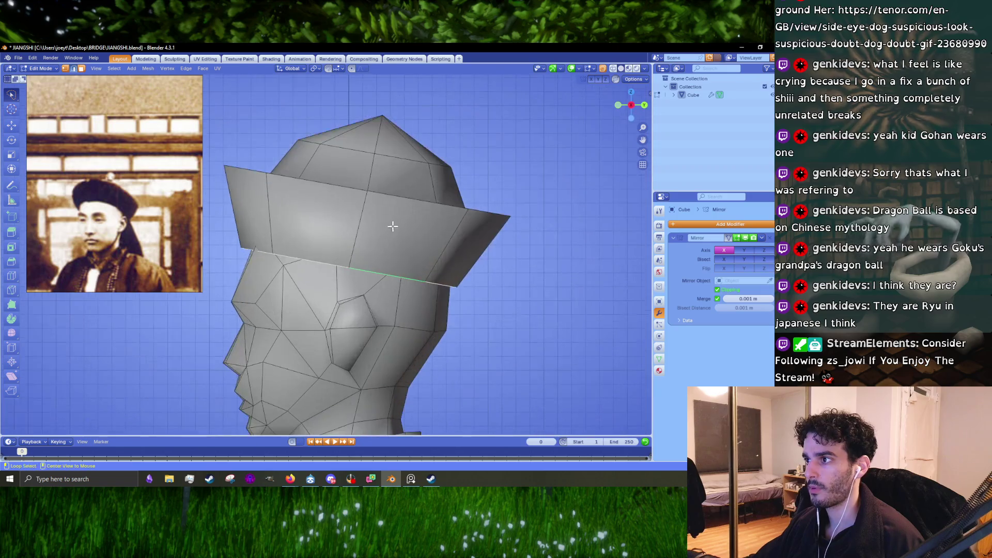
key(r)
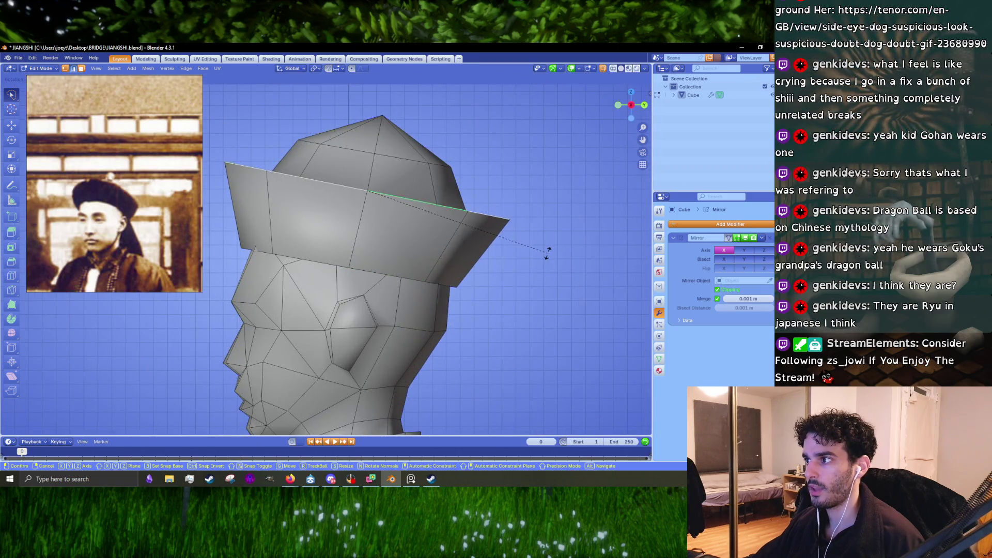
click(549, 251)
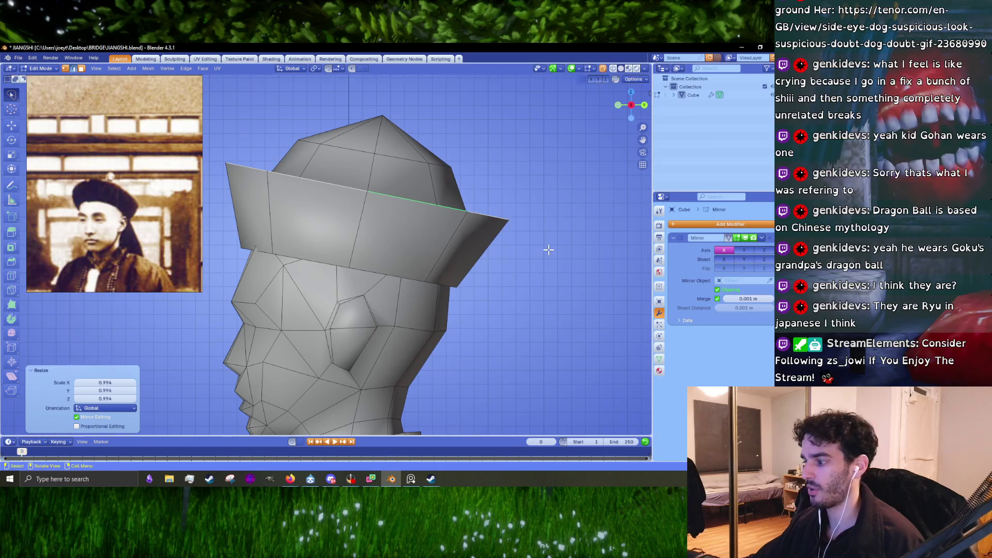
key(KP_1)
scroll(up, 3)
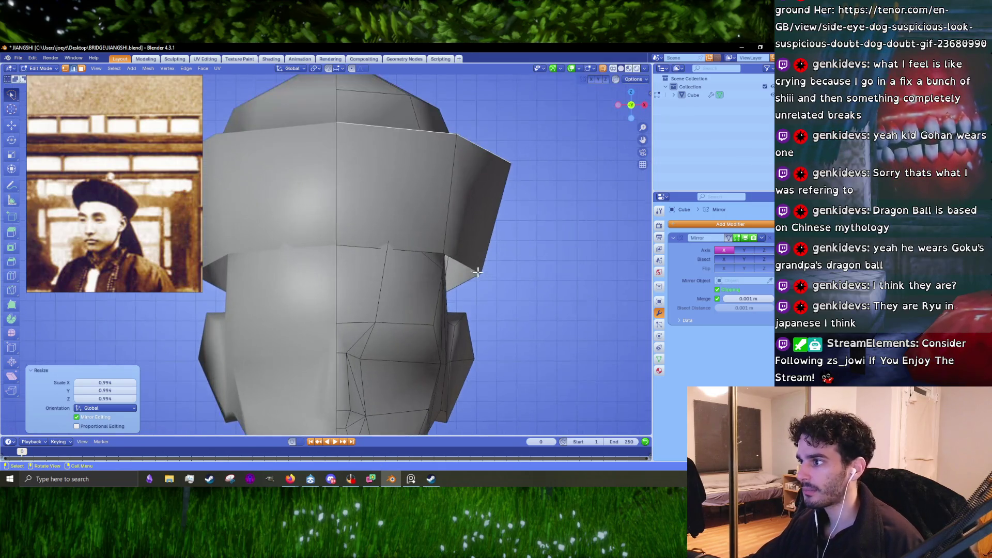
drag(469, 265, 395, 227)
click(343, 263)
key(g)
click(473, 230)
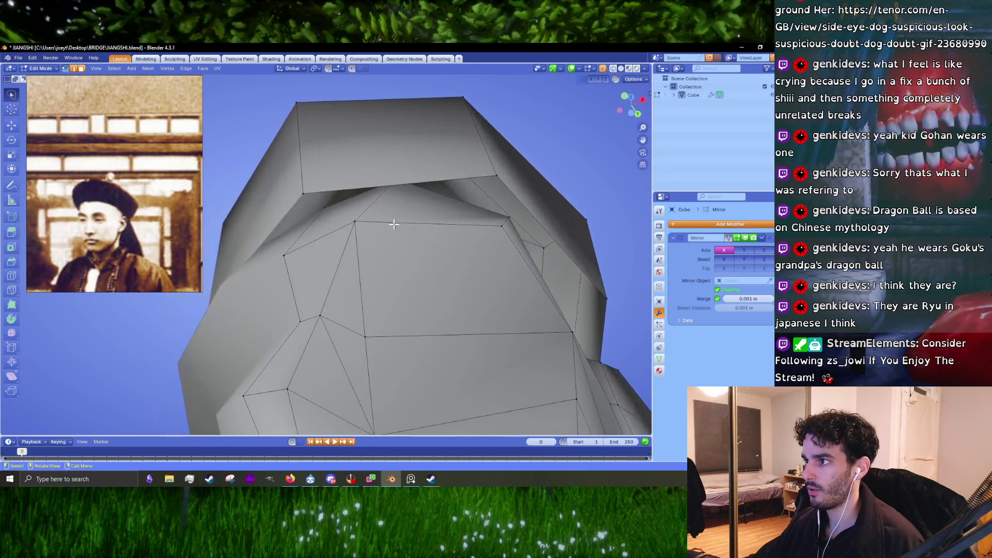
Look over the whole figure outside Edit Mode, then re-enter and select the hat piece.
drag(424, 198, 362, 189)
scroll(down, 3)
scroll(down, 3)
key(Tab)
scroll(down, 3)
scroll(down, 3)
drag(437, 253, 336, 247)
scroll(up, 3)
click(385, 245)
scroll(up, 3)
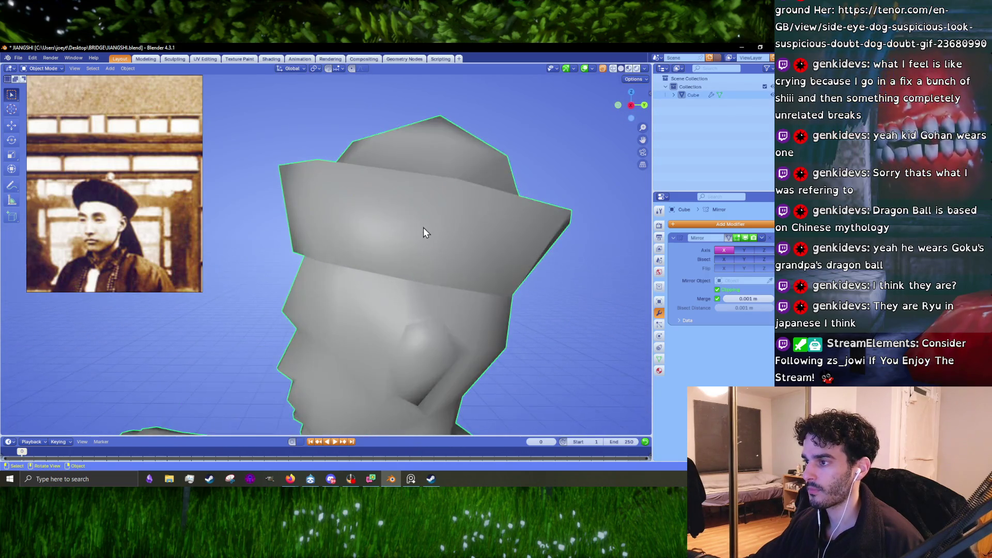
key(Tab)
scroll(down, 3)
drag(424, 227, 452, 252)
key(l)
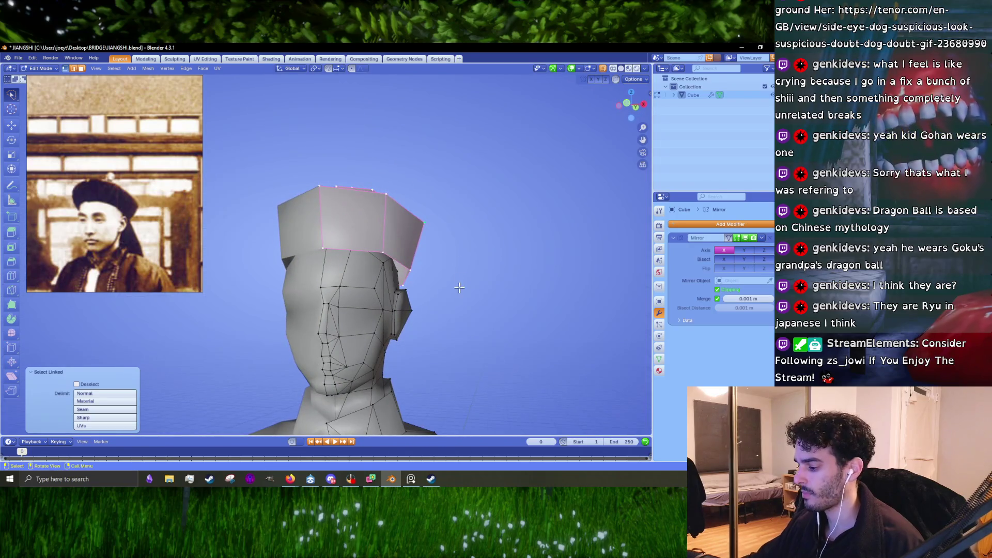
scroll(up, 3)
scroll(up, 3)
Nudge several vertices under the brim one by one to tuck it against the head.
key(g)
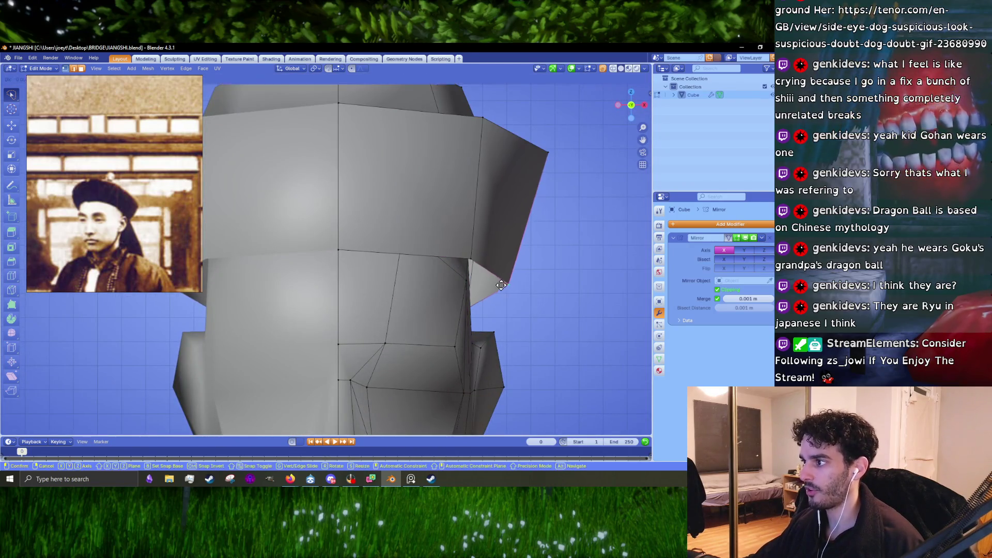
scroll(down, 3)
scroll(down, 3)
click(493, 231)
key(g)
click(426, 289)
click(324, 289)
key(g)
key(g)
click(429, 290)
key(g)
click(459, 319)
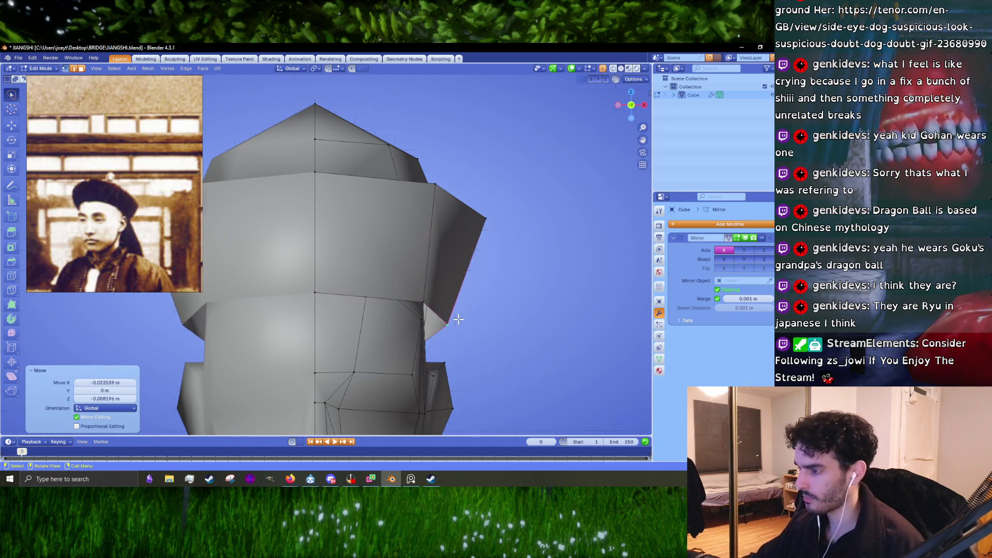
Check the fit from side and top views, move one more brim vertex, then select the whole hat.
drag(459, 319, 473, 231)
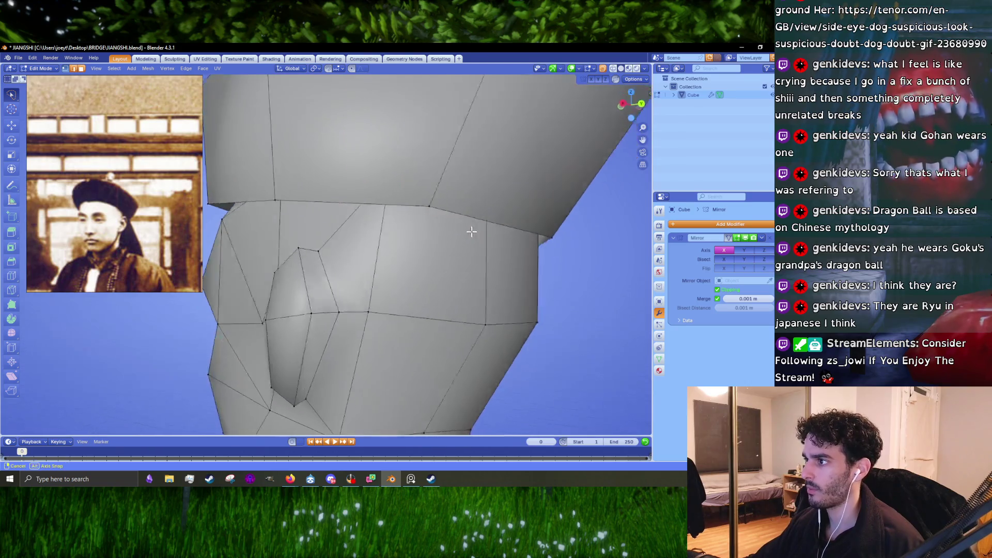
click(443, 218)
scroll(down, 3)
drag(393, 220, 384, 223)
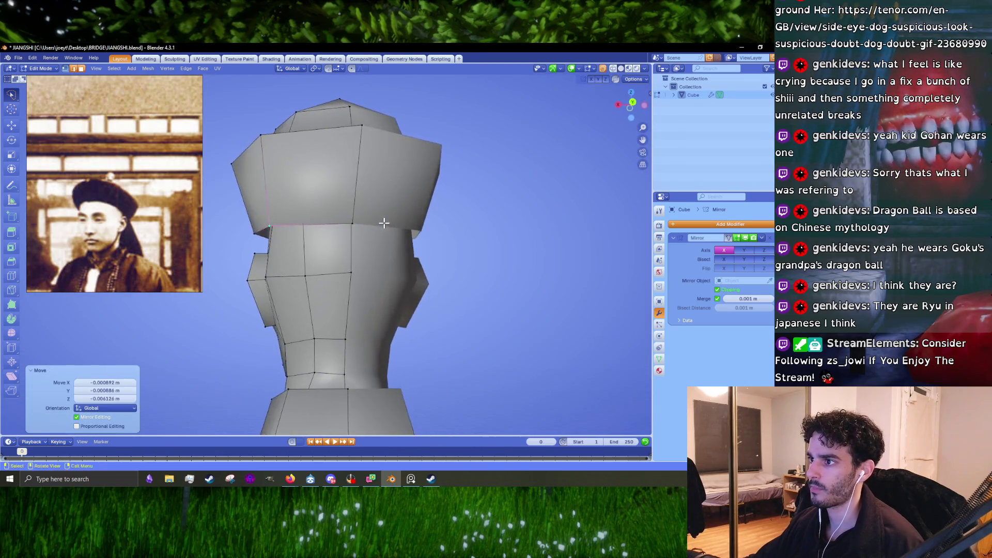
click(362, 218)
drag(443, 186, 492, 220)
scroll(up, 3)
drag(432, 223, 432, 222)
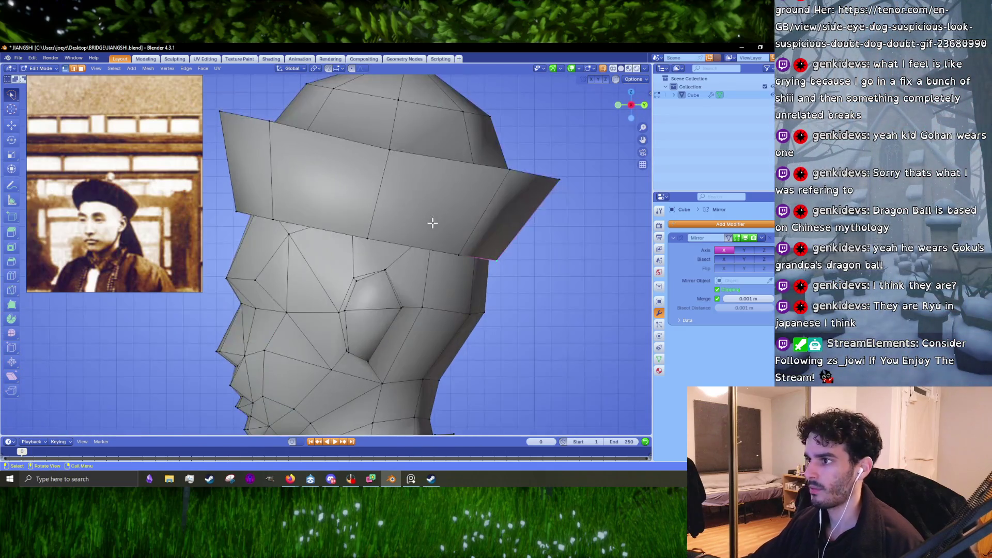
scroll(up, 3)
click(392, 233)
key(g)
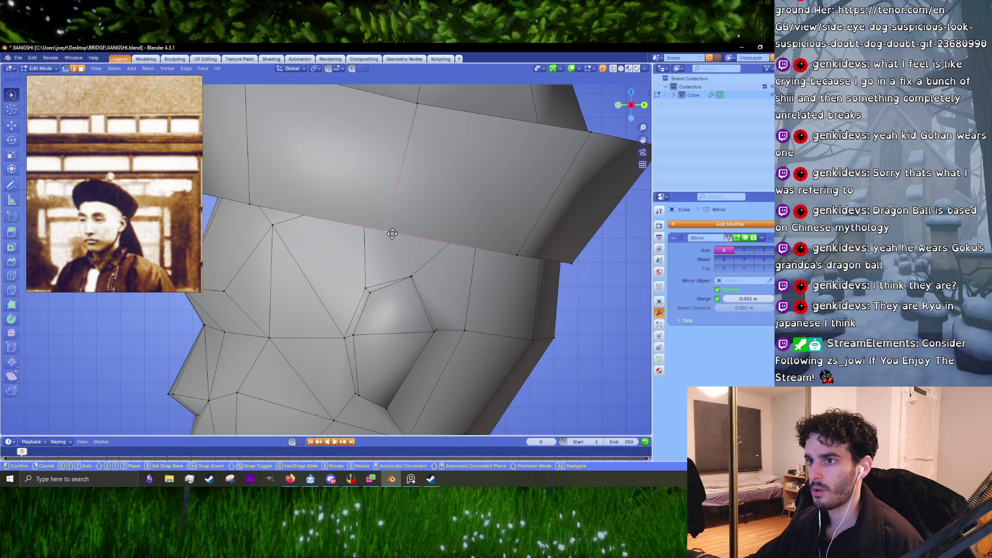
click(392, 233)
scroll(down, 3)
key(l)
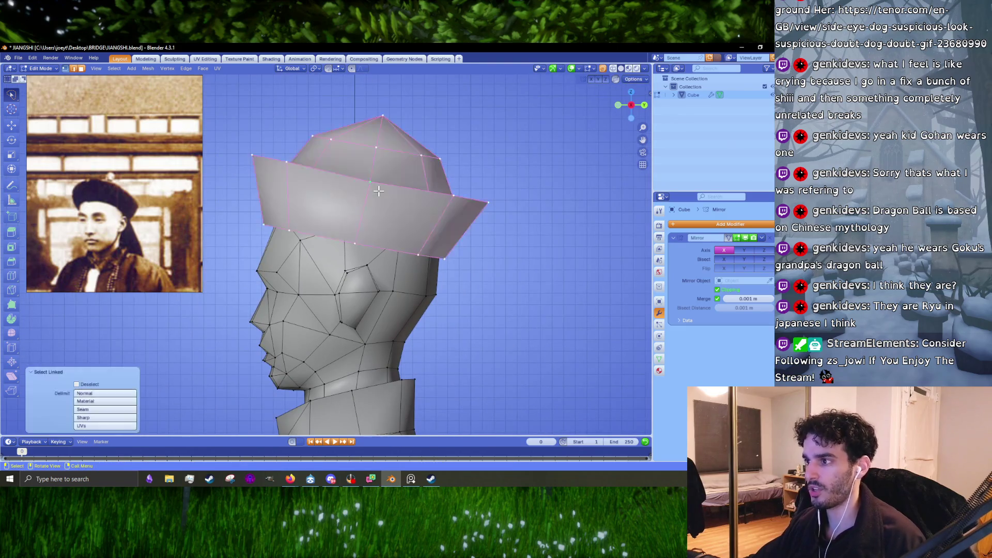
Move the whole hat down onto the head and stretch it slightly along Y front-to-back.
key(g)
click(474, 226)
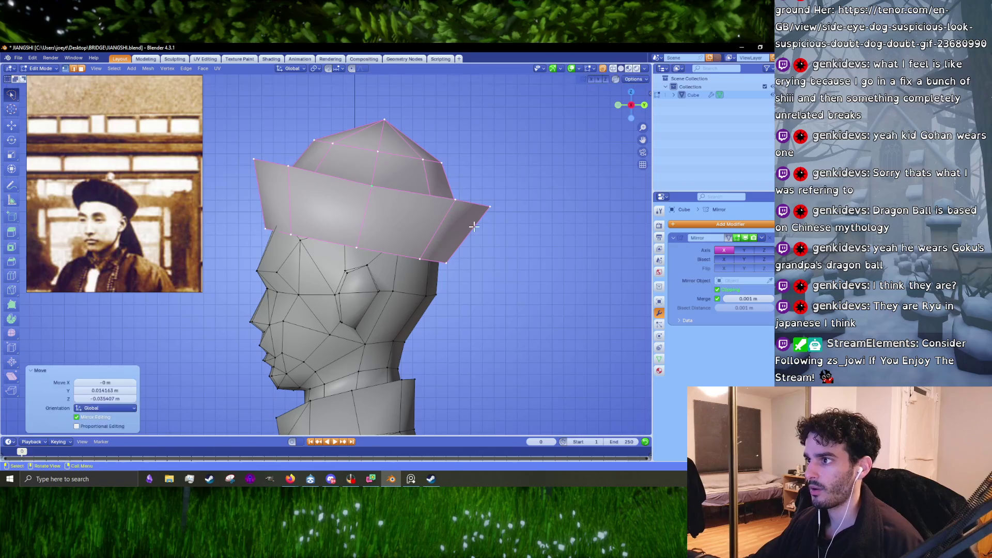
key(g)
key(y)
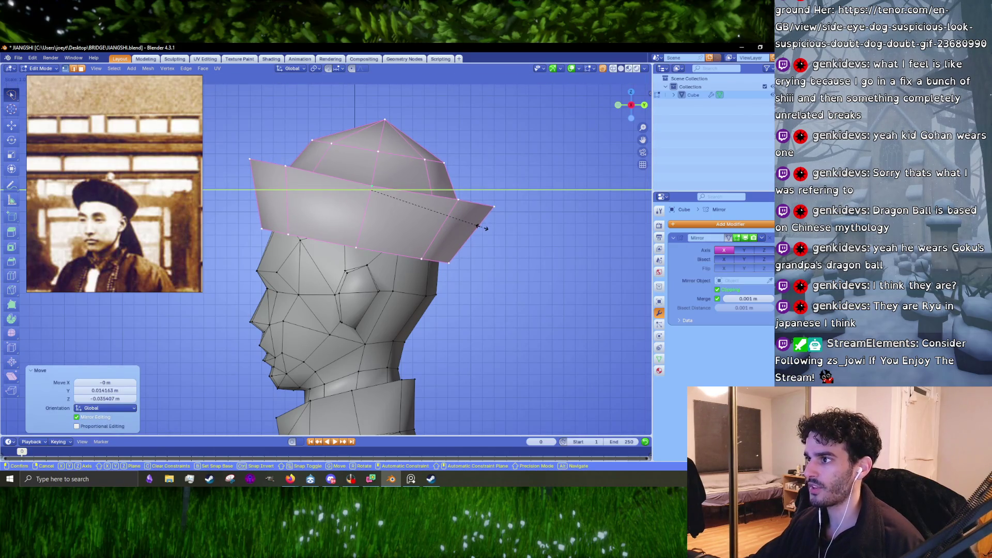
click(486, 226)
Lower the hat a bit further, constraining the final move to the vertical Z axis.
key(g)
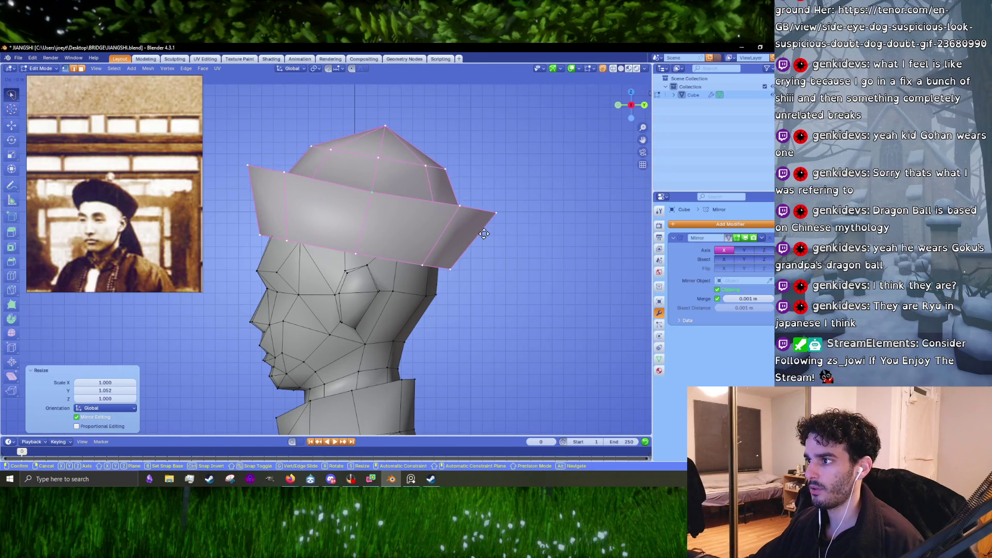
click(483, 235)
drag(484, 234, 392, 247)
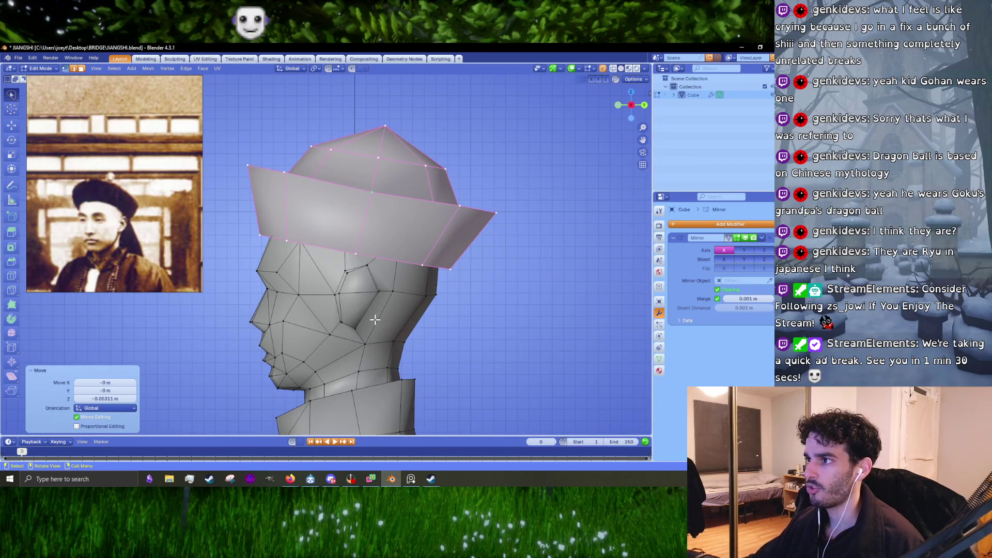
key(g)
key(z)
text(how effectivbewere pickhaubes in)
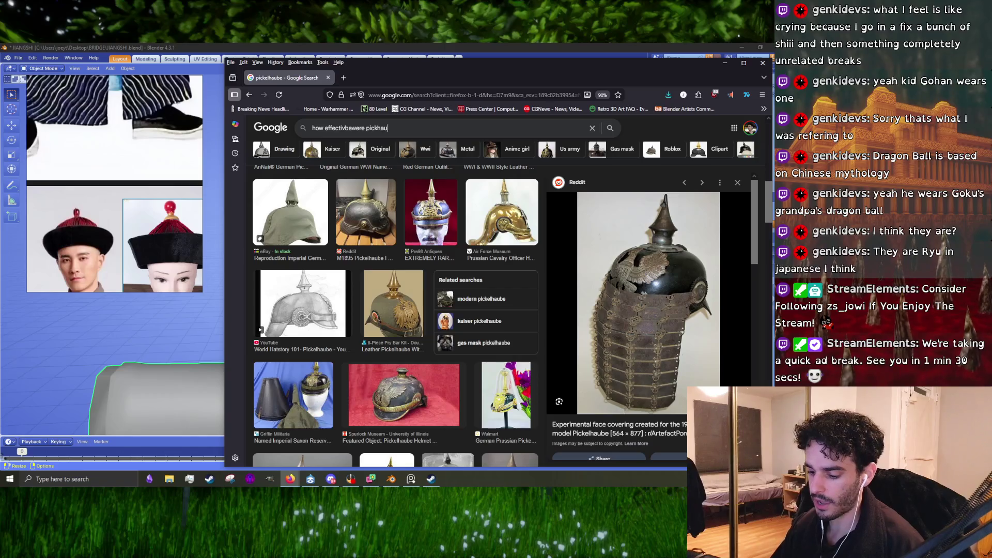
text(combat)
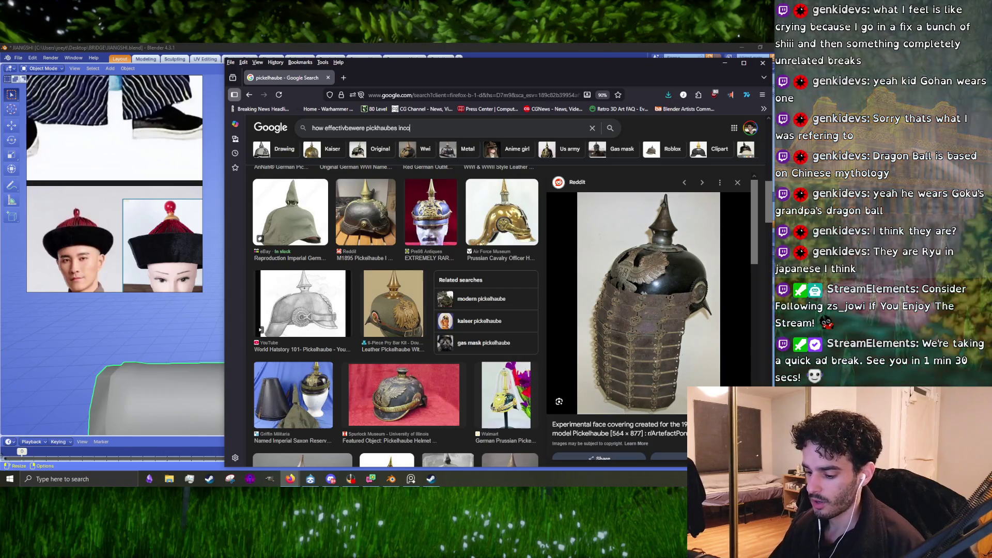
Search how effective pickelhaubes were in combat, skim the AI Overview, and open Wikipedia's Pickelhaube article.
key(Return)
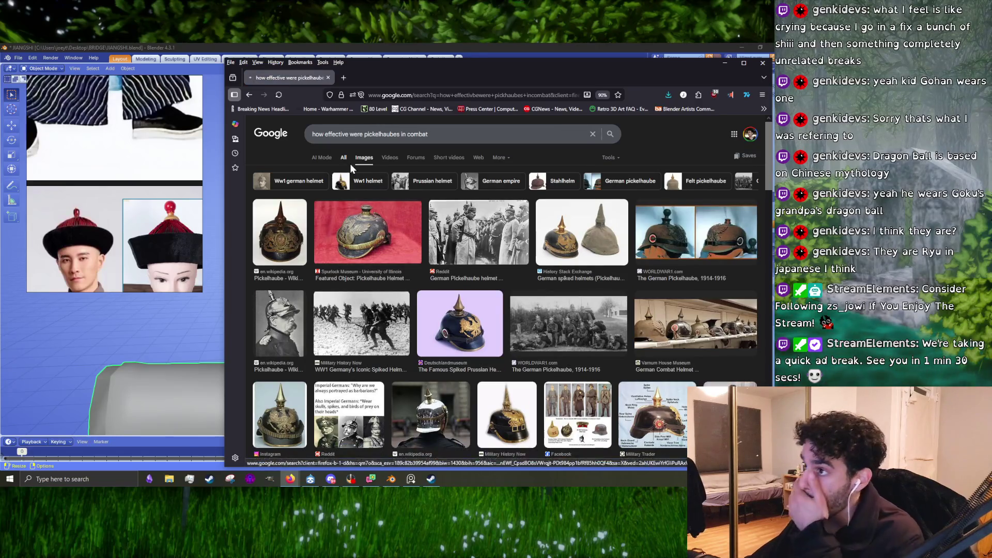
click(349, 163)
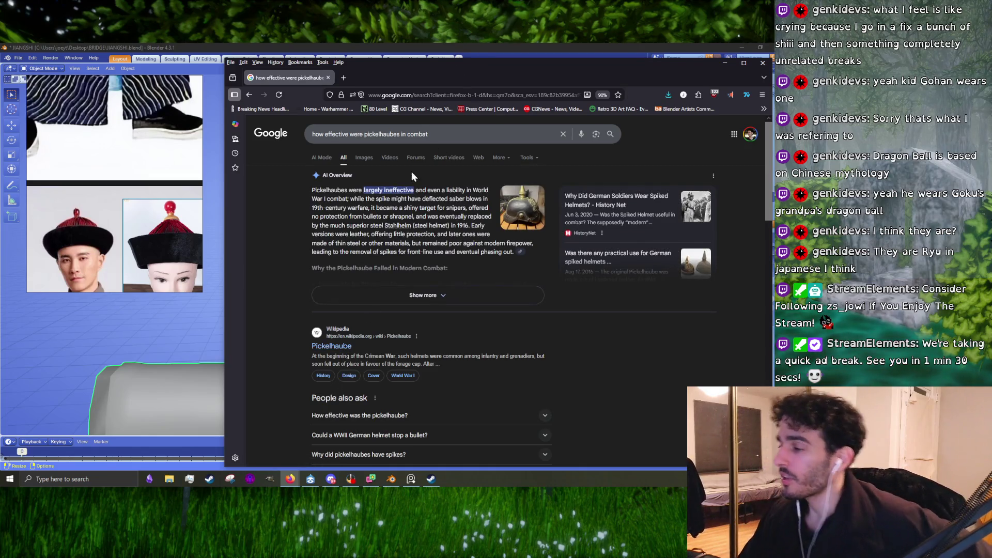
triple_click(395, 190)
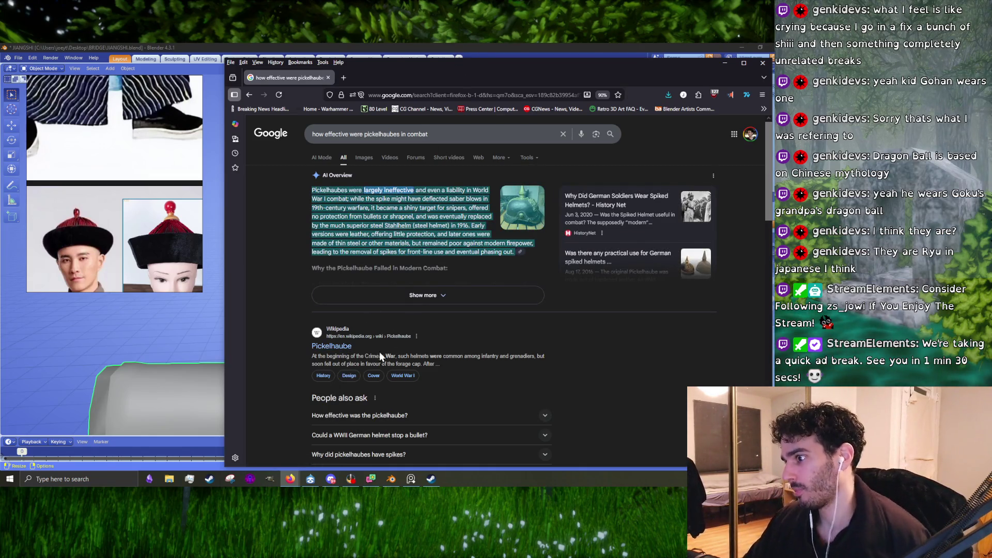
click(333, 347)
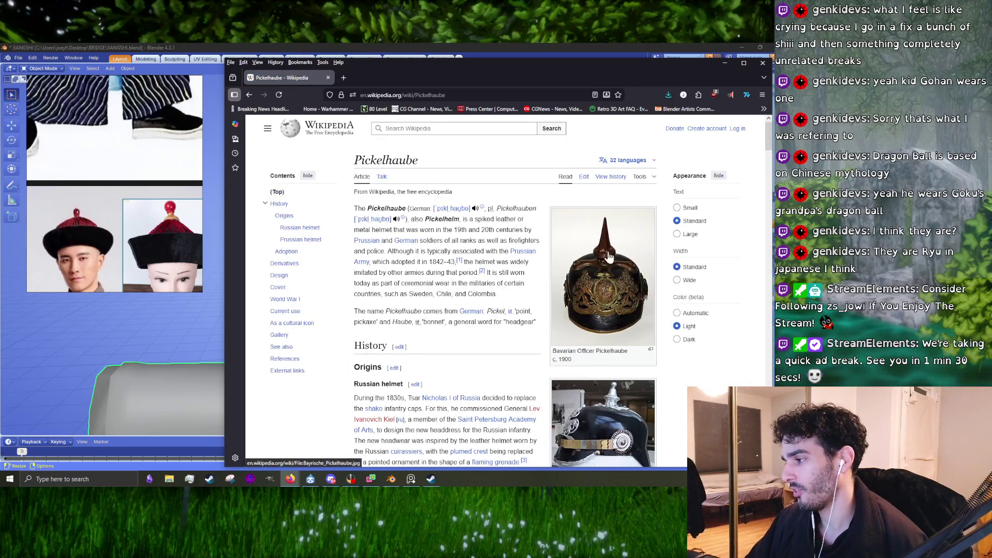
scroll(down, 3)
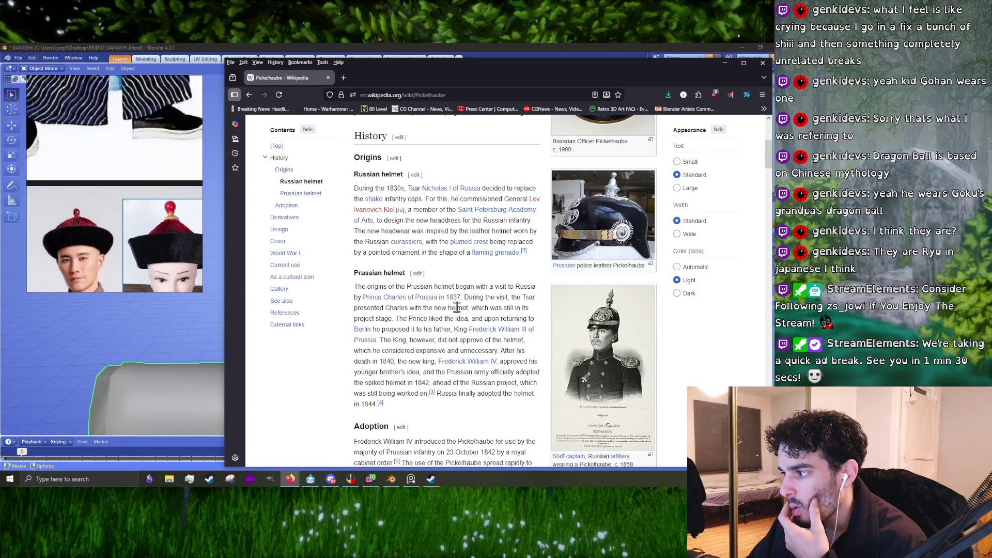
scroll(down, 3)
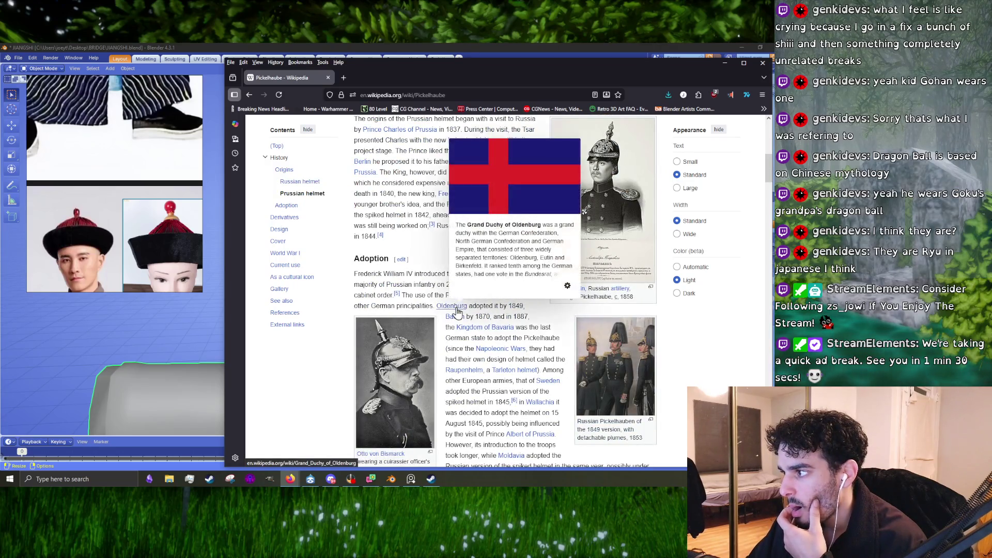
scroll(down, 3)
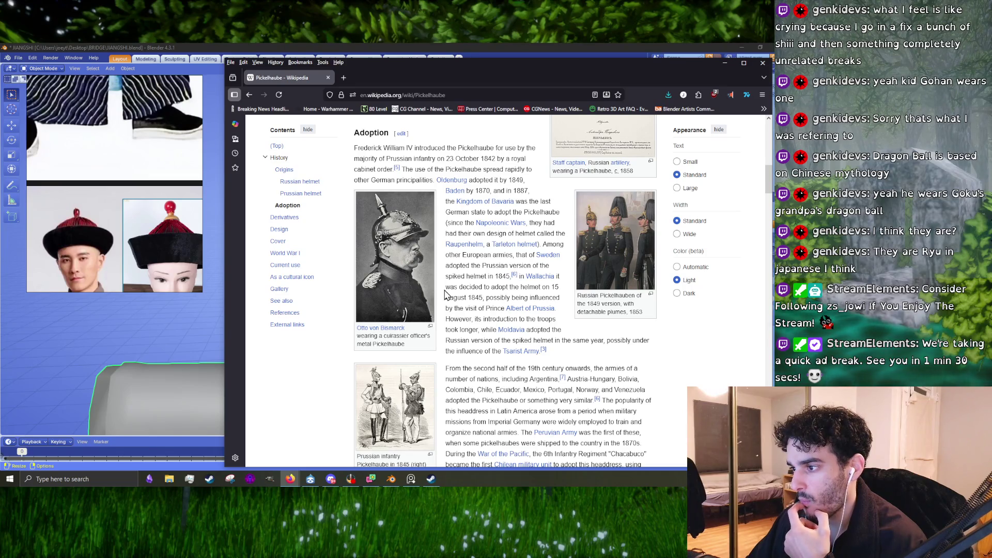
scroll(up, 3)
scroll(up, 3)
scroll(up, 3)
scroll(up, 3)
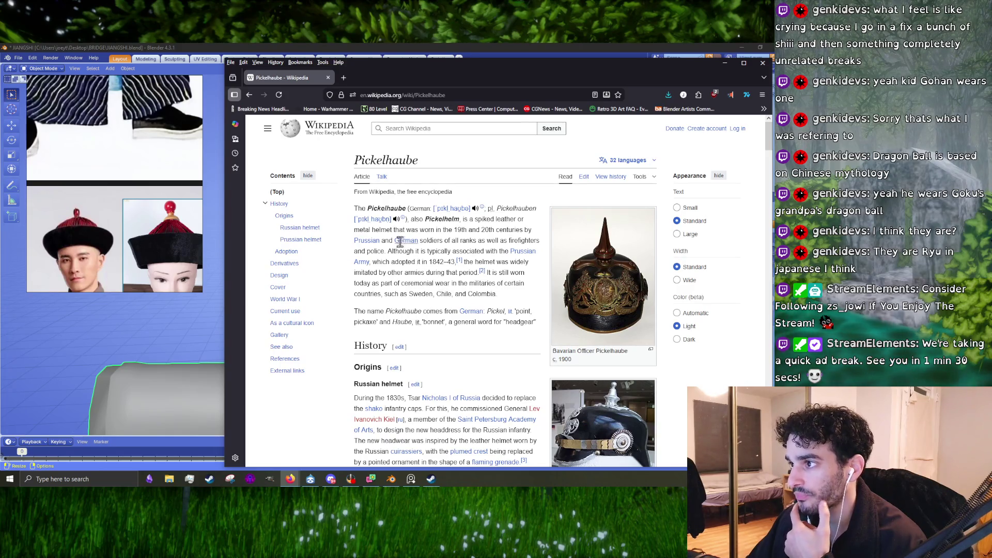
Visit the IPA guide, return to the article, and open the De-Pickelhaube.ogg pronunciation file.
click(460, 209)
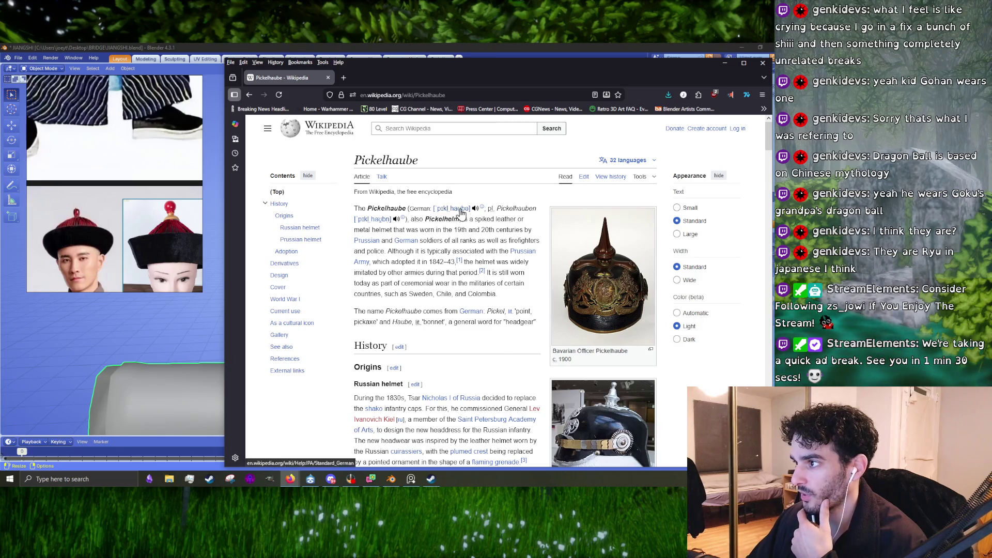
click(250, 95)
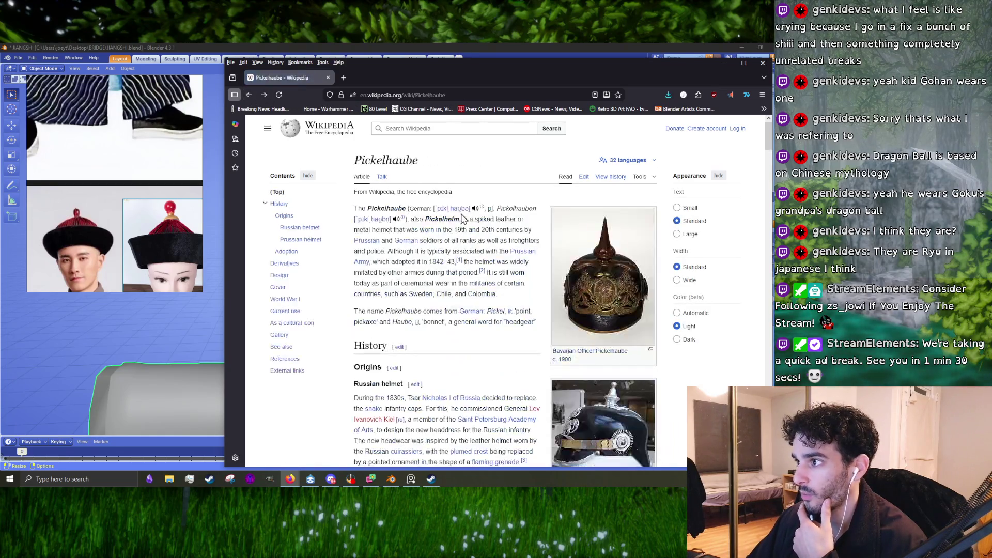
click(481, 210)
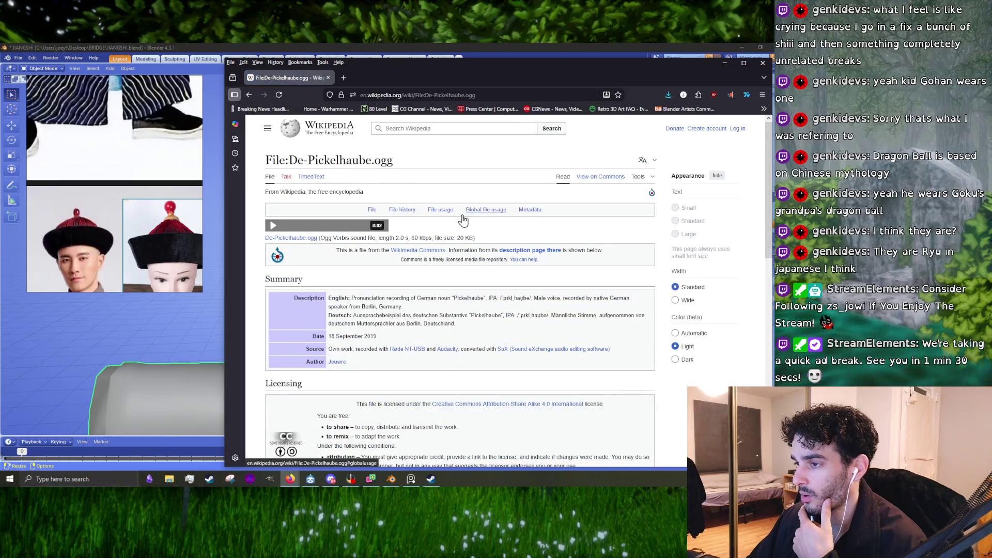
Play the German Pickelhaube pronunciation recording several times.
click(274, 227)
mouse_move(290, 226)
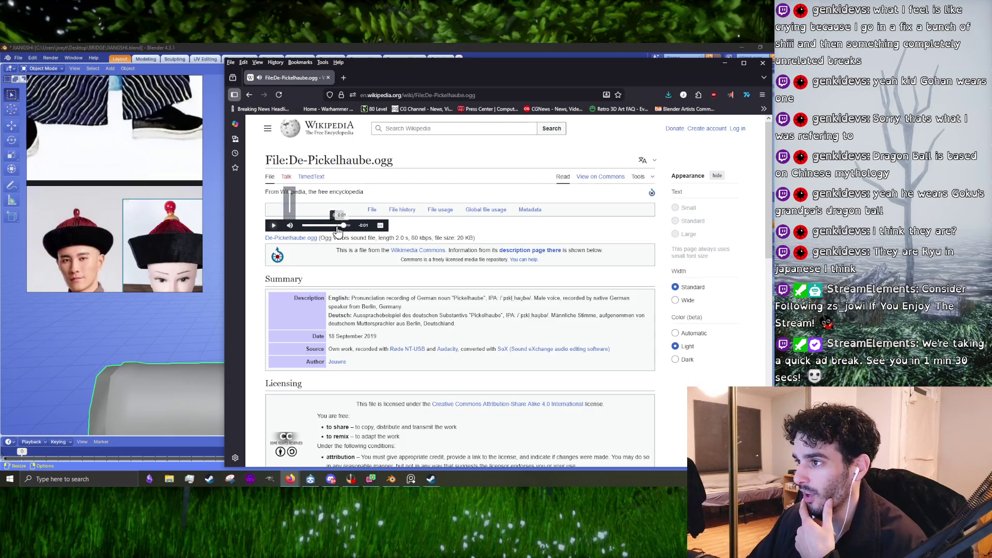
click(277, 225)
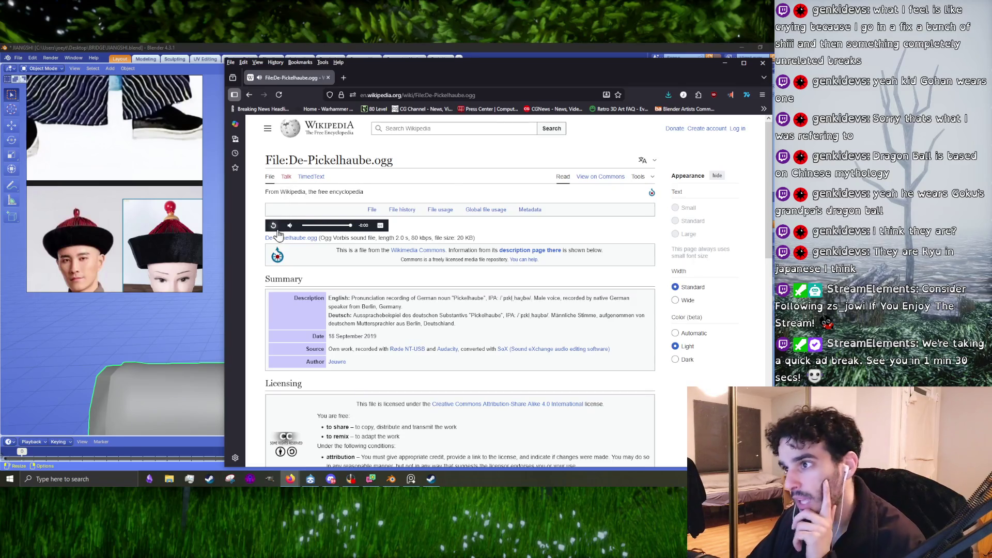
click(274, 226)
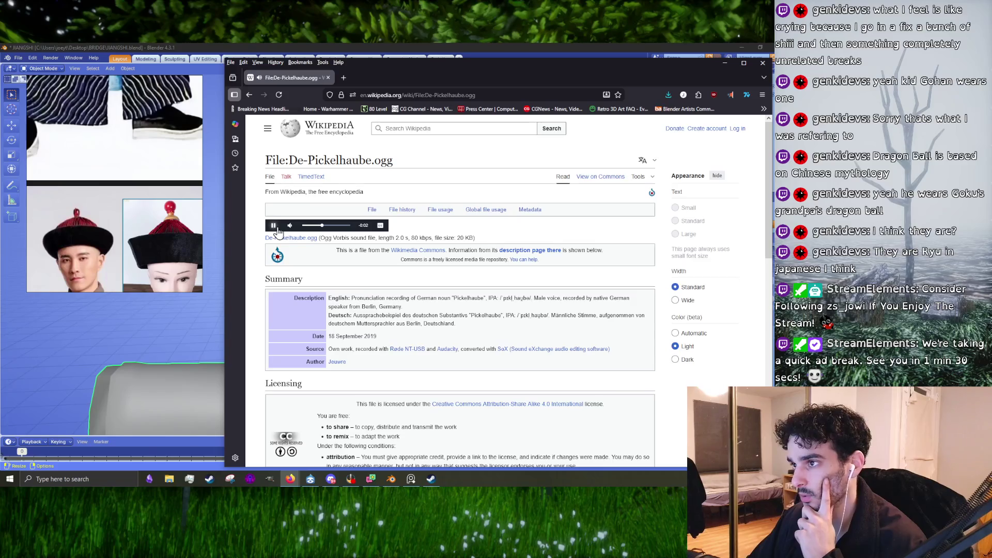
scroll(down, 3)
scroll(up, 3)
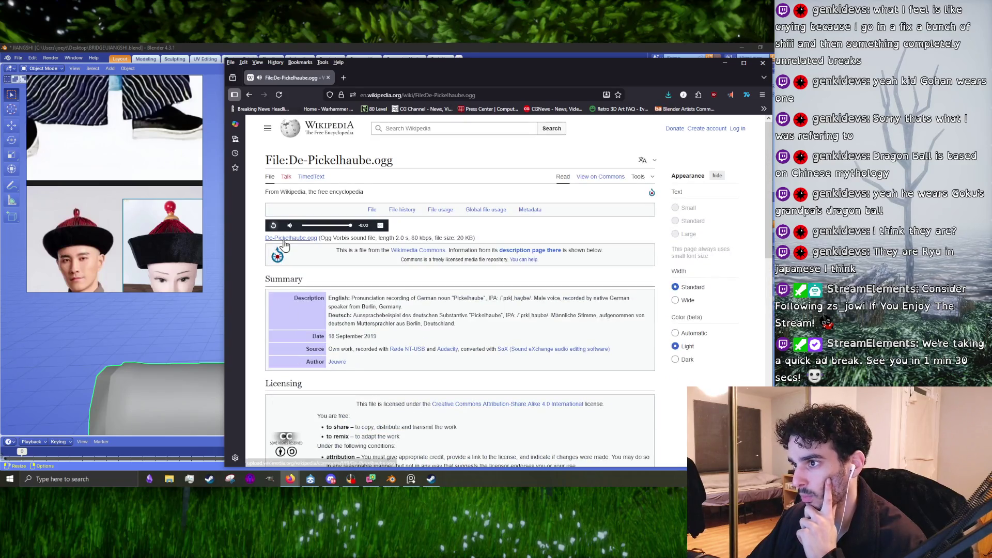
click(274, 226)
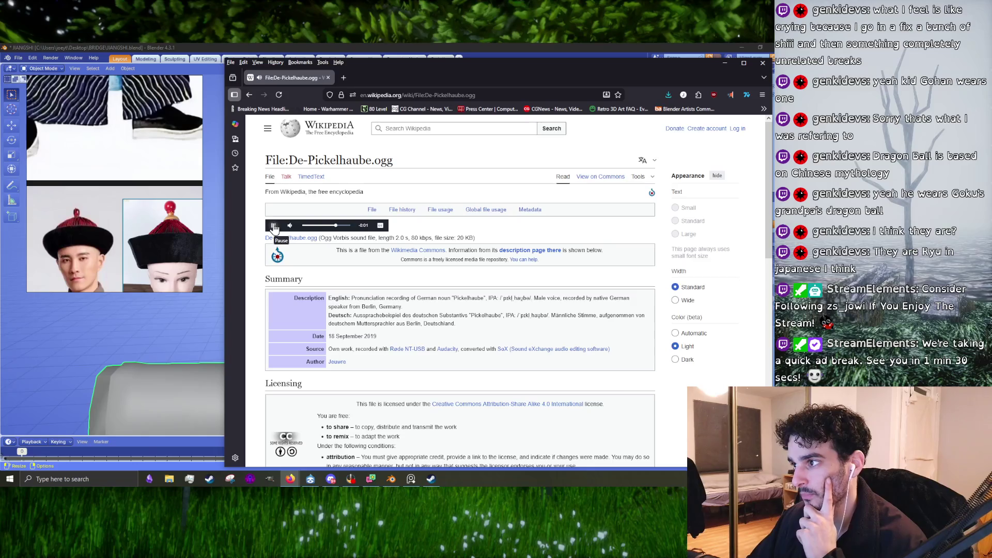
Return to the Pickelhaube article, read further, then minimize Firefox to show Blender.
click(249, 95)
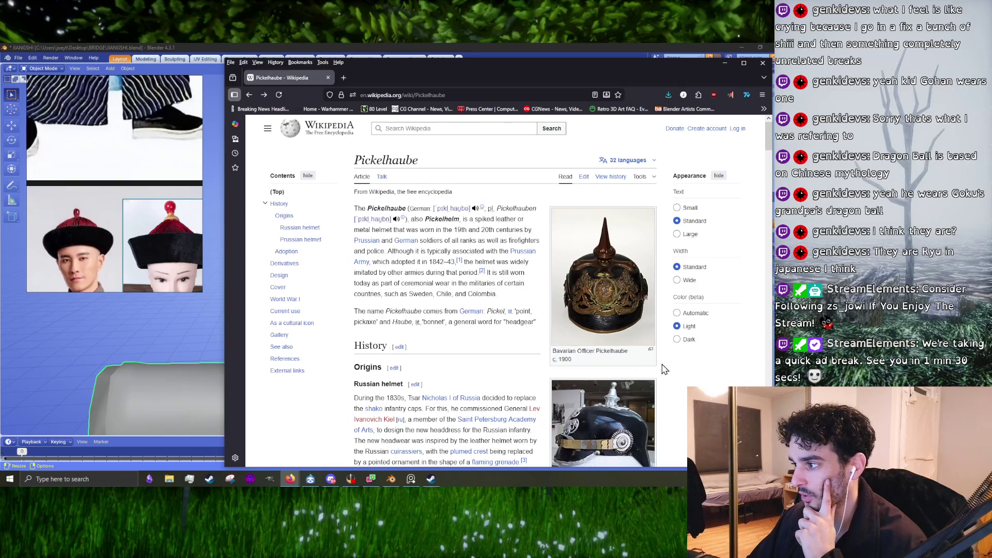
scroll(down, 3)
scroll(down, 3)
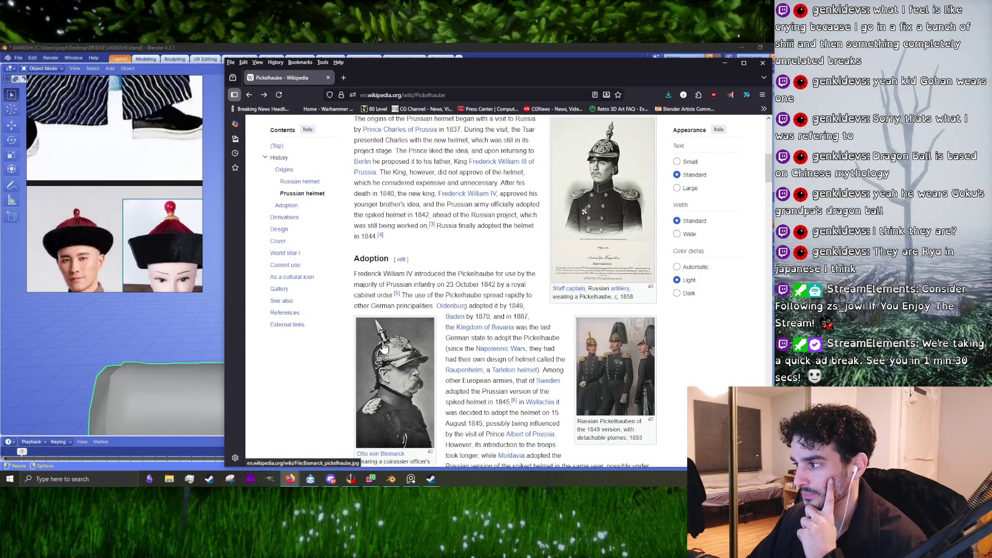
scroll(down, 3)
scroll(down, 3)
scroll(down, 3)
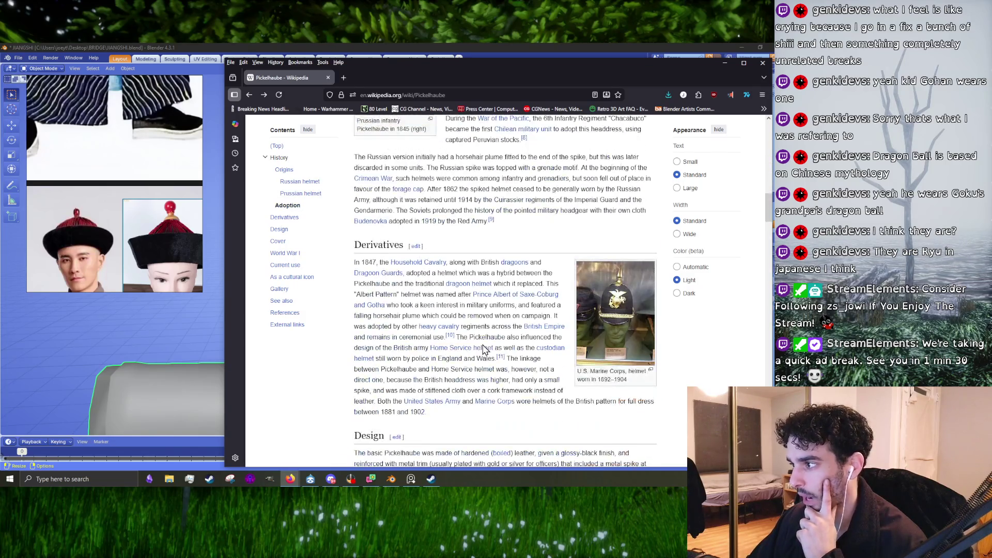
scroll(down, 3)
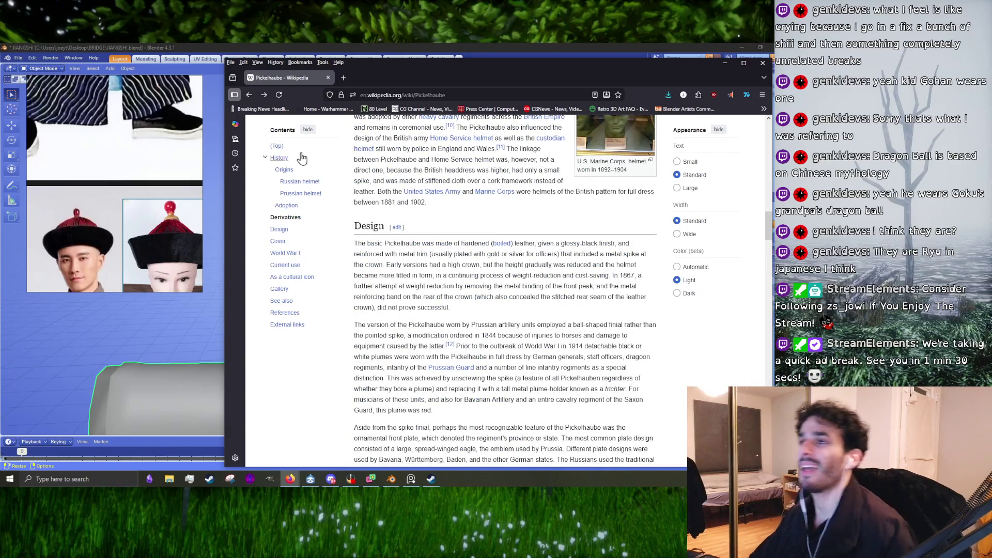
click(727, 62)
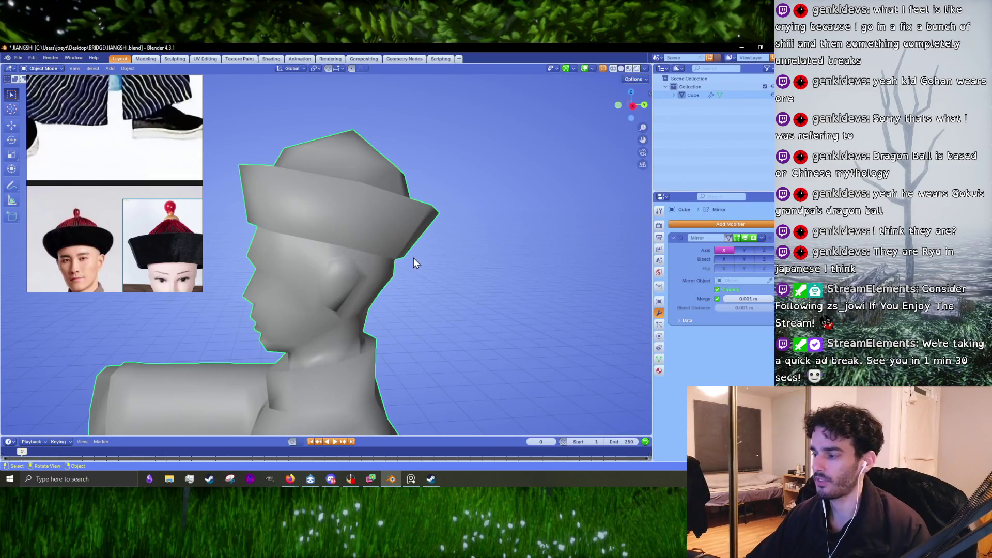
Snap the viewport to an orthographic side view of the head and switch windows.
key(KP_3)
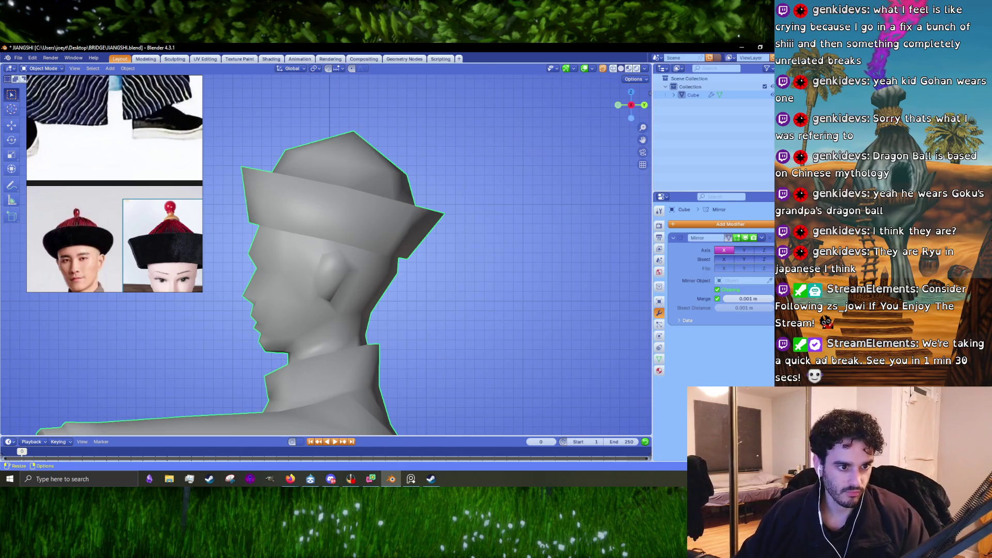
key(alt+Tab)
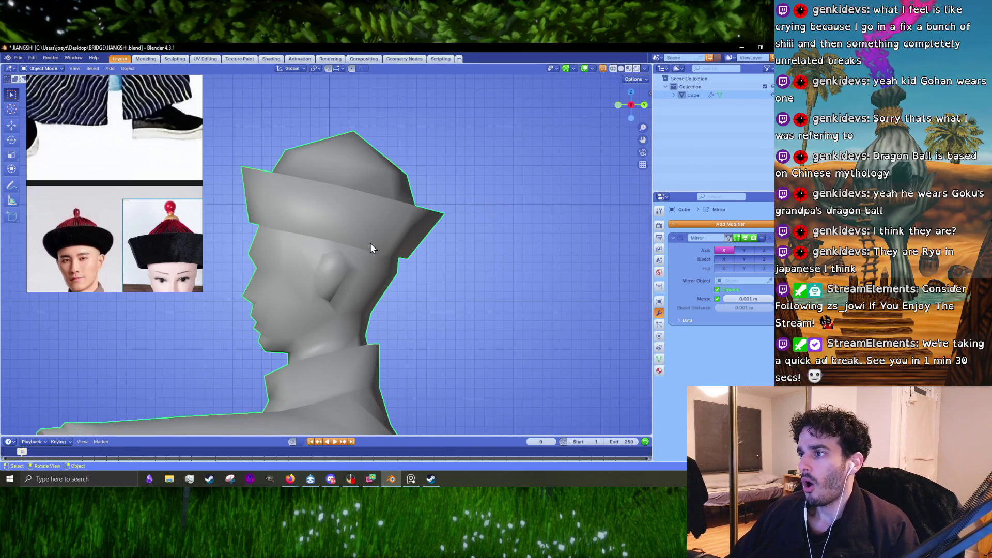
Move the hat's top vertex along Y to raise the peak, then review from the front.
key(Tab)
scroll(up, 3)
scroll(up, 3)
scroll(down, 3)
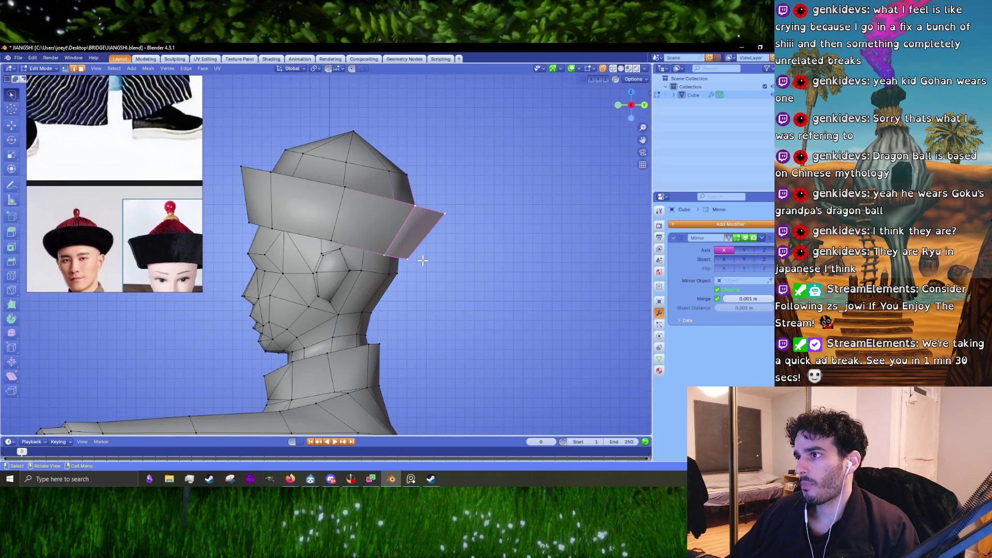
click(353, 132)
key(g)
key(y)
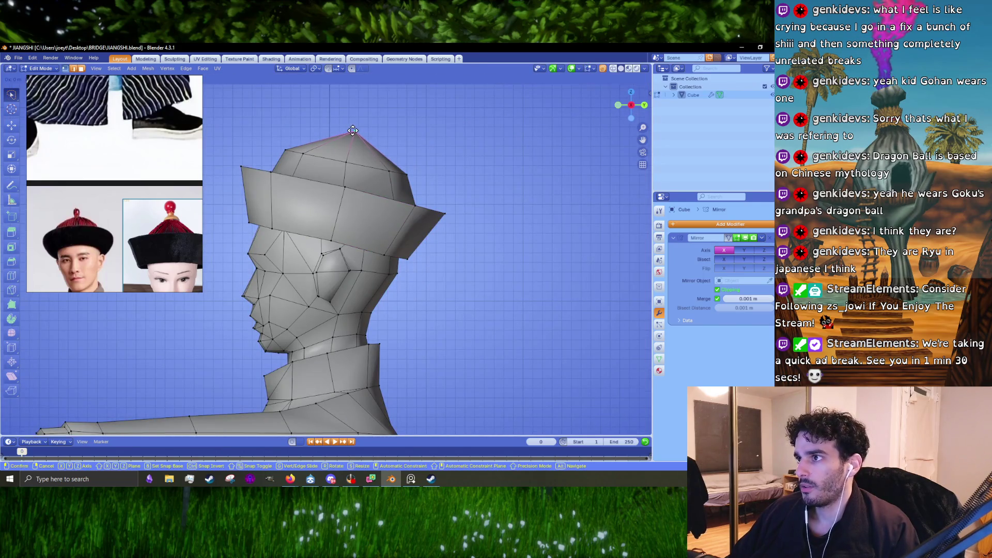
click(353, 132)
key(Tab)
scroll(down, 3)
drag(363, 185, 422, 192)
scroll(down, 3)
drag(336, 291, 331, 267)
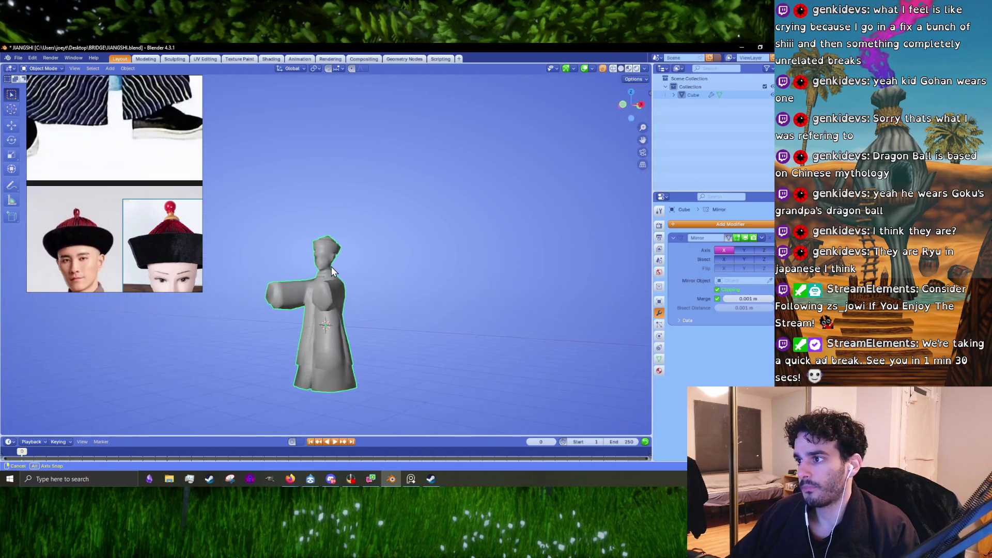
scroll(up, 3)
scroll(up, 3)
Scale the brim edge loop to 1.025 and shift it slightly into place.
key(Tab)
click(367, 215)
drag(389, 222, 395, 281)
key(s)
click(473, 288)
scroll(up, 3)
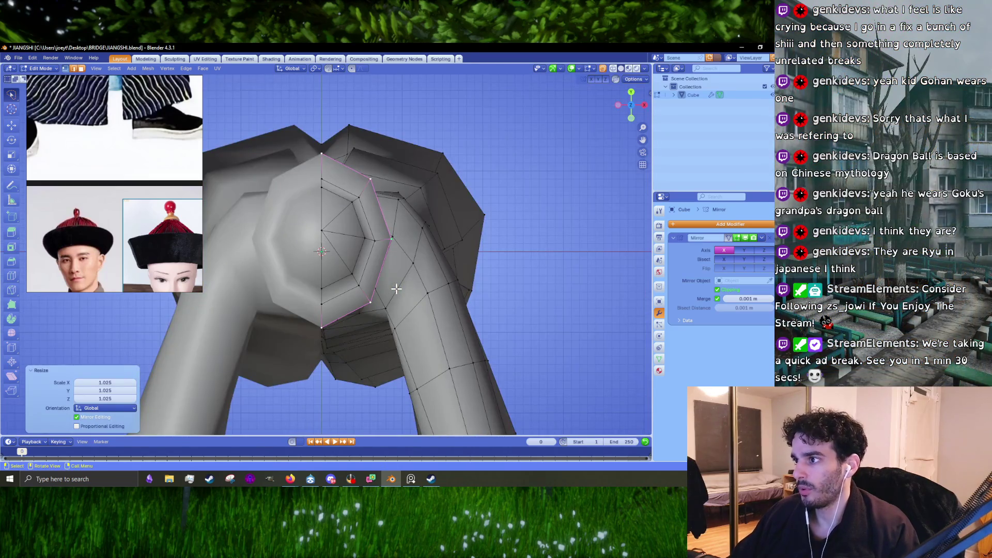
key(g)
click(400, 287)
key(Tab)
scroll(down, 3)
drag(400, 287, 382, 260)
Select an edge loop around the head in edge select mode.
key(Tab)
scroll(up, 3)
key(2)
click(380, 264)
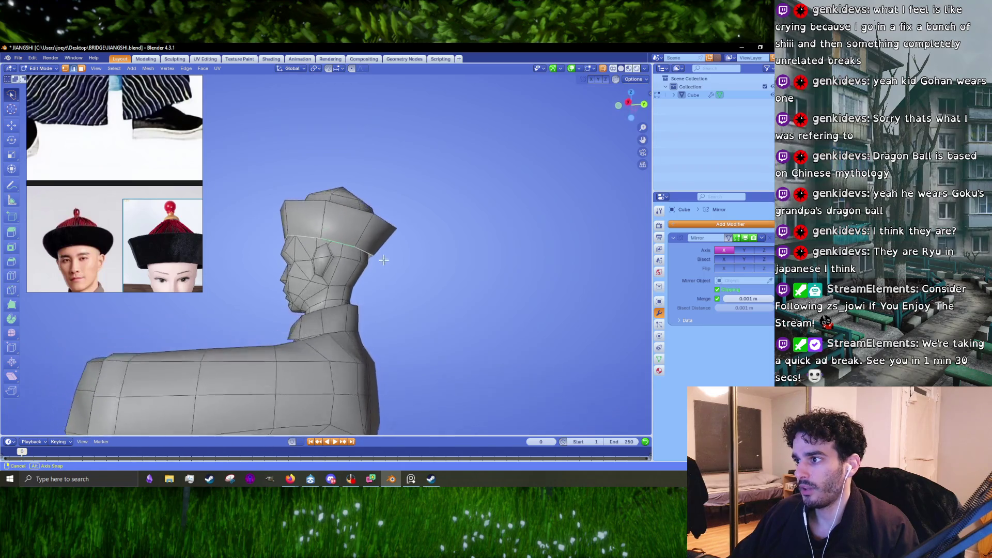
scroll(up, 3)
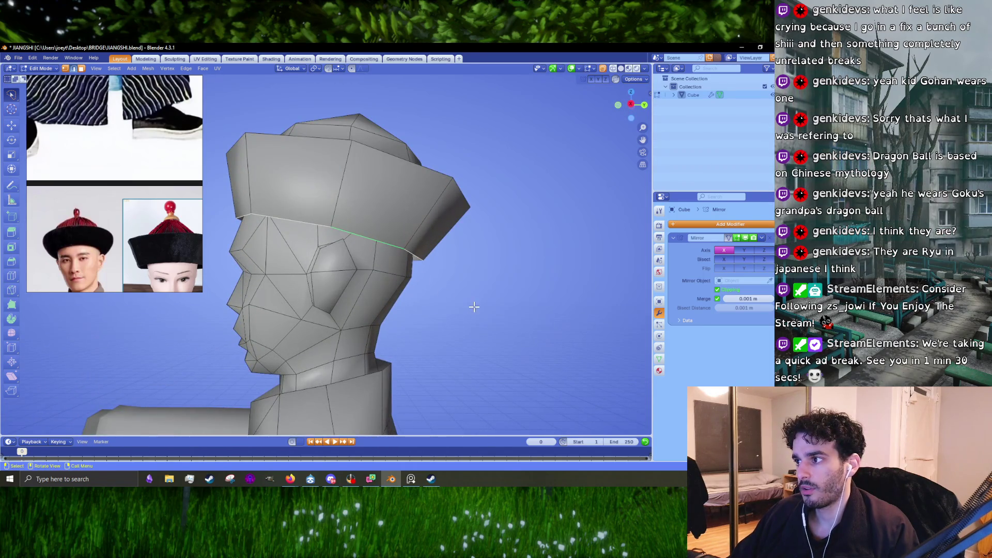
Extrude the hat's bottom loop, scale it inward, lift it slightly, and merge it at center to close the underside.
key(g)
key(Escape)
key(s)
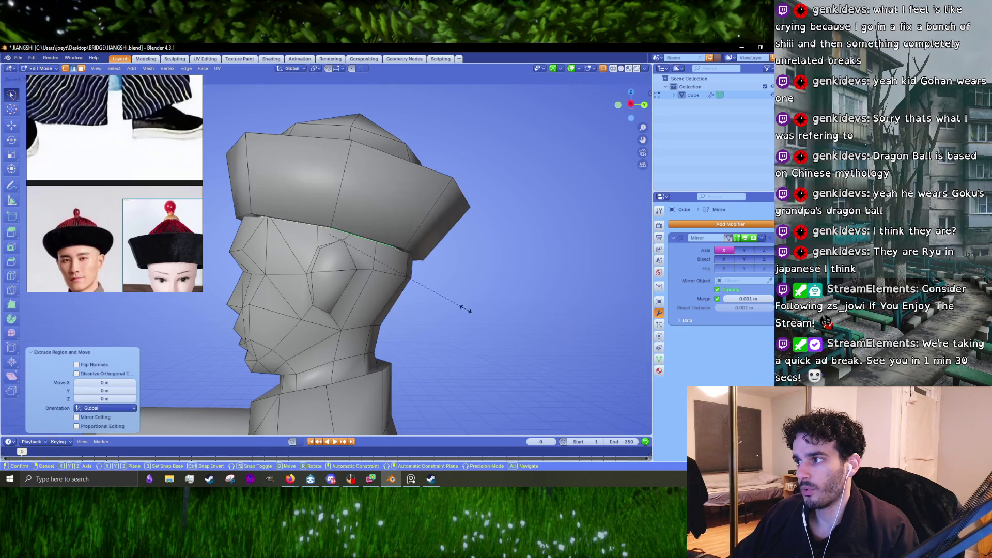
click(386, 271)
drag(386, 271, 474, 286)
key(g)
key(z)
click(385, 256)
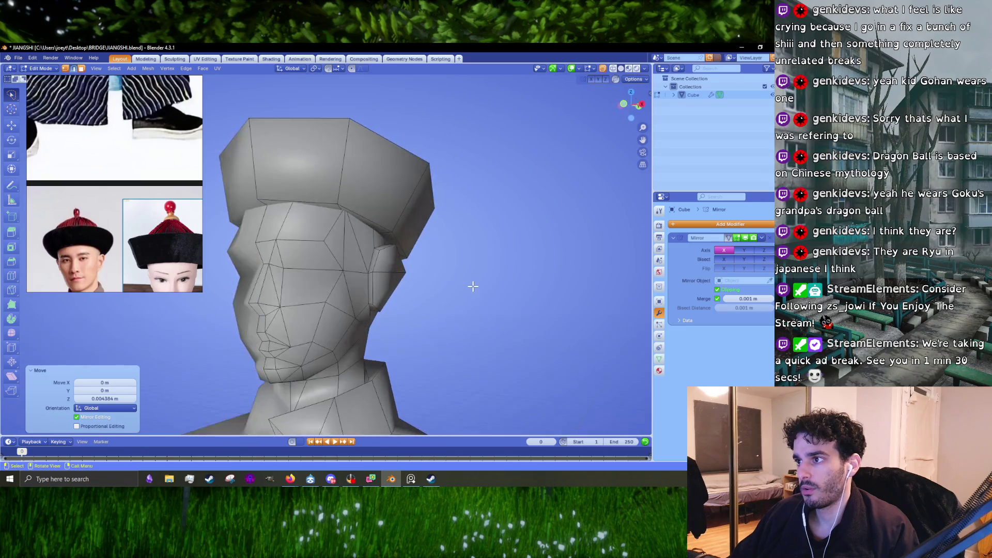
key(m)
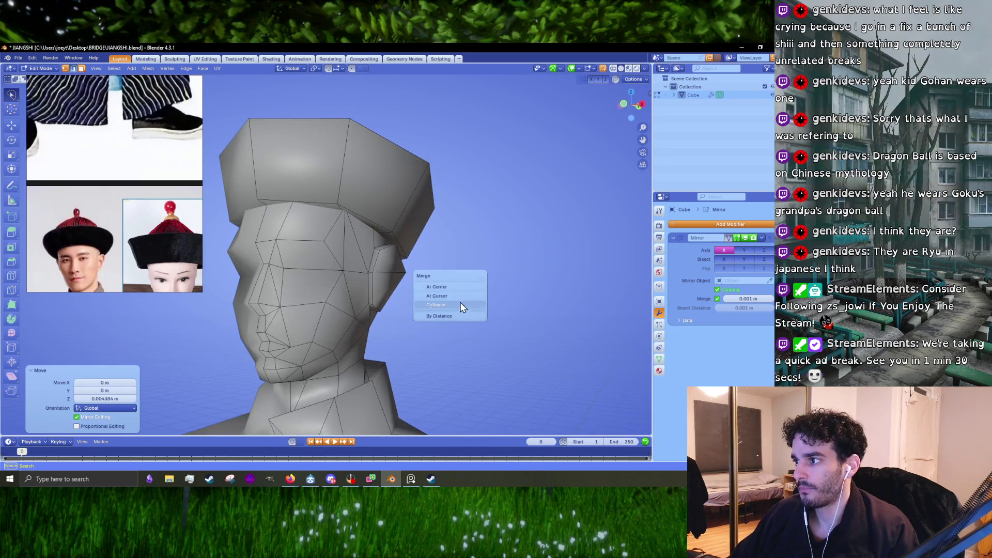
click(464, 287)
key(m)
key(Escape)
Hide the head mesh and shift the hat's vertices along X so the brim flares out.
click(344, 255)
key(l)
key(h)
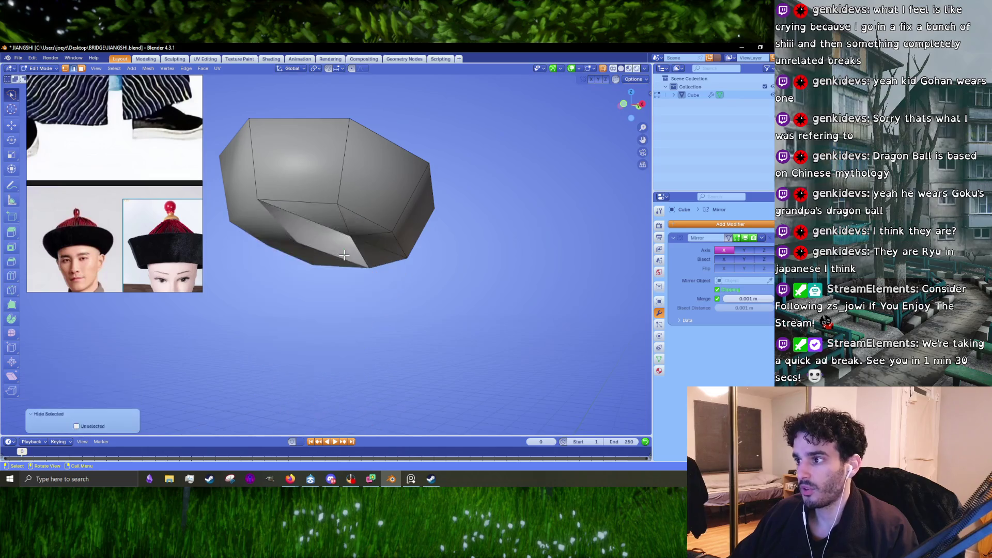
key(1)
drag(349, 233, 376, 211)
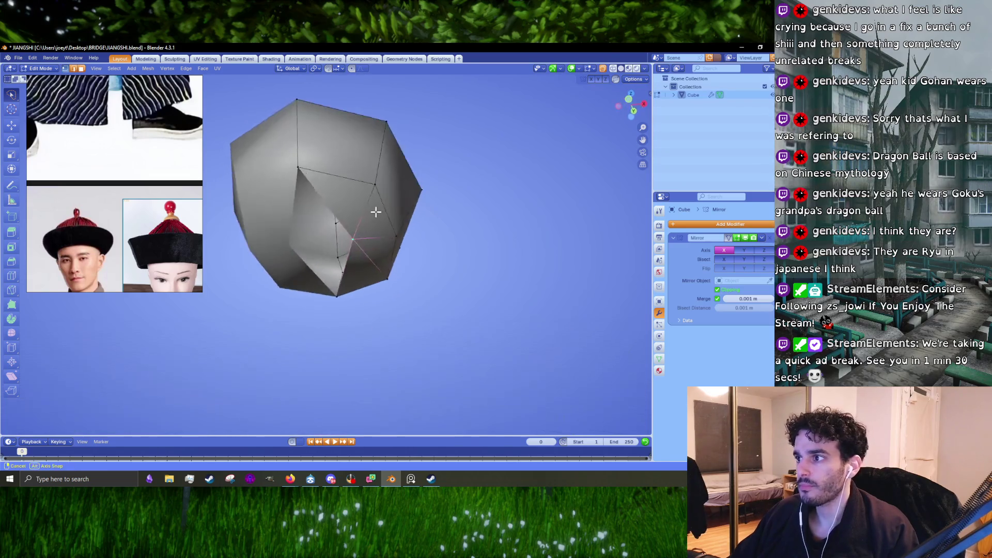
key(g)
key(x)
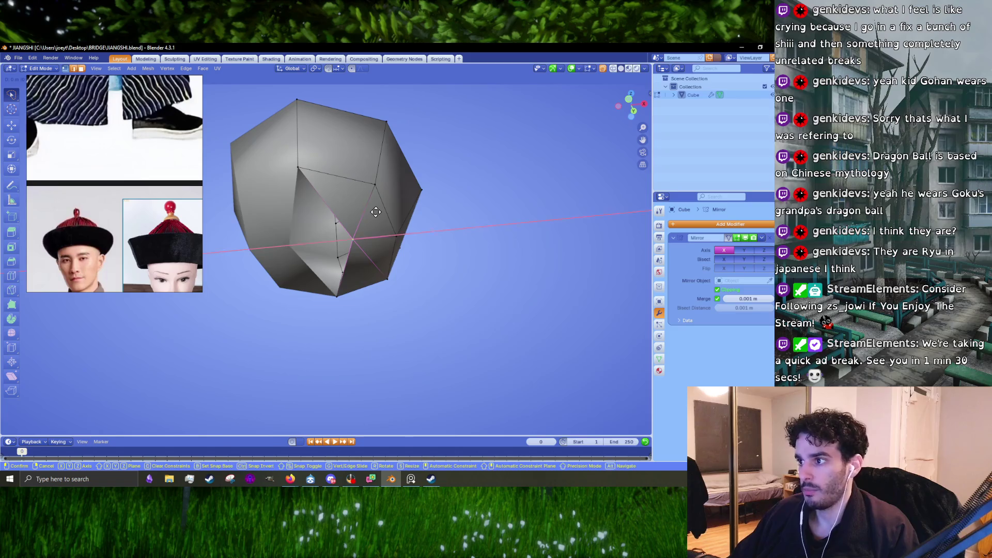
click(374, 221)
drag(374, 222, 362, 233)
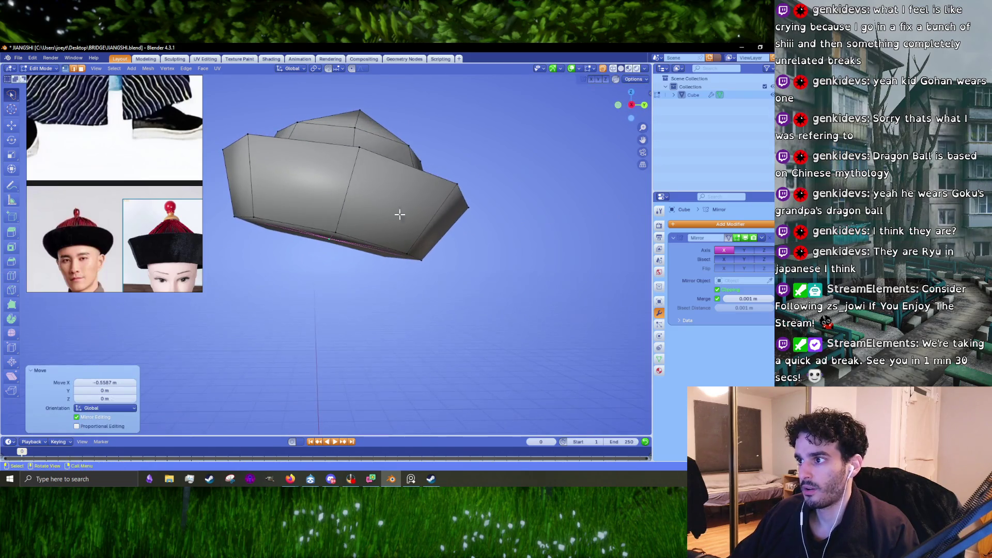
Unhide the head to check the fit from the front, hide it again to inspect from below, then leave Edit Mode.
key(alt+h)
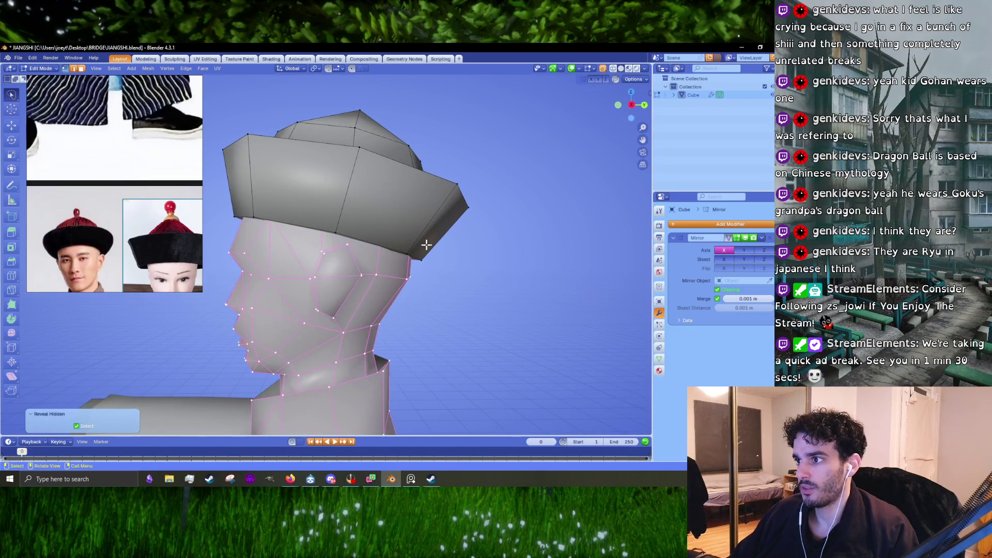
key(KP_1)
key(h)
drag(405, 228, 302, 224)
key(g)
key(Escape)
key(Tab)
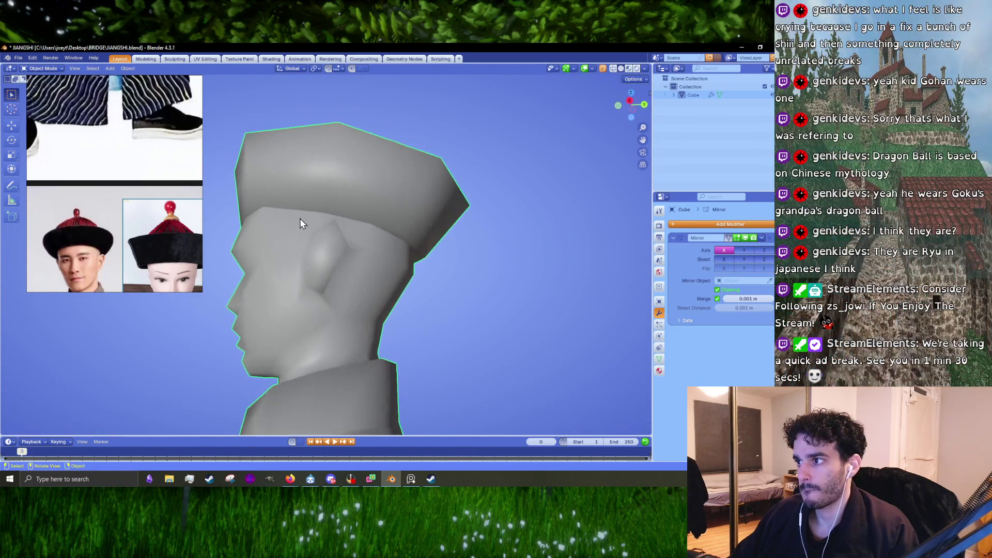
key(Tab)
key(g)
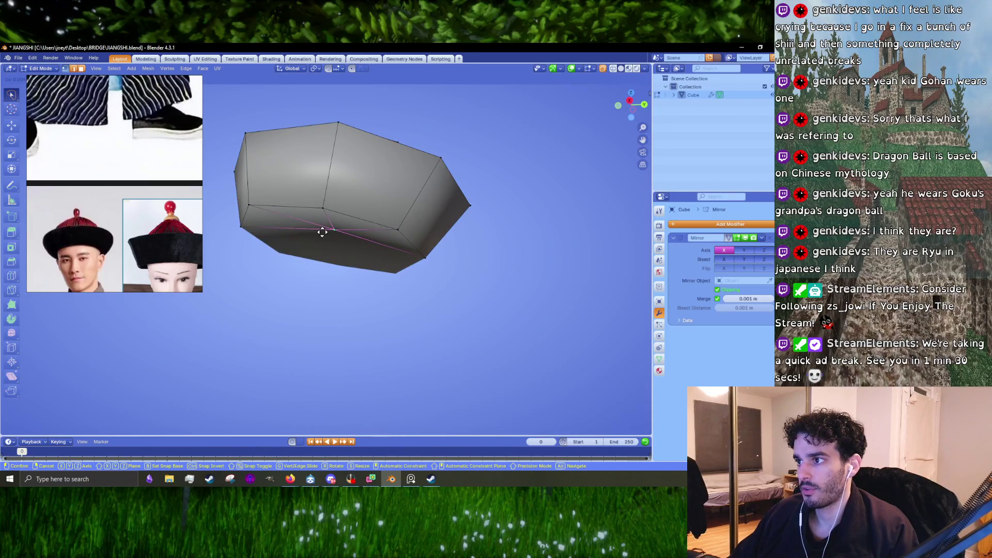
key(Escape)
key(Tab)
drag(321, 232, 375, 246)
drag(367, 262, 387, 256)
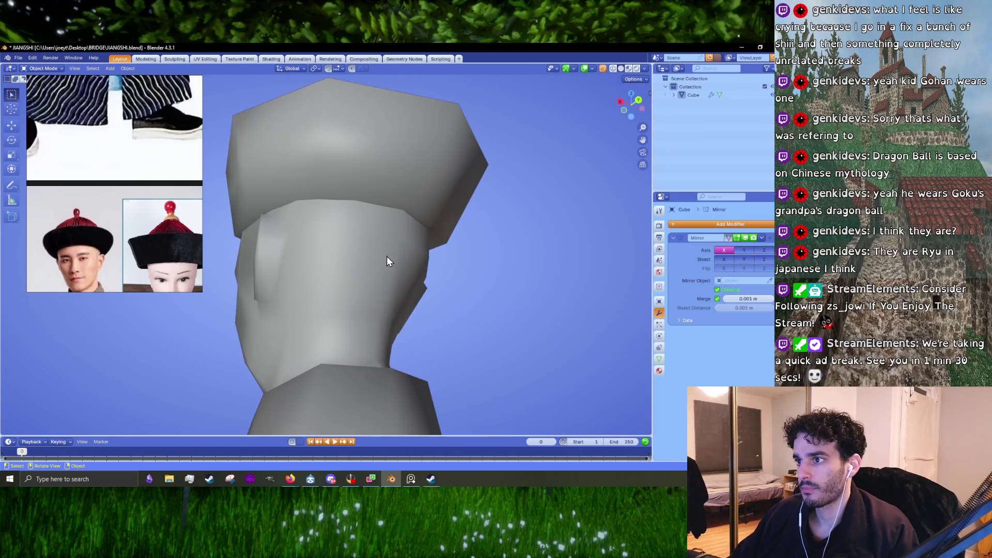
key(KP_Divide)
key(Tab)
key(g)
key(z)
key(Escape)
key(KP_Divide)
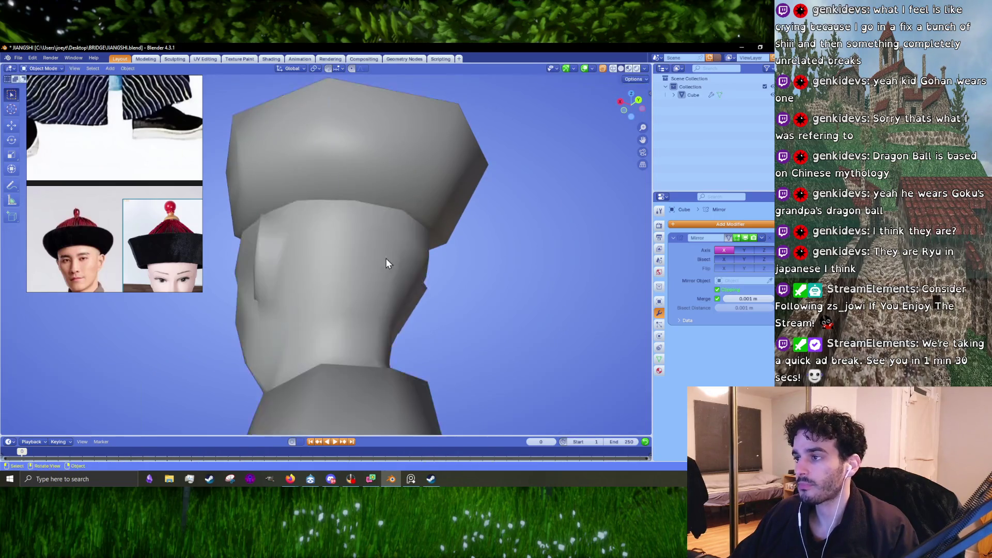
key(KP_Divide)
key(Tab)
key(KP_Divide)
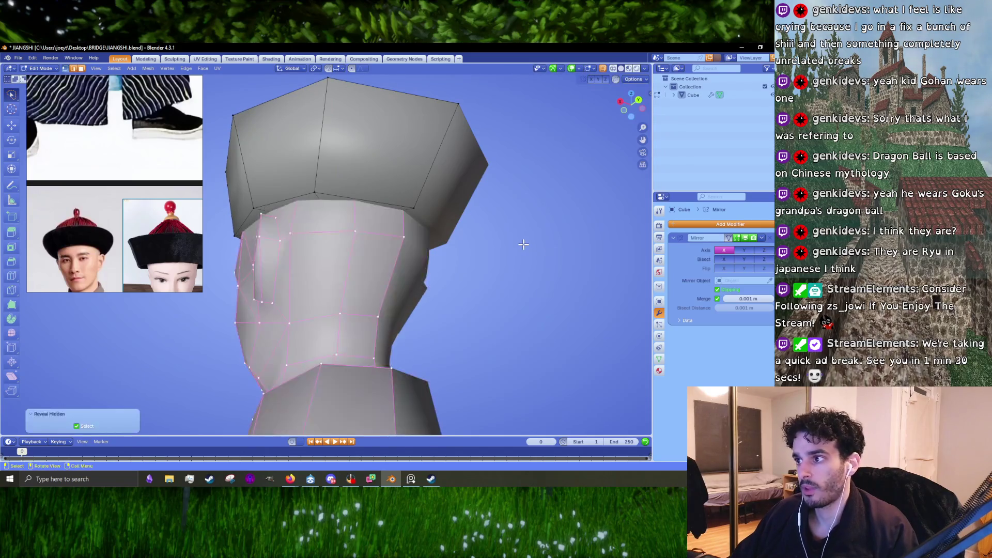
scroll(down, 3)
drag(521, 247, 420, 247)
scroll(down, 3)
scroll(up, 3)
click(347, 255)
scroll(up, 3)
scroll(up, 3)
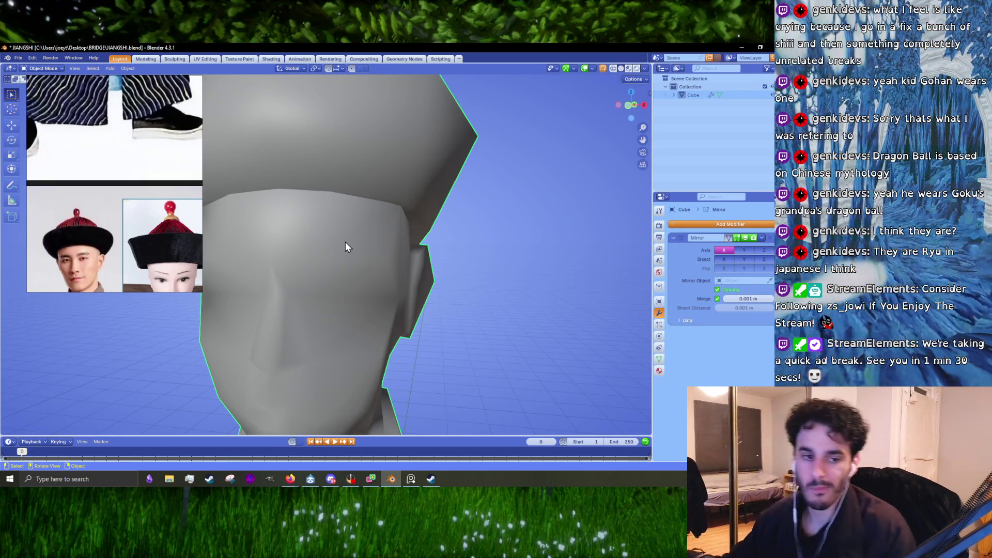
scroll(down, 3)
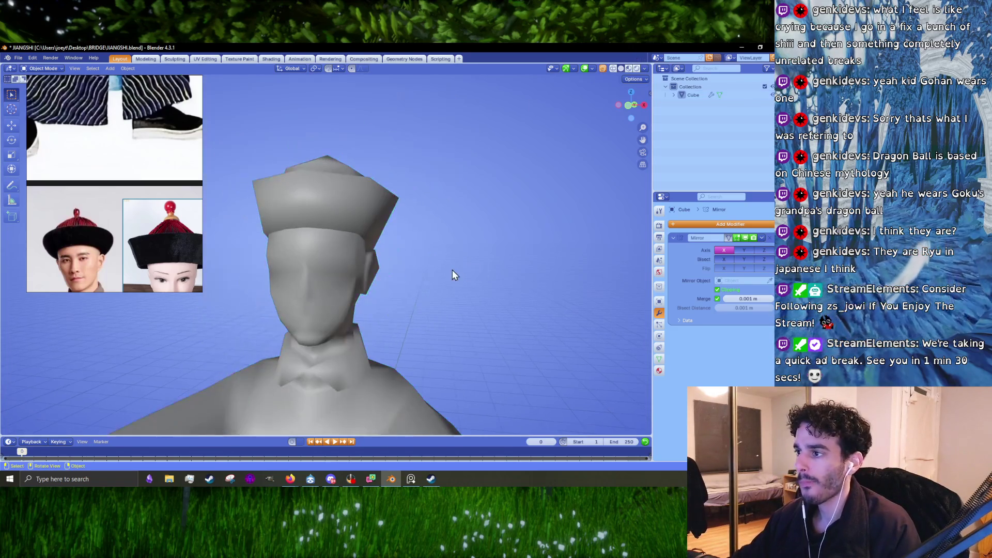
Add a new cube via Shift+A and give it a Subdivision Surface modifier.
drag(452, 270, 415, 293)
scroll(down, 3)
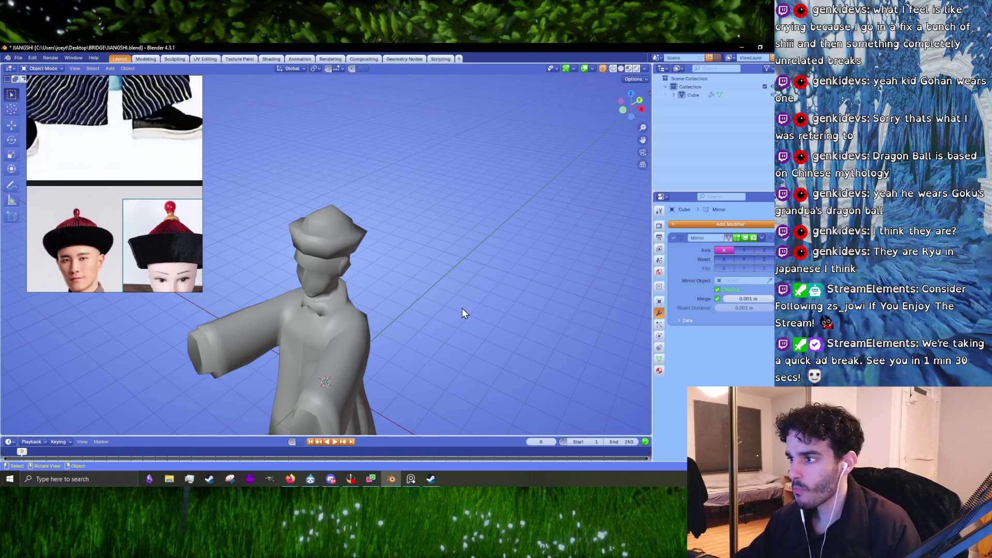
key(shift+a)
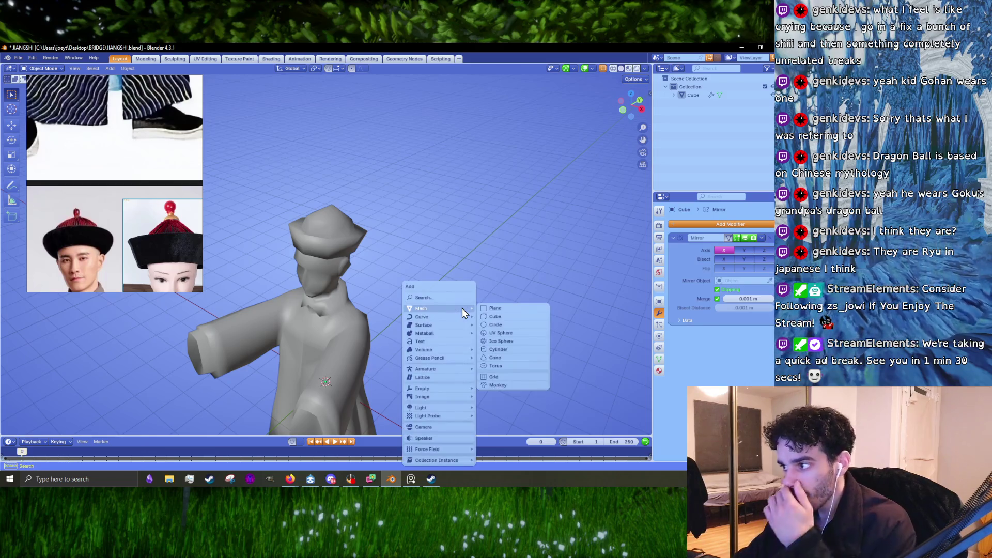
click(516, 318)
scroll(down, 3)
drag(404, 301, 435, 288)
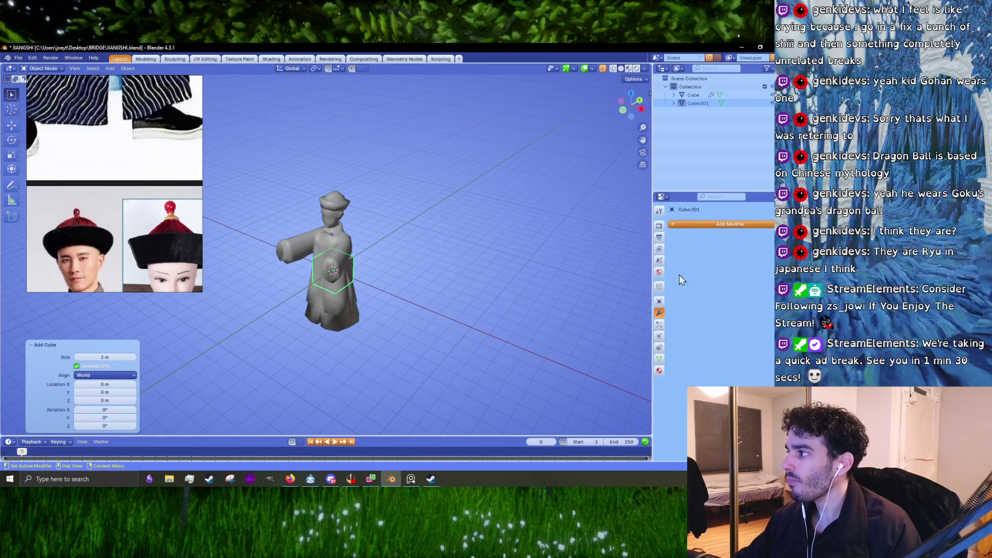
click(701, 227)
mouse_move(675, 251)
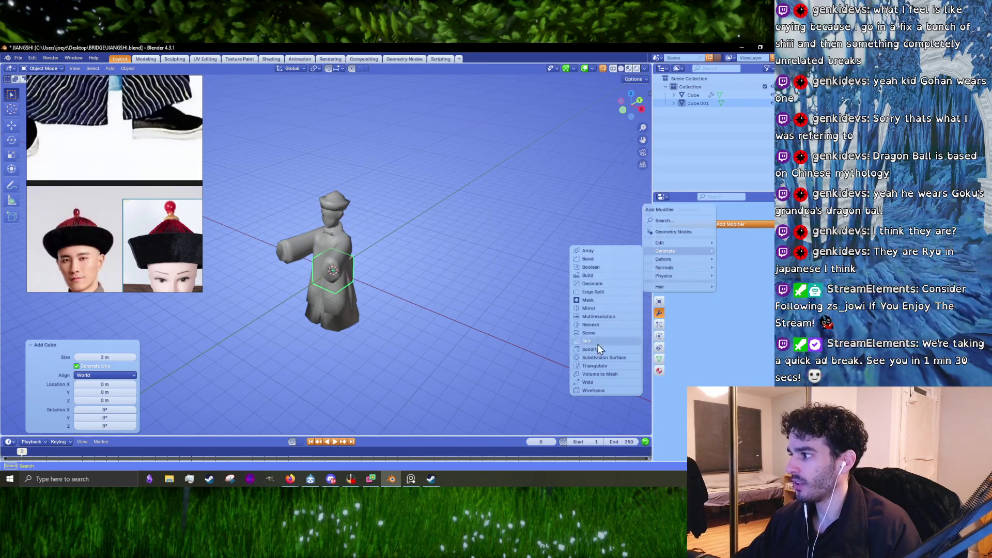
click(594, 361)
scroll(up, 3)
Apply Shade Smooth to the subdivided cube so it reads as a rounded ball.
drag(274, 280, 377, 230)
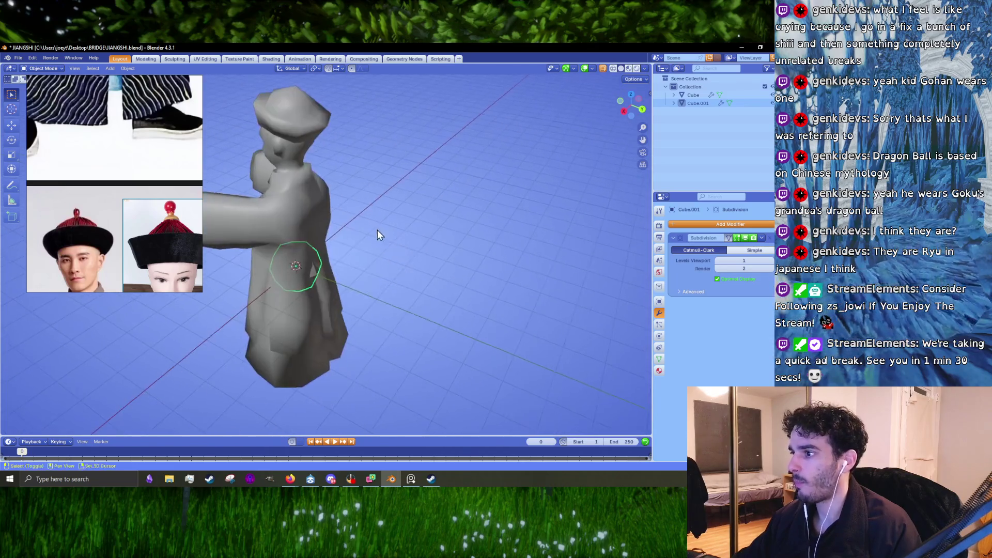
scroll(up, 3)
drag(343, 277, 318, 286)
scroll(down, 3)
right_click(404, 276)
click(414, 296)
right_click(370, 301)
click(370, 302)
scroll(down, 3)
scroll(up, 3)
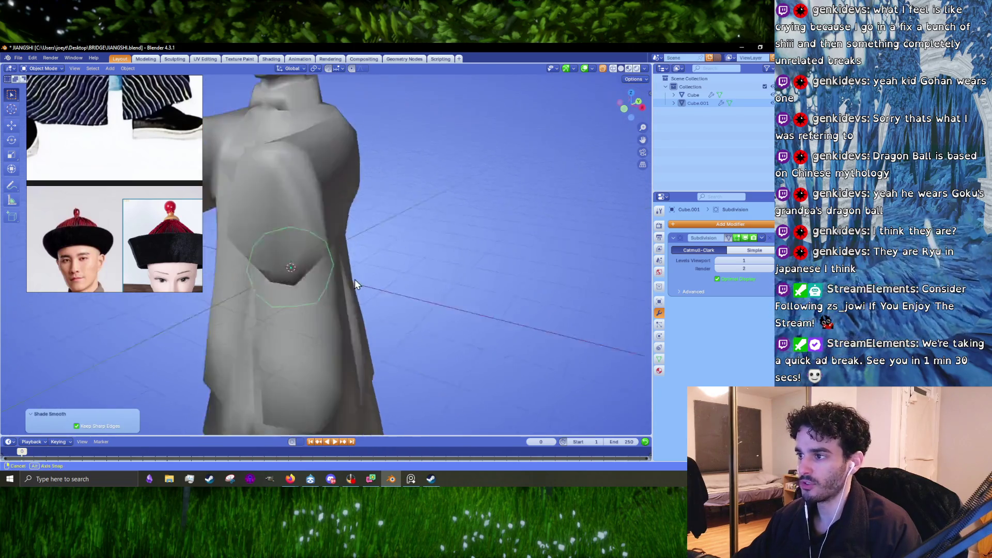
Raise the ball along Z to sit on top of the hat and check its modifier options.
key(g)
key(z)
click(349, 144)
scroll(down, 3)
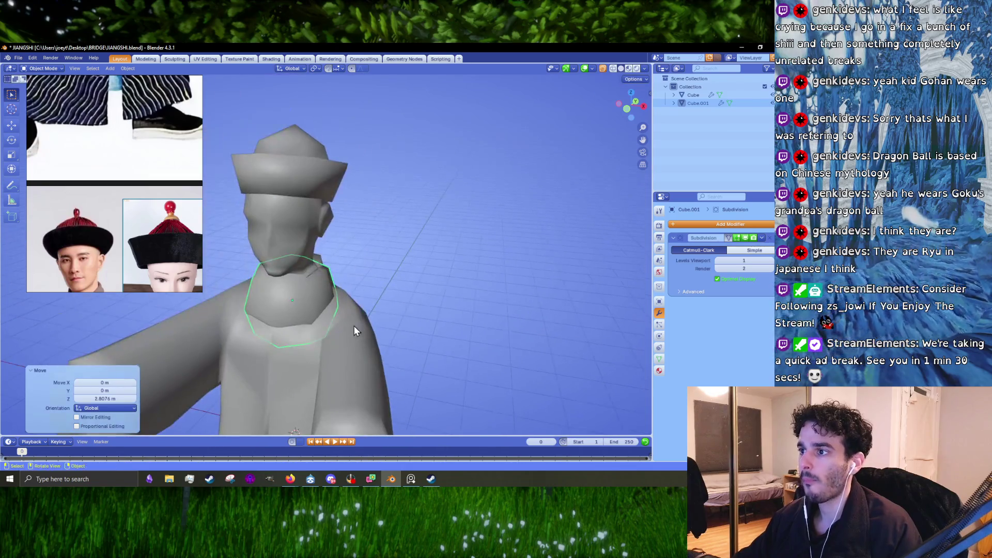
key(g)
key(z)
click(354, 233)
drag(354, 233, 388, 267)
key(Tab)
click(763, 238)
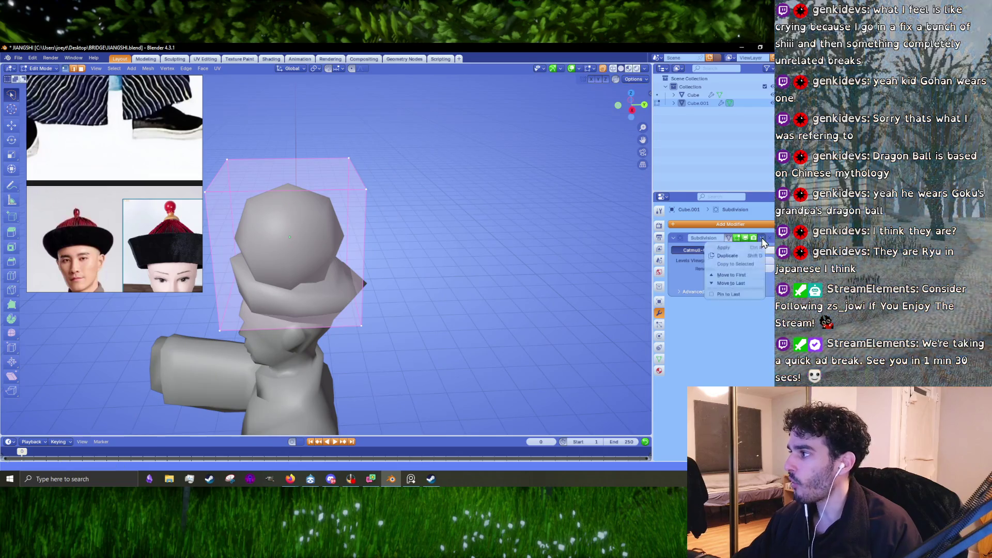
key(Tab)
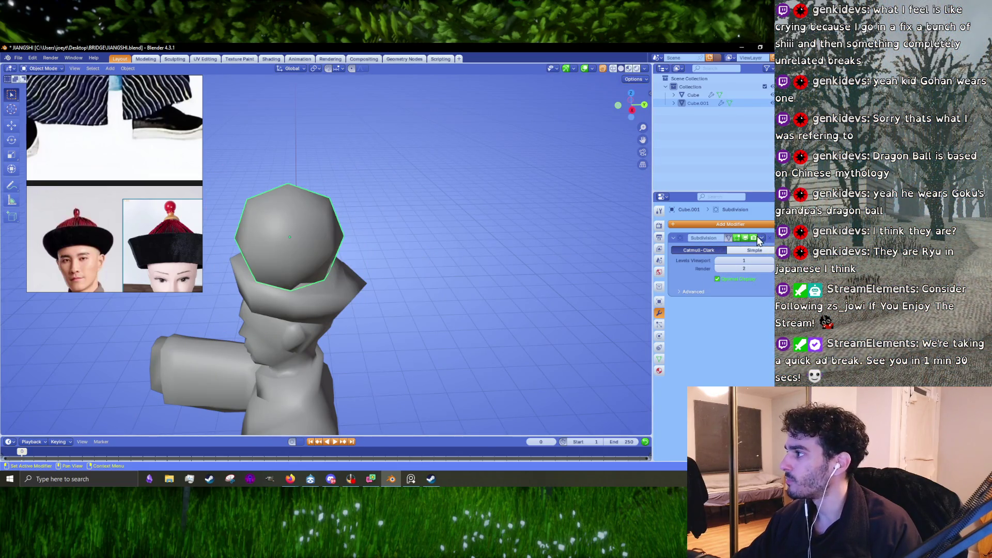
Apply the sphere's subdivision modifier and line up a side view of the head.
click(759, 242)
click(729, 250)
key(Tab)
drag(365, 233, 443, 240)
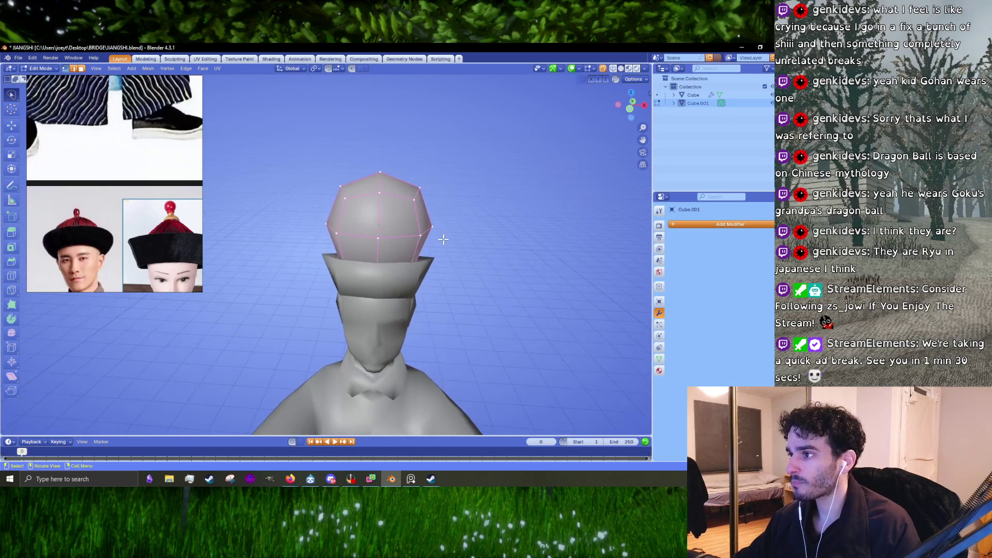
key(Tab)
drag(490, 262, 441, 261)
key(KP_3)
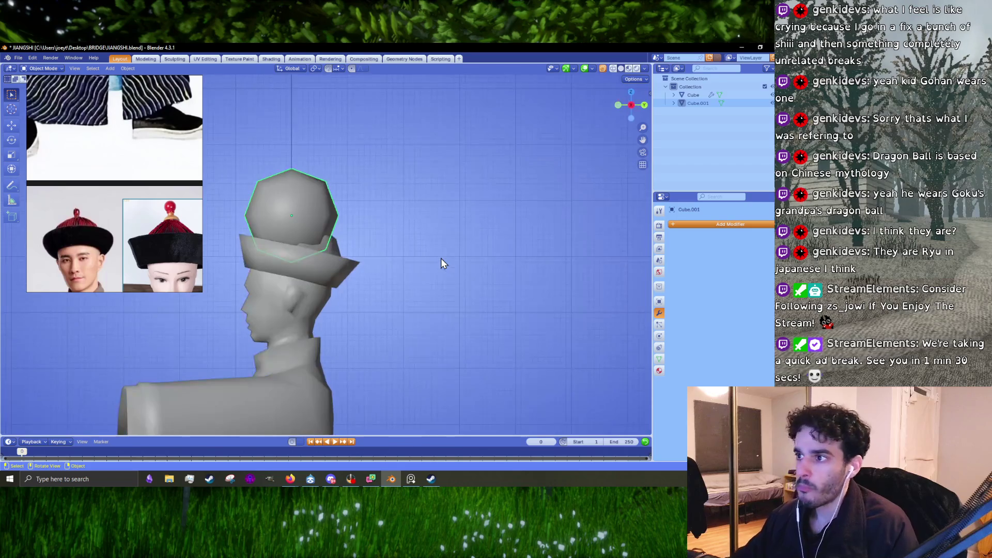
Shrink, rotate and move the sphere in Edit Mode to sit roughly on the hat top.
key(Tab)
key(s)
click(357, 236)
scroll(up, 3)
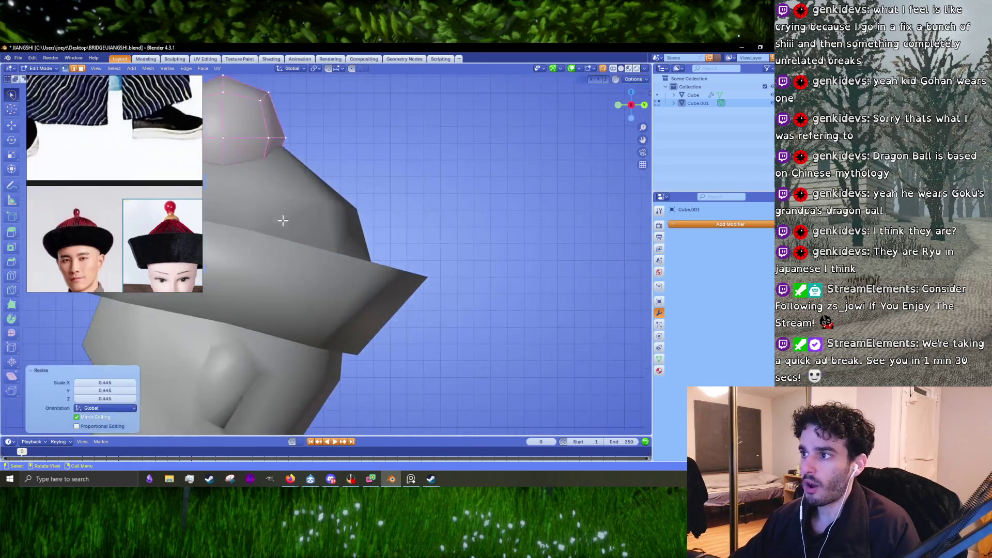
scroll(down, 3)
key(g)
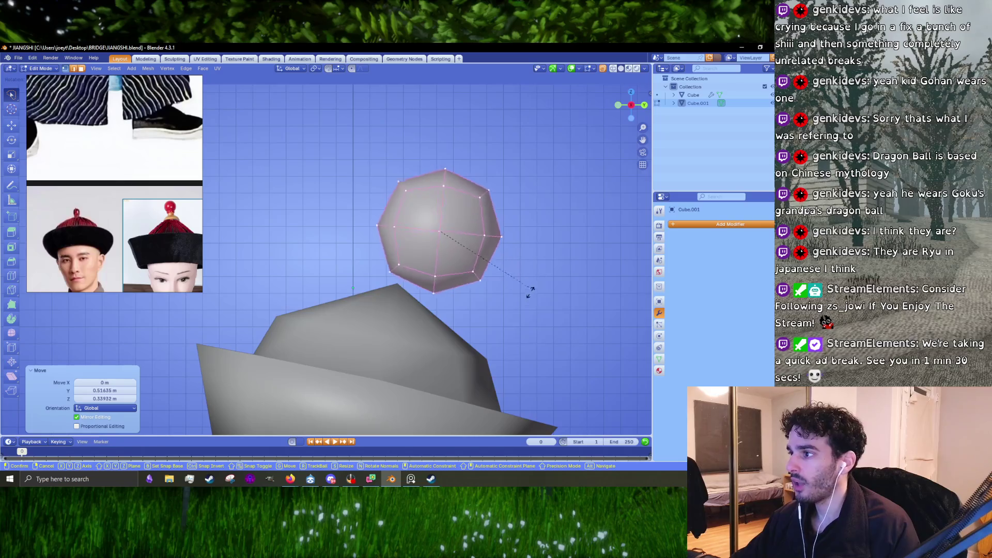
click(533, 288)
key(r)
click(516, 322)
key(s)
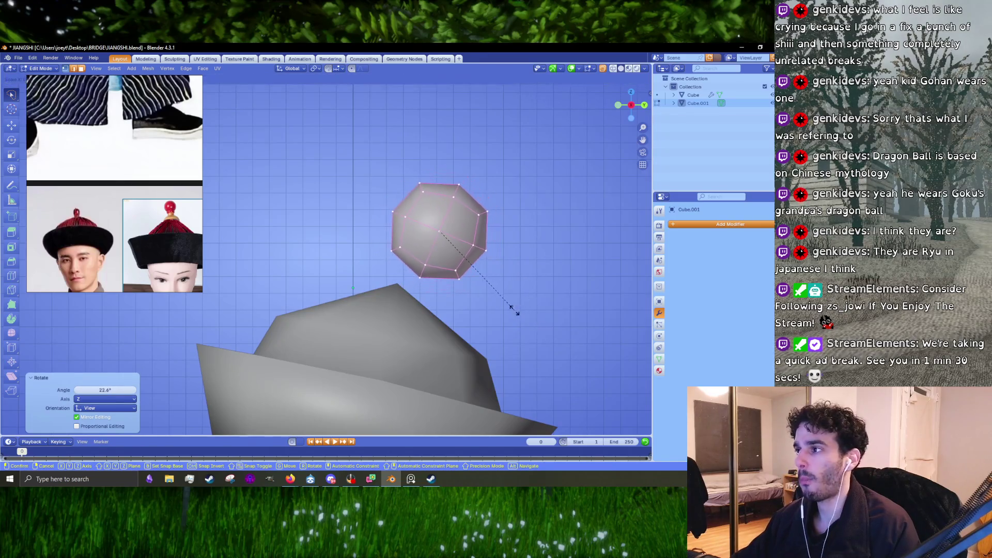
click(514, 309)
drag(496, 306, 465, 288)
key(g)
click(461, 310)
key(r)
click(479, 283)
key(s)
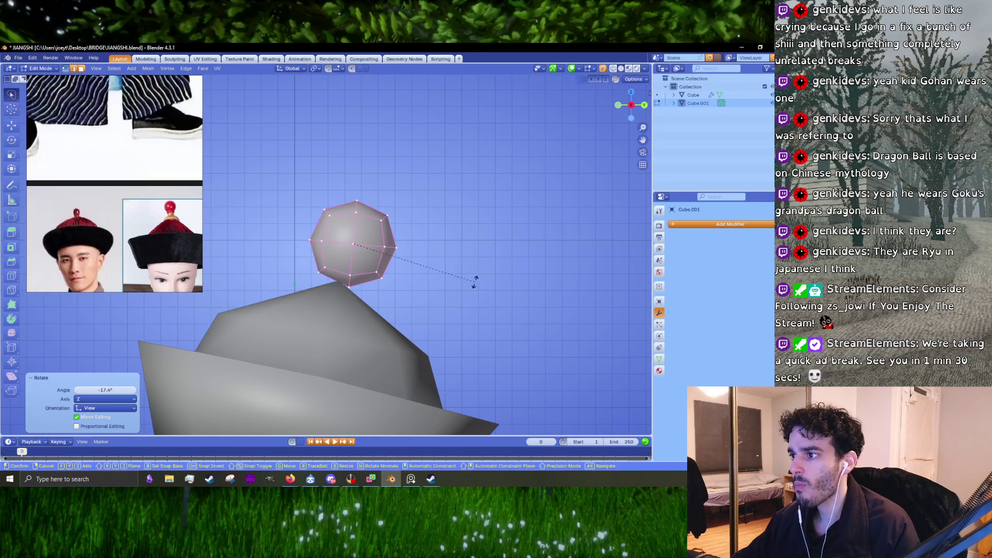
key(Escape)
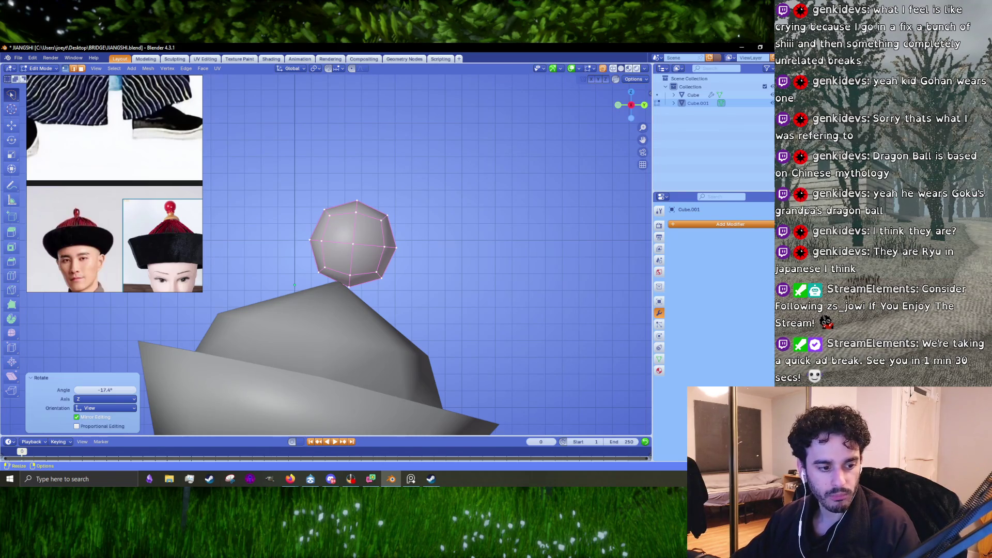
Undo the last tweak, raise the sphere onto the hat and check it from several angles.
key(XF86AudioLowerVolume)
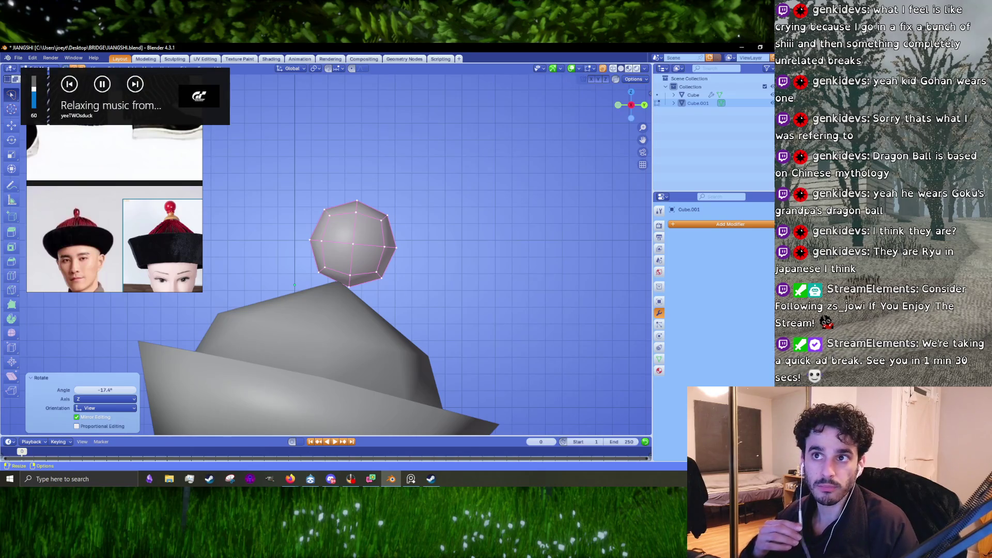
key(ctrl+z)
key(g)
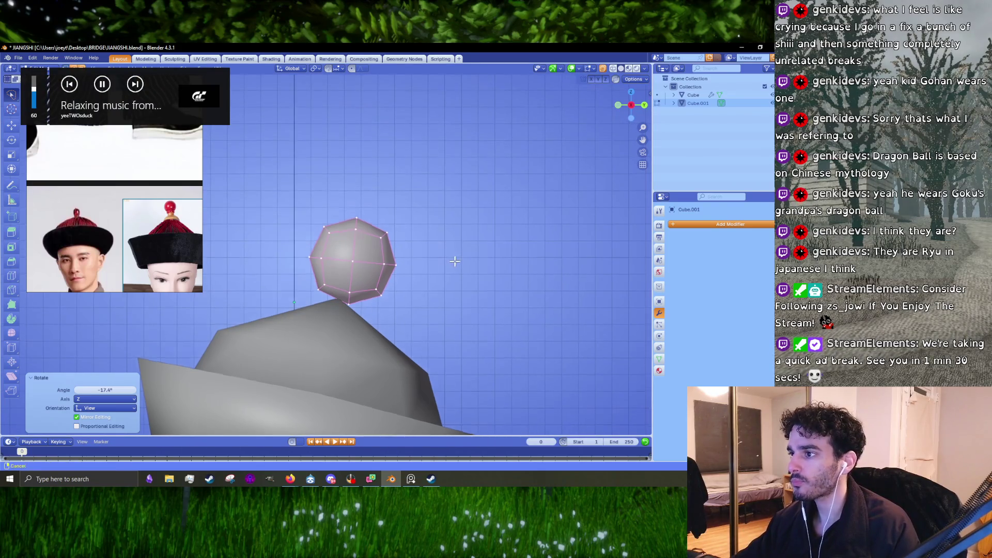
click(455, 274)
key(Tab)
drag(451, 277, 346, 272)
scroll(down, 3)
drag(434, 305, 479, 321)
scroll(up, 3)
key(KP_1)
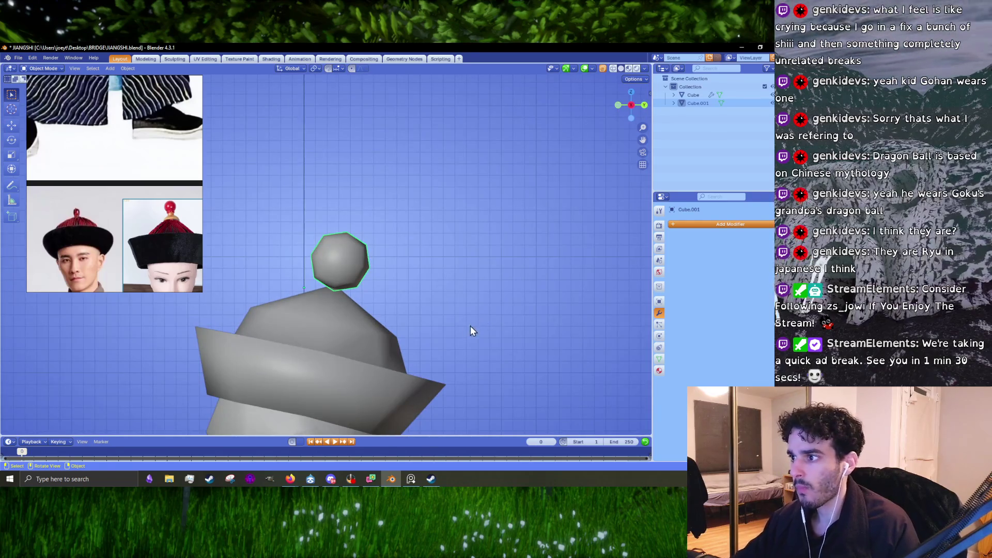
Shrink the sphere further and lower it along Z into a small knob on the crown.
key(Tab)
key(s)
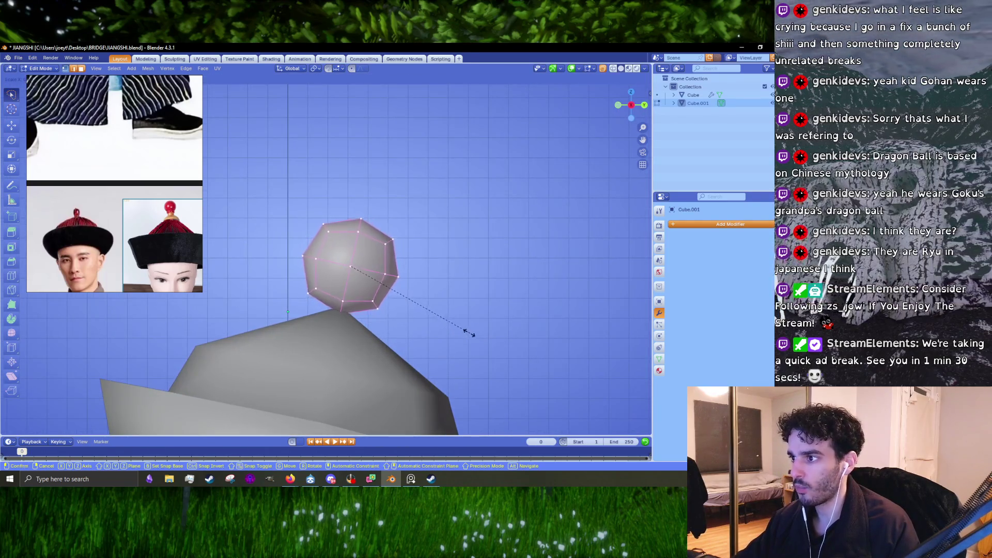
click(458, 326)
key(g)
key(z)
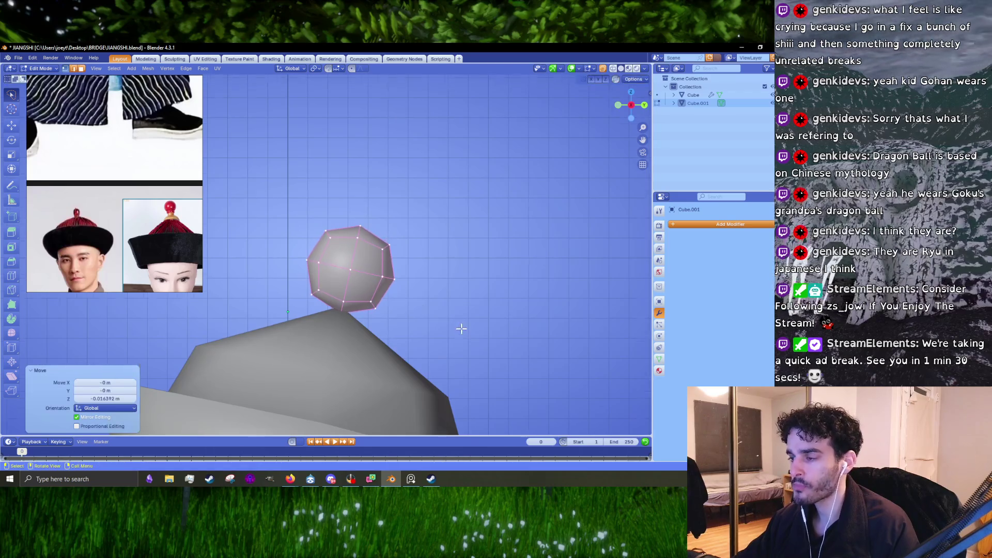
click(458, 330)
scroll(down, 3)
scroll(up, 3)
key(s)
click(407, 318)
key(Tab)
scroll(down, 3)
drag(407, 321, 360, 313)
scroll(down, 3)
scroll(up, 3)
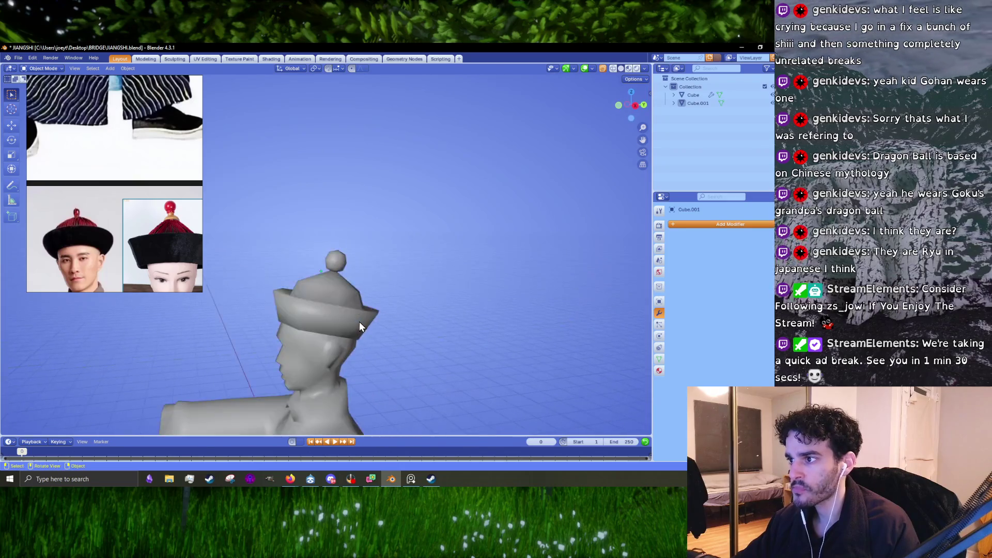
scroll(up, 3)
scroll(up, 3)
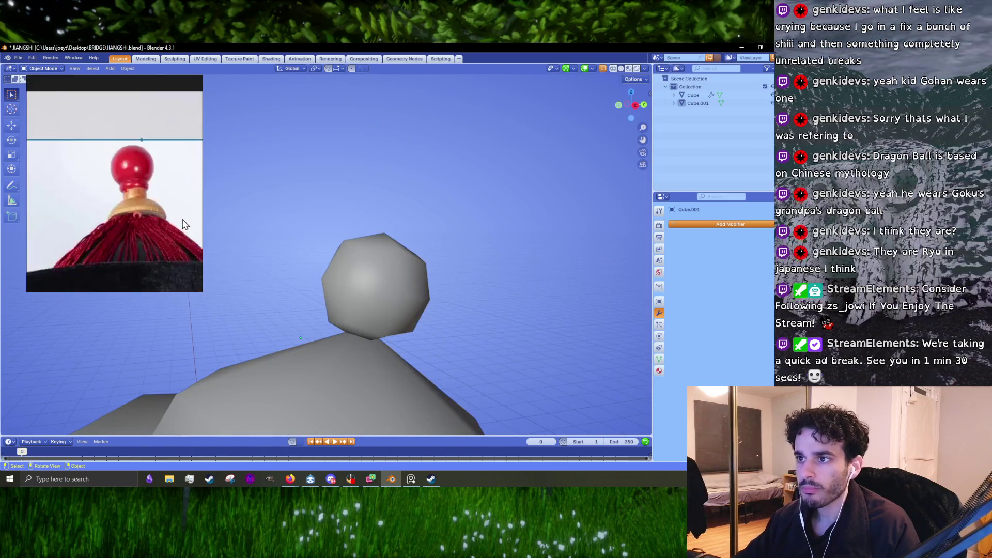
Inspect the knob against the hat from a few angles before resizing.
key(Tab)
drag(372, 310, 402, 289)
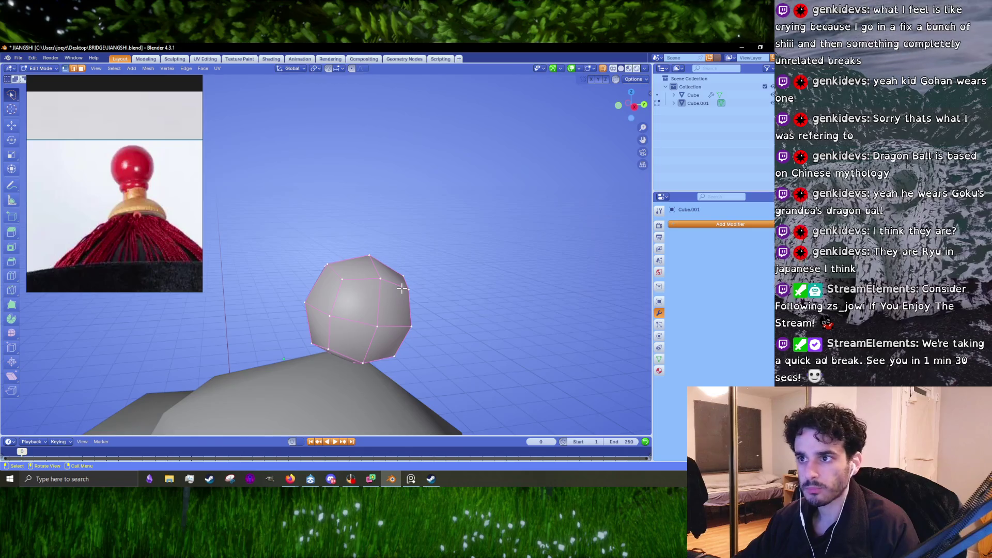
scroll(down, 3)
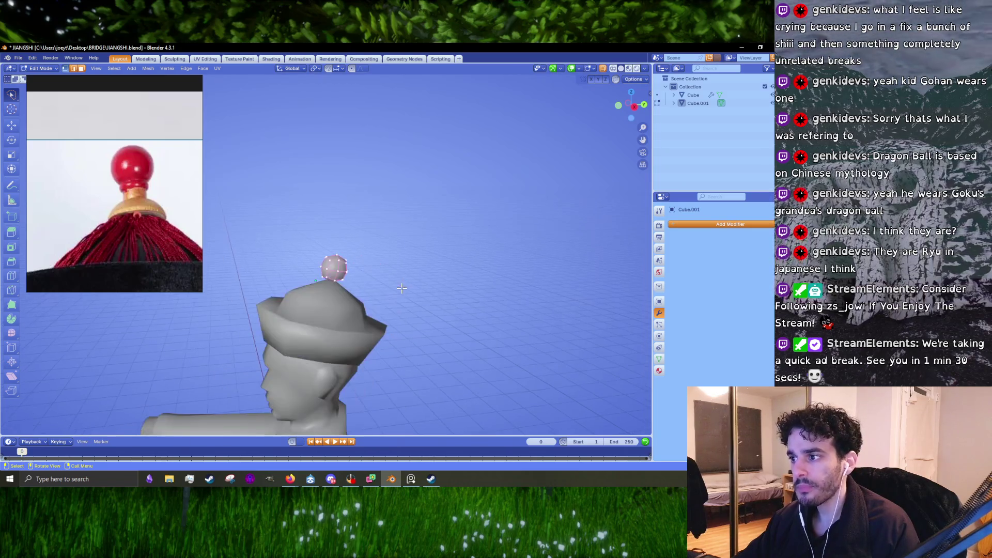
key(Tab)
drag(402, 290, 383, 298)
key(Tab)
scroll(up, 3)
Rescale the knob twice to match the red finial, then check it in front ortho view.
key(s)
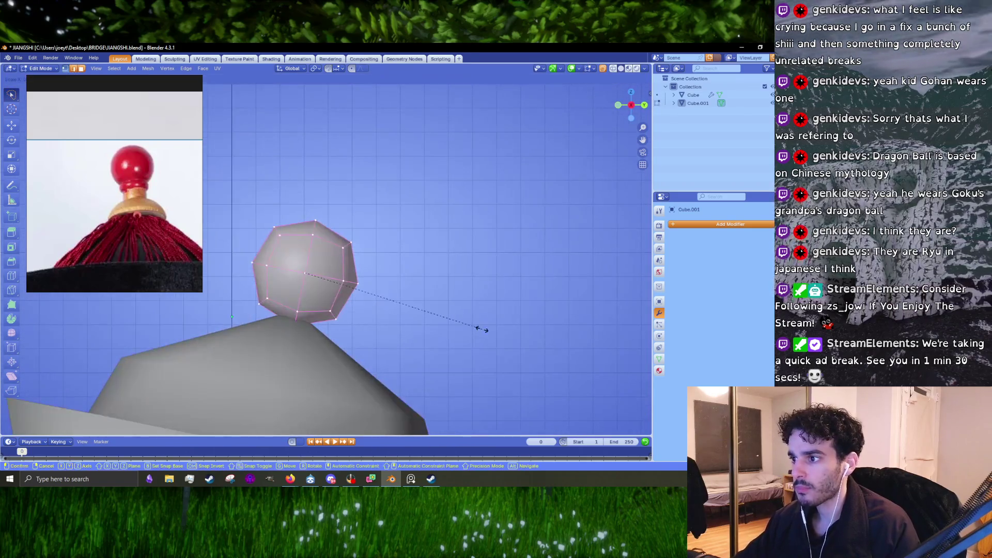
click(469, 328)
key(s)
click(470, 329)
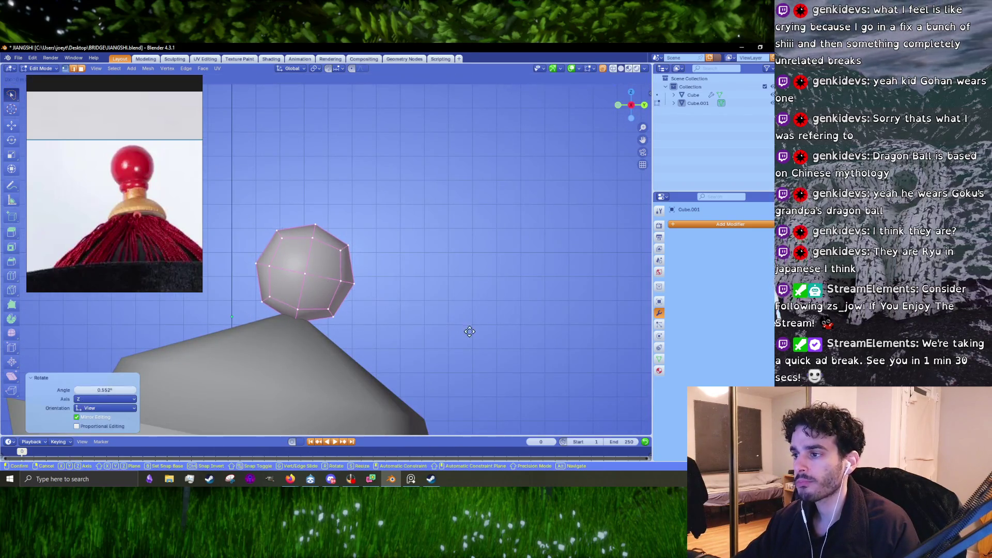
key(Tab)
scroll(down, 3)
drag(467, 339, 399, 289)
key(Tab)
key(Tab)
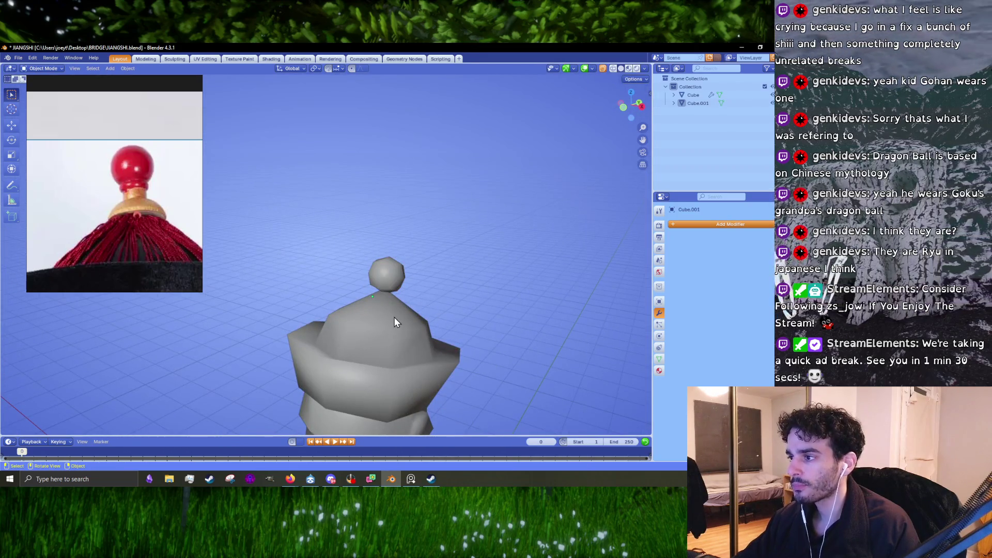
key(KP_1)
key(Tab)
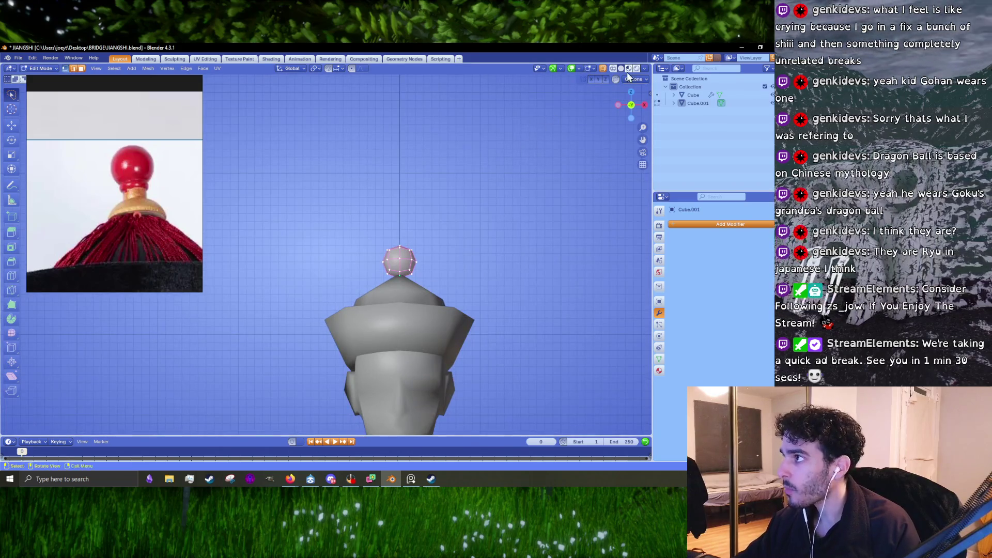
With X-ray on, lasso one half of the knob's vertices and delete them.
click(604, 69)
drag(392, 230, 340, 239)
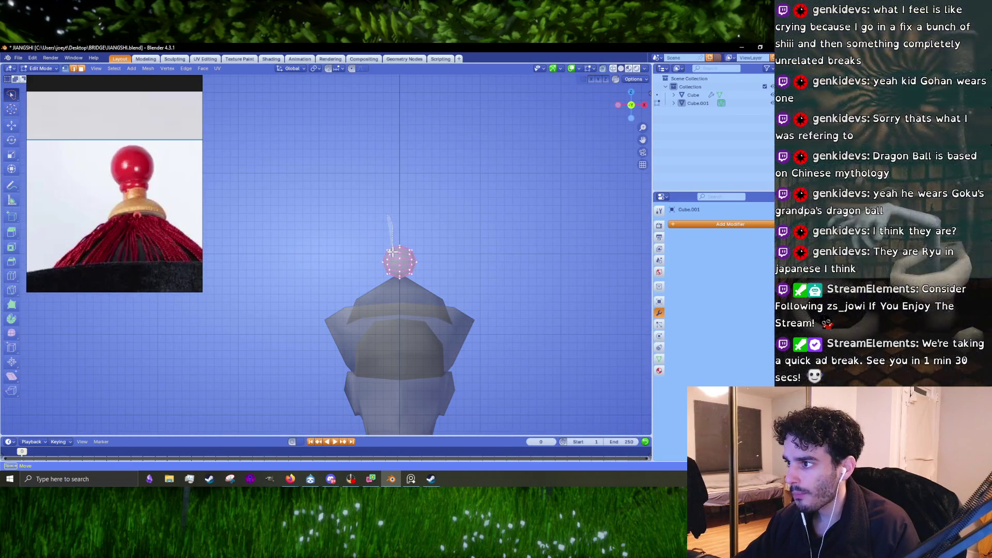
key(x)
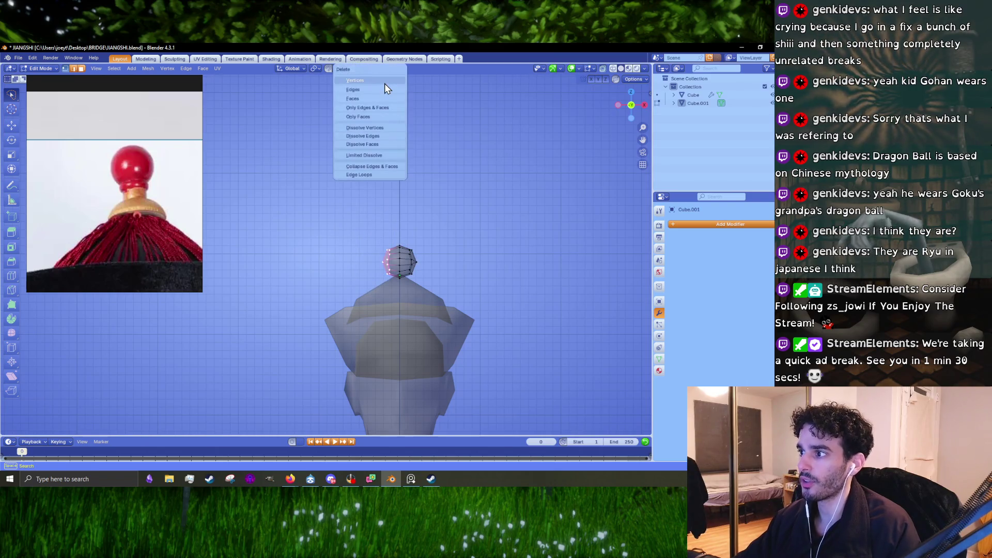
click(384, 83)
Join the half knob into the mirrored Cube body, then turn X-ray off and inspect it.
key(Tab)
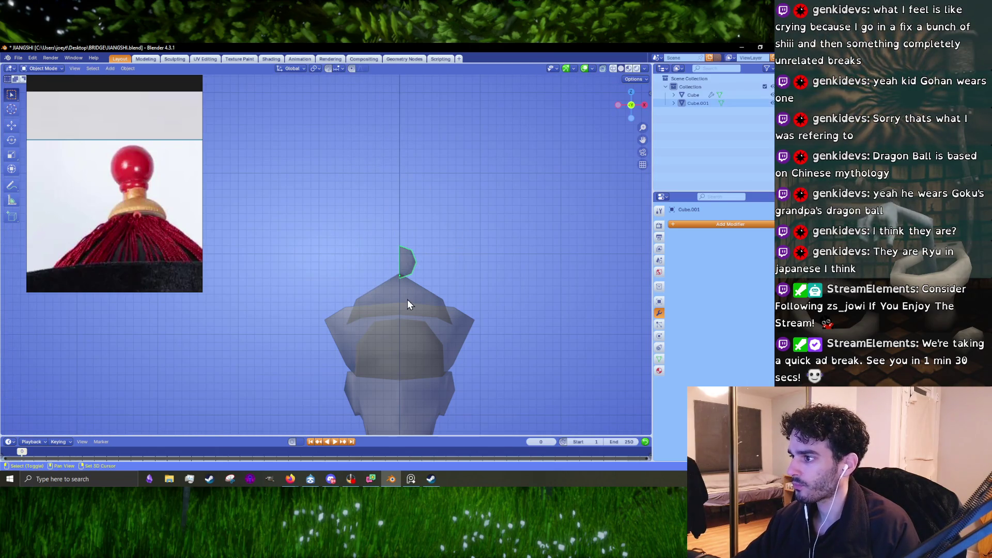
click(408, 300)
key(ctrl+j)
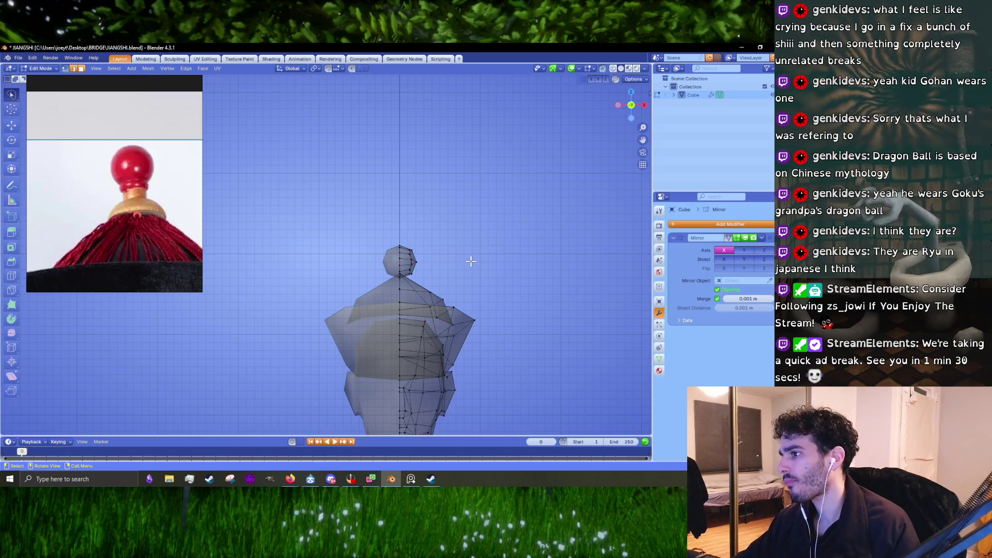
drag(470, 261, 675, 79)
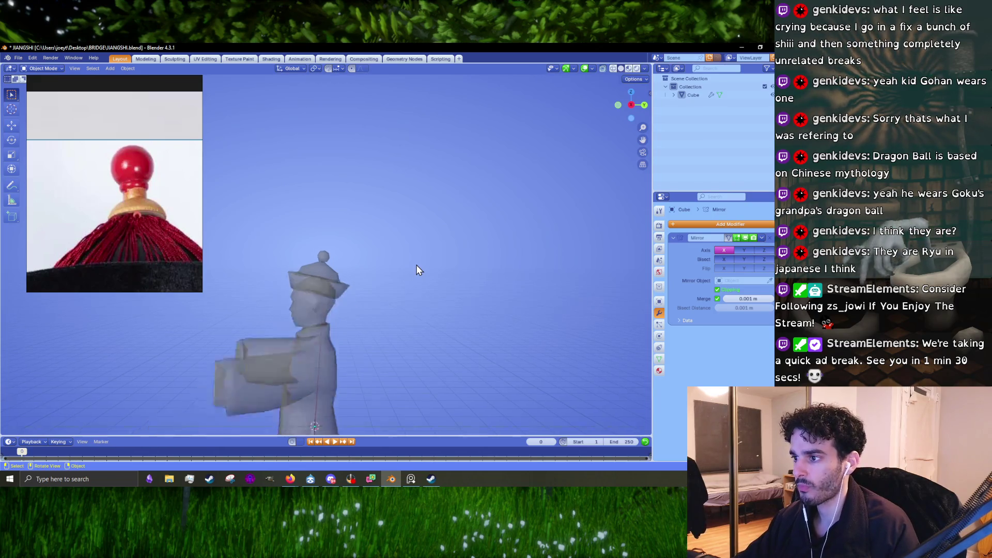
click(616, 72)
drag(528, 171, 420, 218)
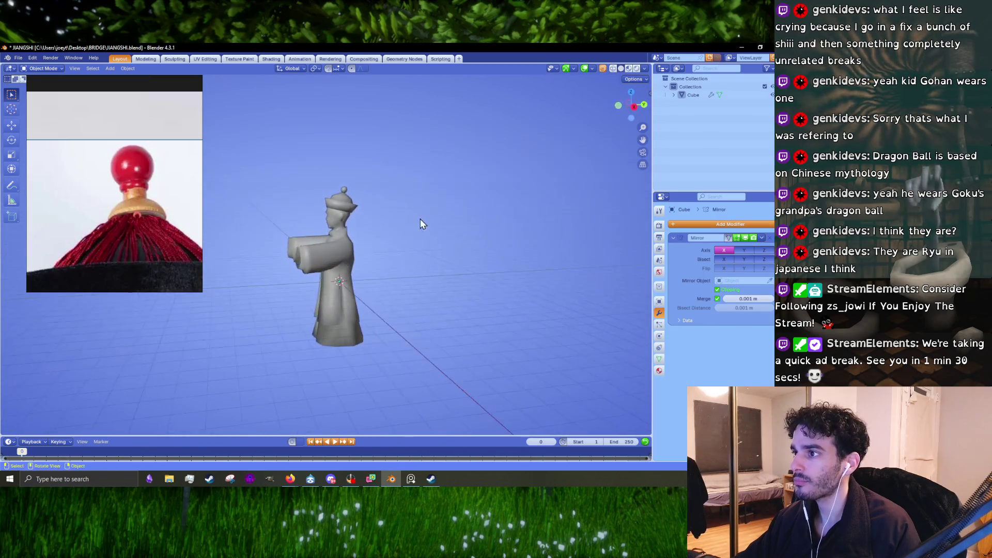
scroll(down, 3)
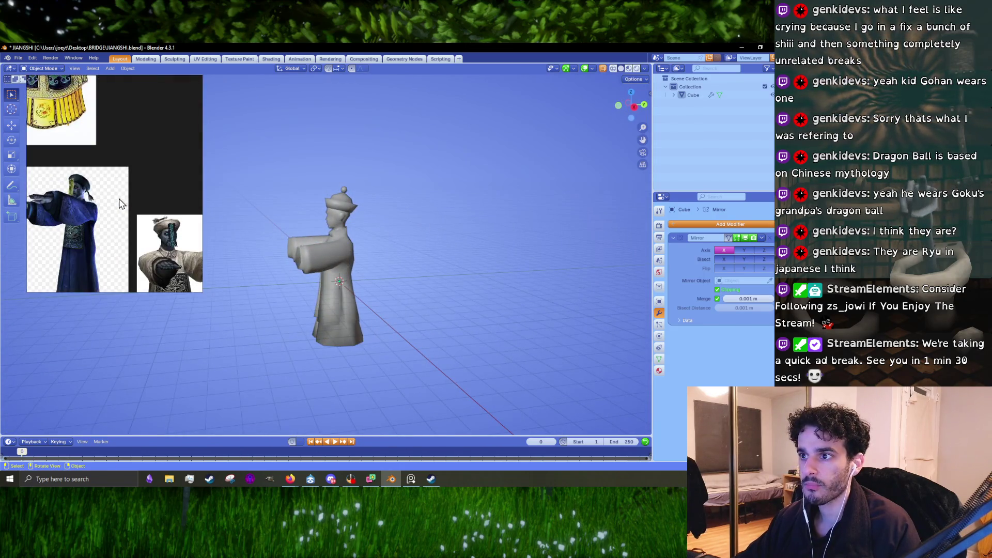
scroll(up, 3)
scroll(down, 3)
scroll(down, 3)
scroll(up, 3)
scroll(down, 3)
scroll(up, 3)
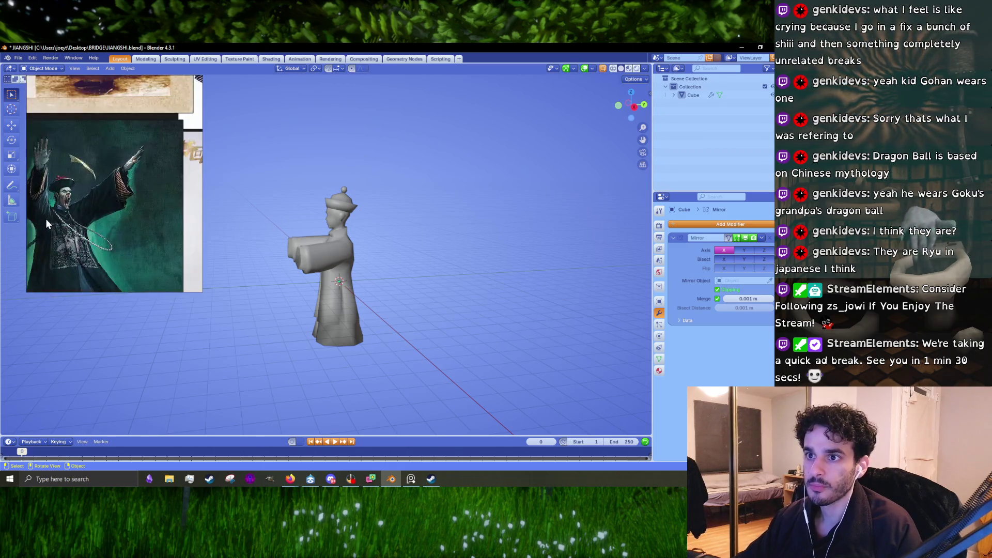
scroll(up, 3)
scroll(up, 3)
drag(443, 216, 389, 282)
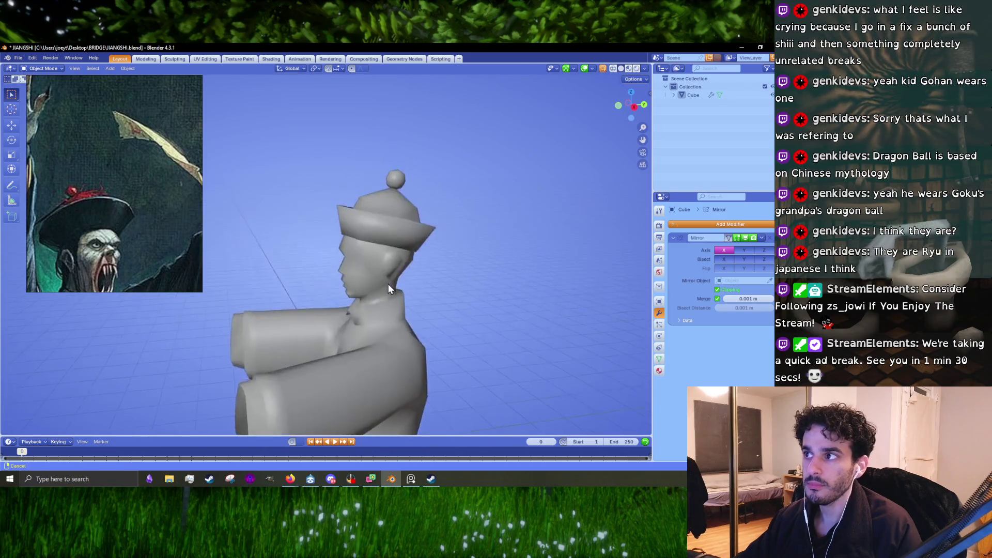
scroll(up, 3)
scroll(up, 3)
key(Tab)
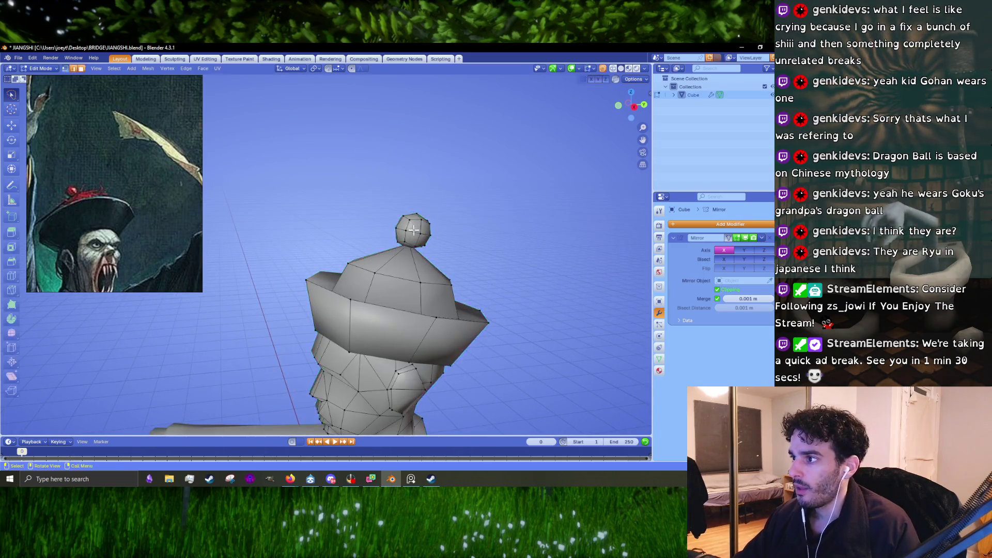
drag(409, 226, 410, 234)
key(Tab)
scroll(down, 3)
drag(447, 268, 357, 244)
drag(306, 264, 148, 170)
scroll(up, 3)
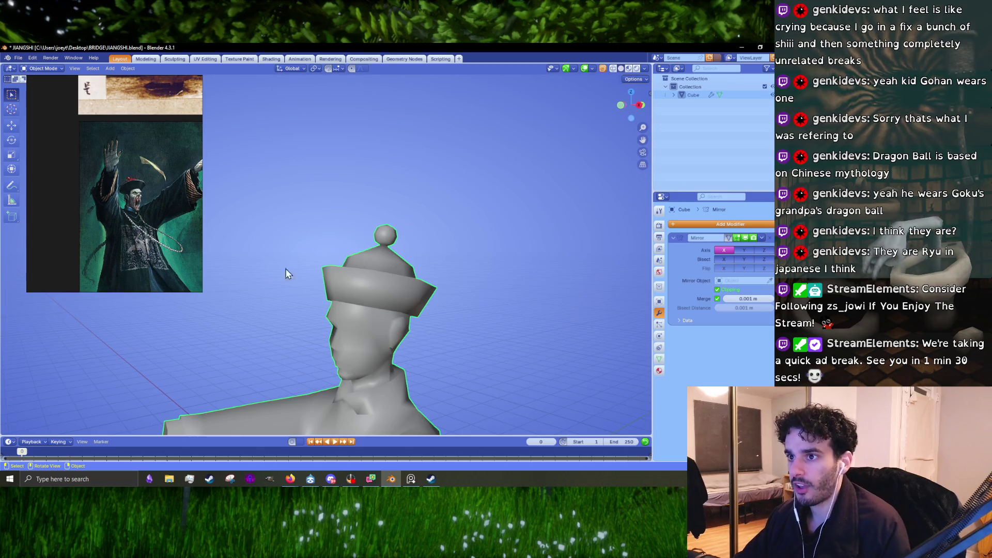
drag(392, 278, 433, 233)
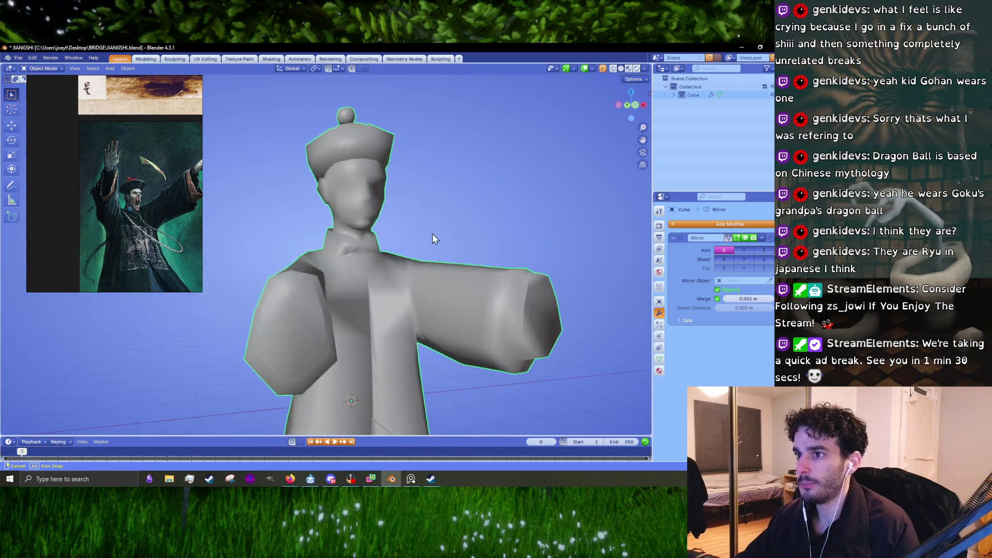
drag(432, 280, 330, 208)
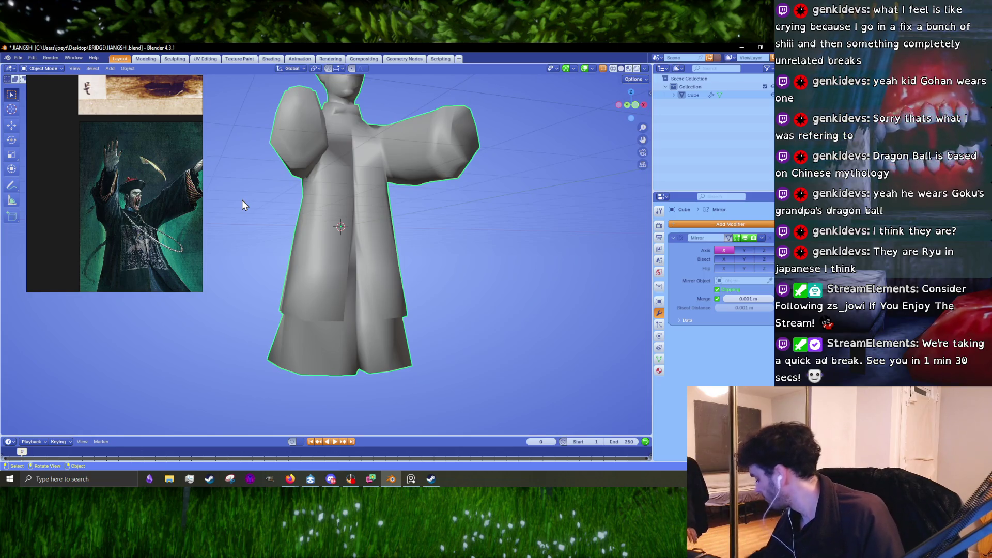
scroll(down, 3)
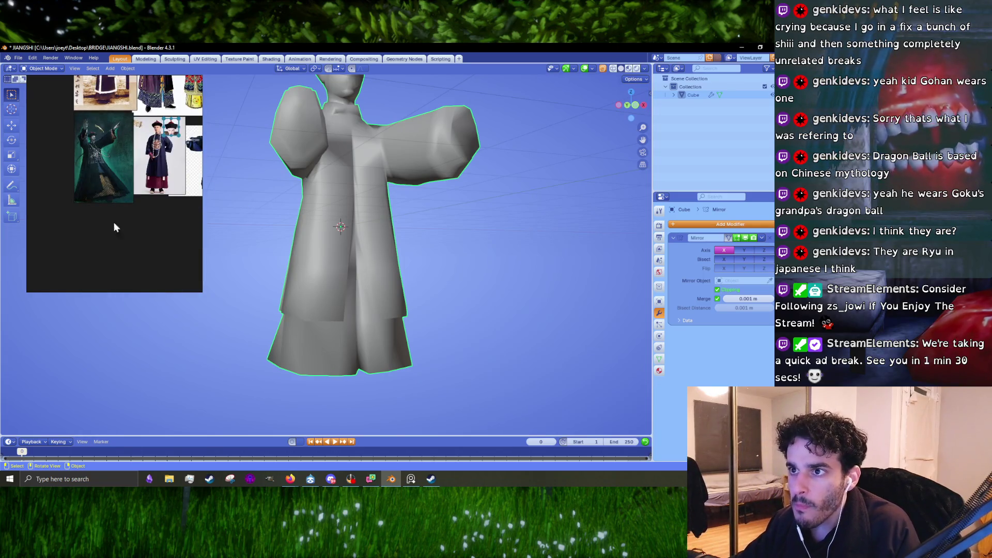
scroll(up, 3)
scroll(down, 3)
scroll(down, 3)
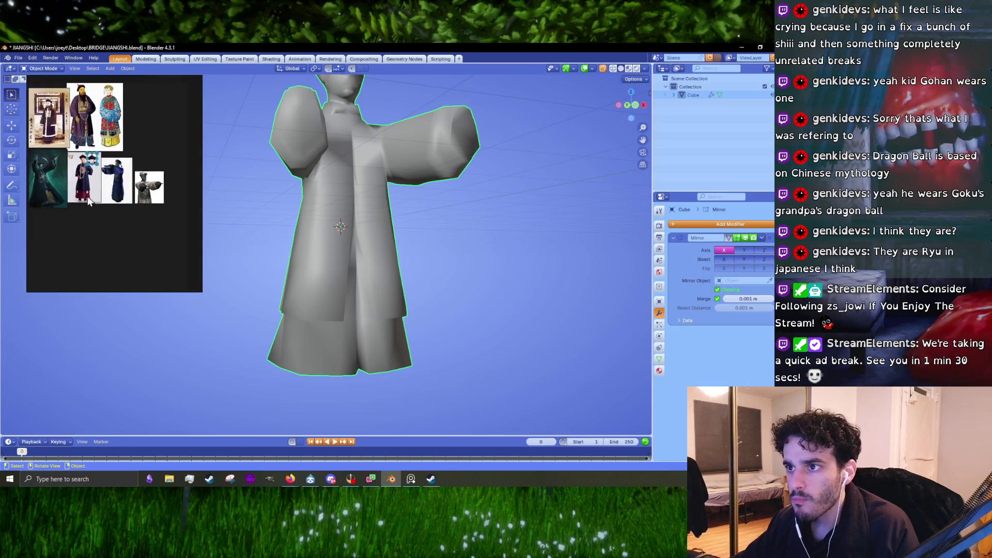
scroll(up, 3)
scroll(down, 3)
scroll(up, 3)
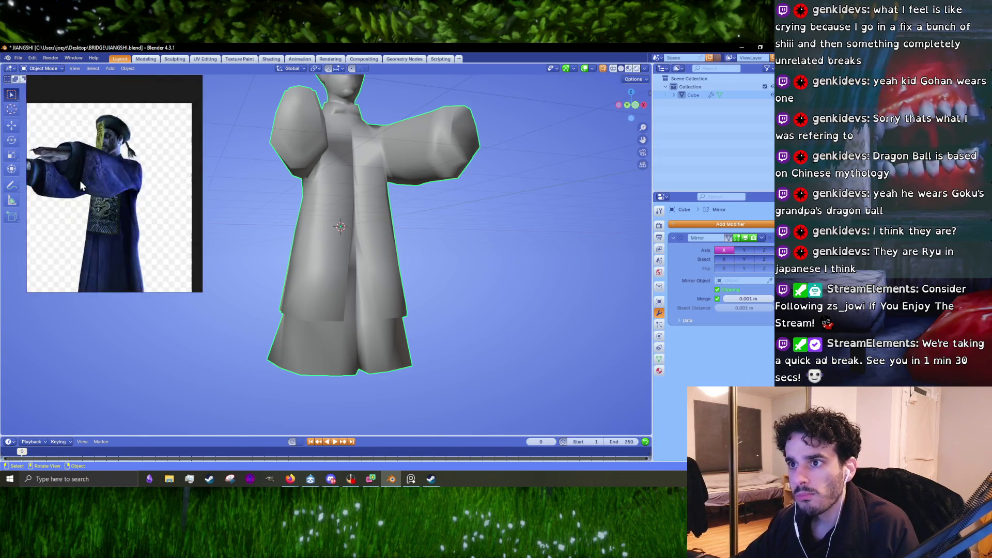
scroll(down, 3)
scroll(up, 3)
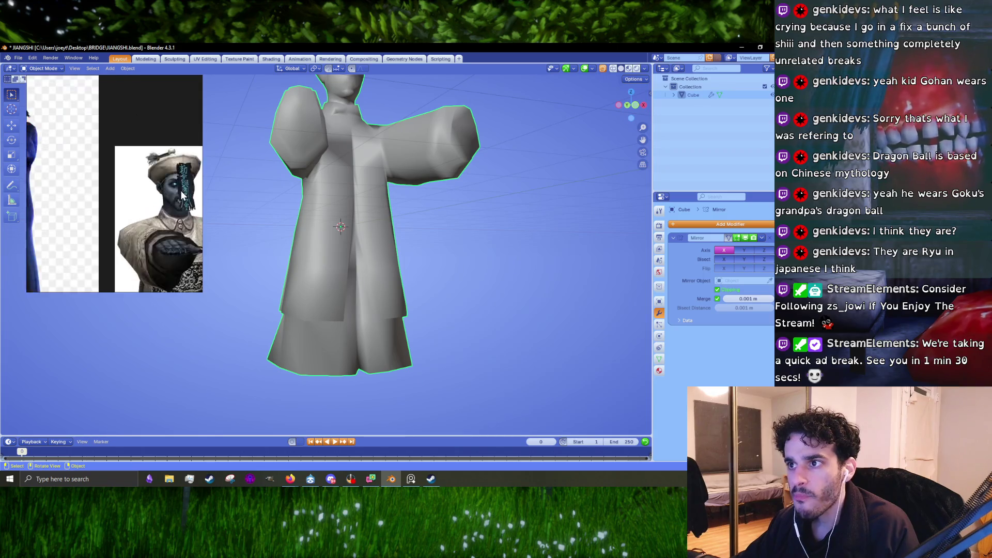
scroll(down, 3)
scroll(up, 3)
scroll(down, 3)
scroll(up, 3)
scroll(down, 3)
scroll(up, 3)
scroll(up, 3)
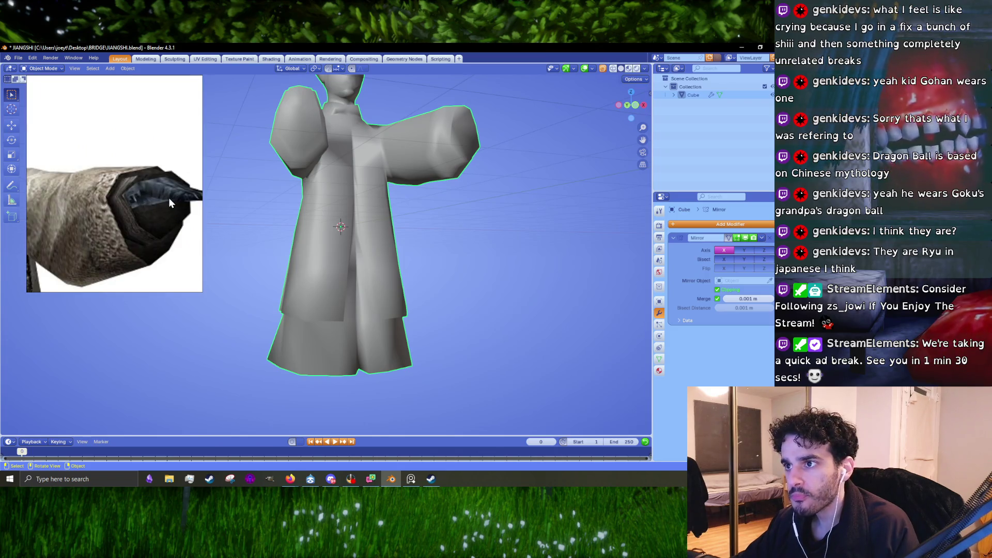
scroll(down, 3)
scroll(down, 3)
scroll(up, 3)
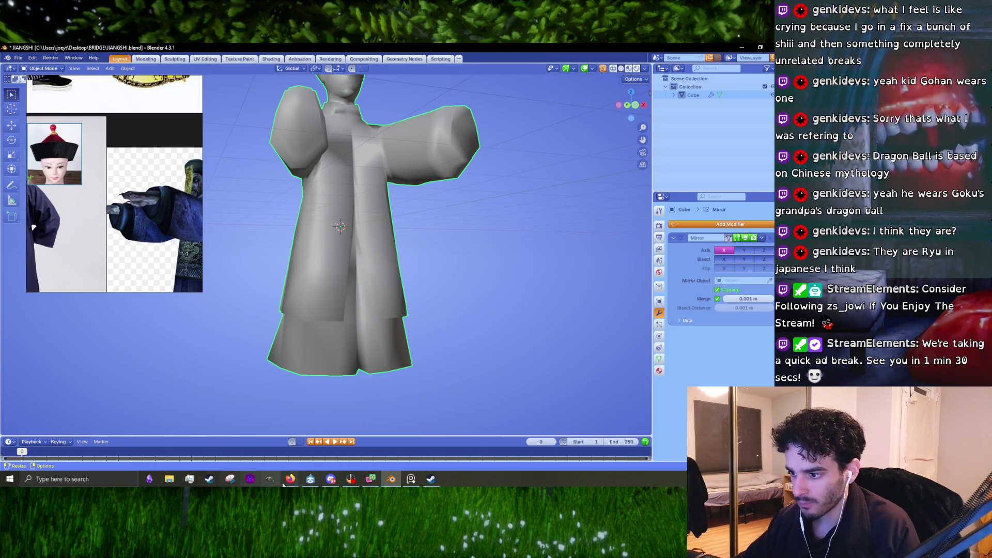
Bring a File Explorer window up over the Blender scene.
mouse_move(169, 479)
click(229, 436)
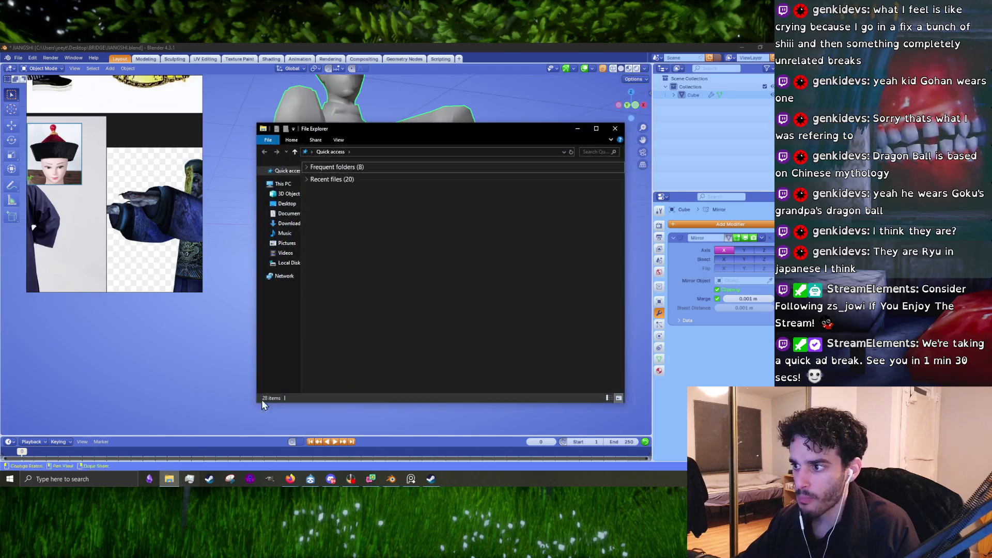
Save the official model via File > Save, then bring File Explorer back in front.
click(17, 58)
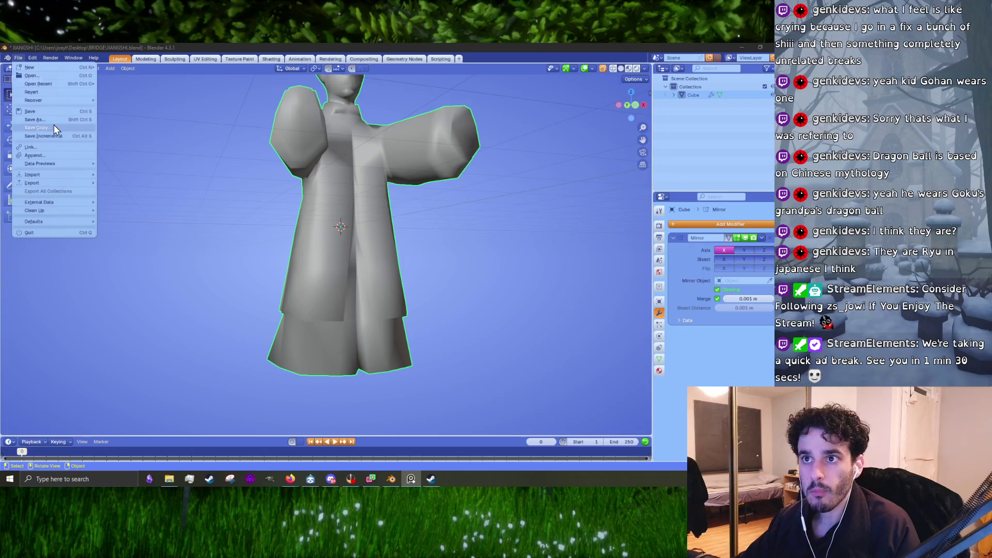
click(57, 111)
drag(325, 220, 322, 288)
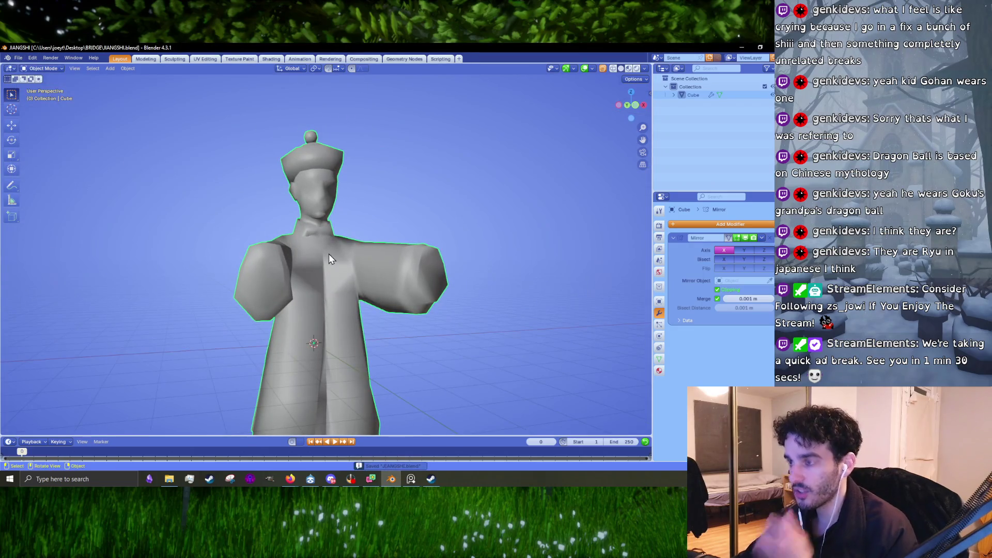
click(169, 479)
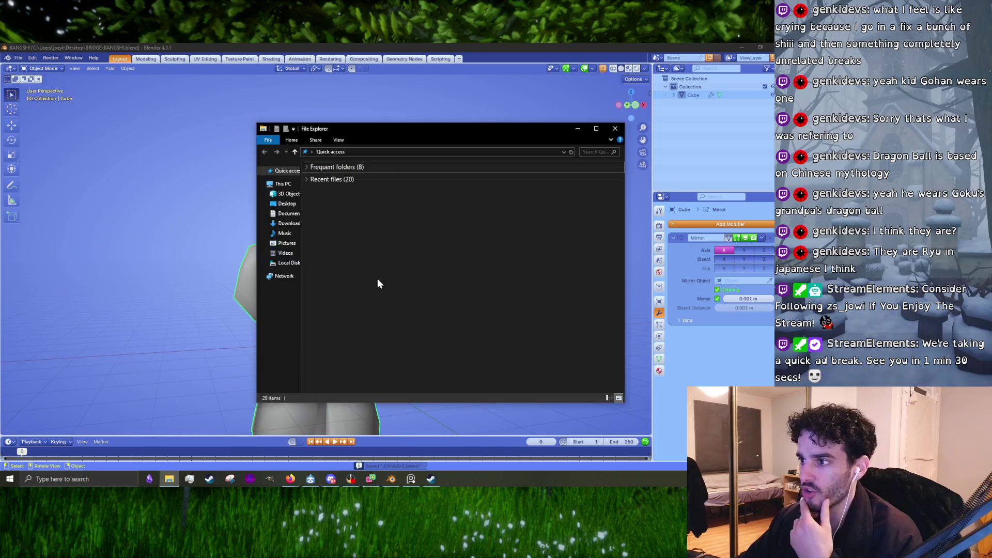
Open bella.blend from Desktop > UE_projects > bella in File Explorer.
click(284, 205)
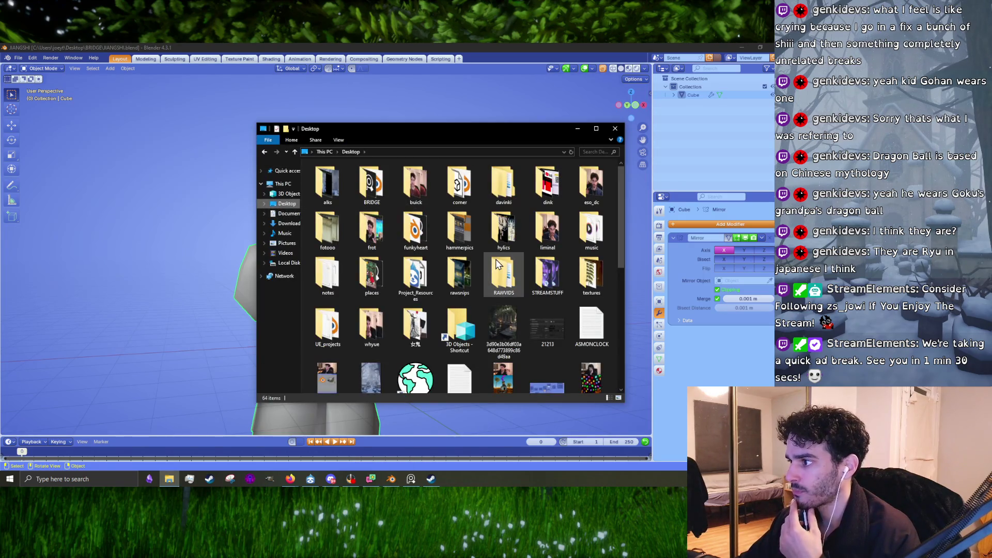
click(335, 328)
double_click(335, 327)
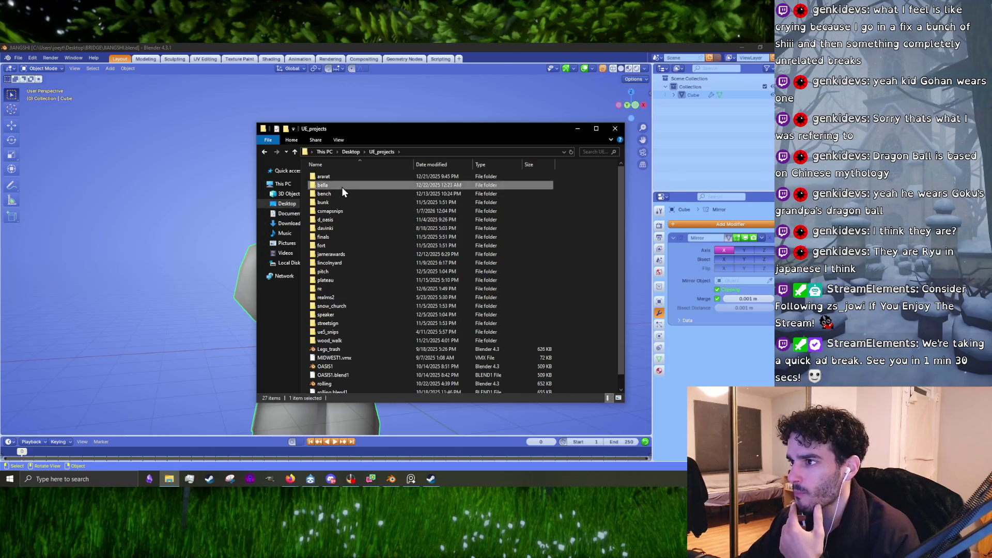
double_click(342, 187)
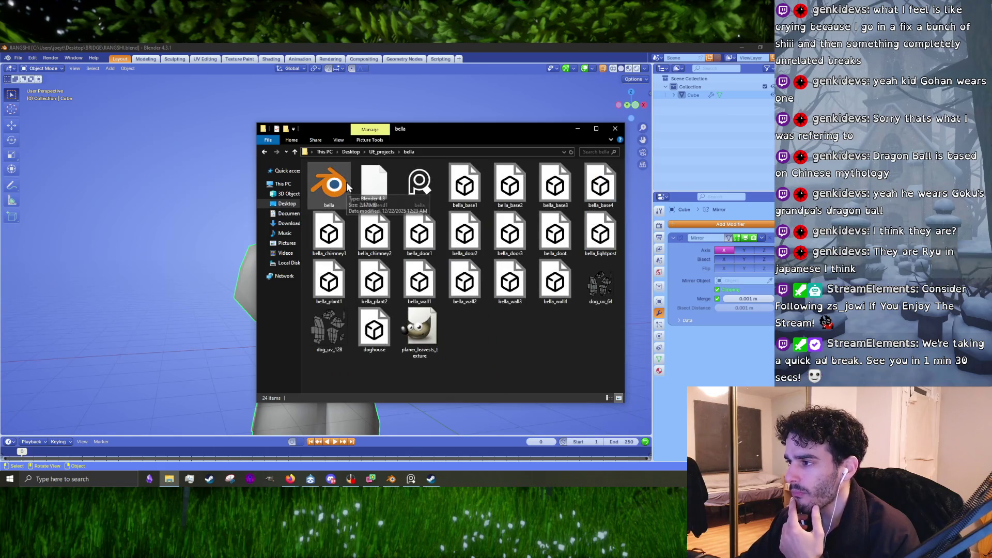
double_click(334, 184)
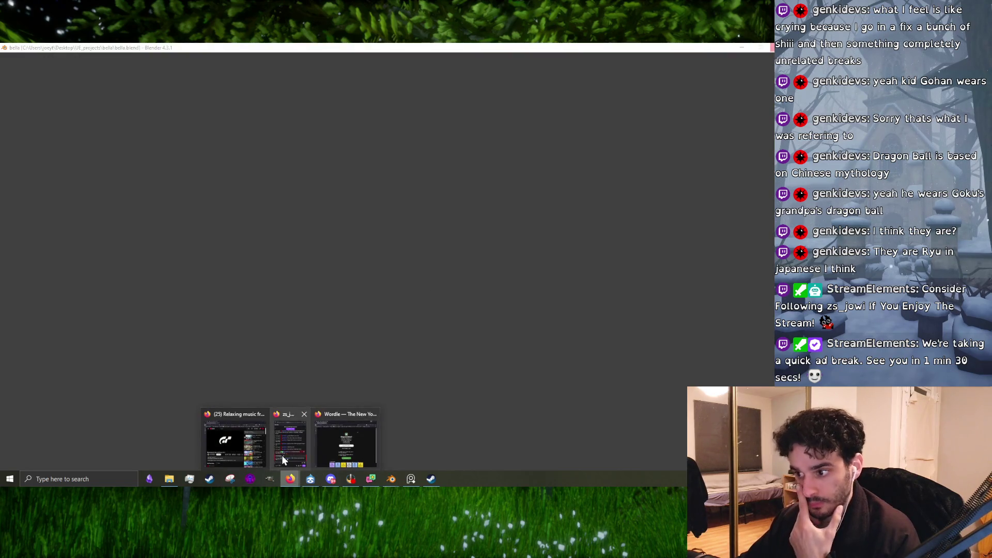
Open the GeoGuessr bookmark in Firefox, maximise, and start An Arbitrary Rural World.
click(345, 442)
click(687, 106)
click(665, 400)
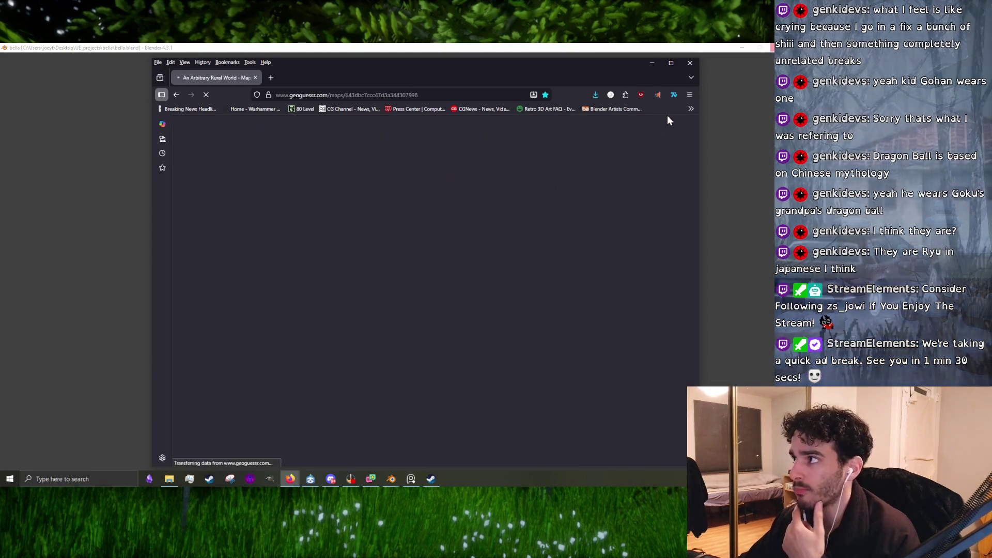
click(668, 62)
click(587, 291)
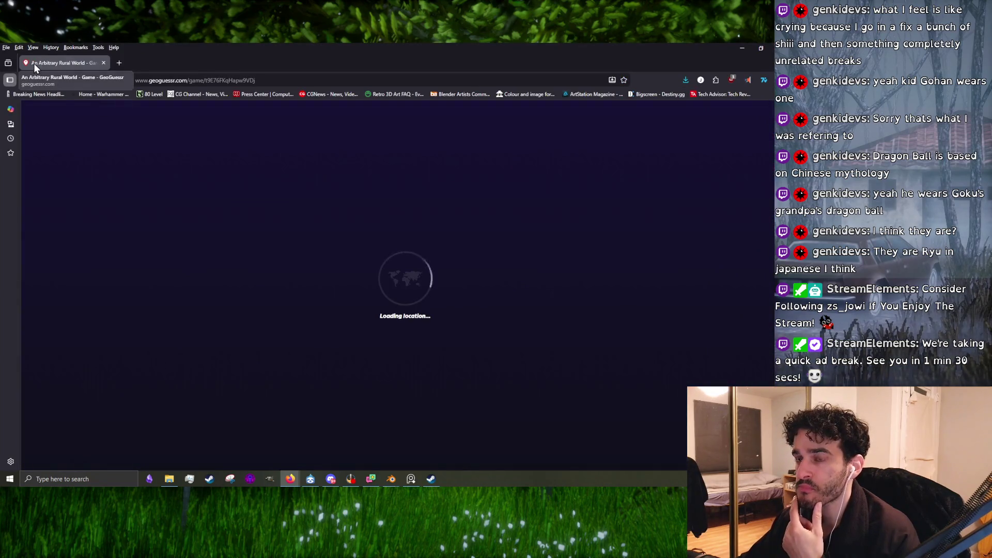
Walk down the red dirt road in Street View looking for round-one clues.
drag(208, 242, 247, 245)
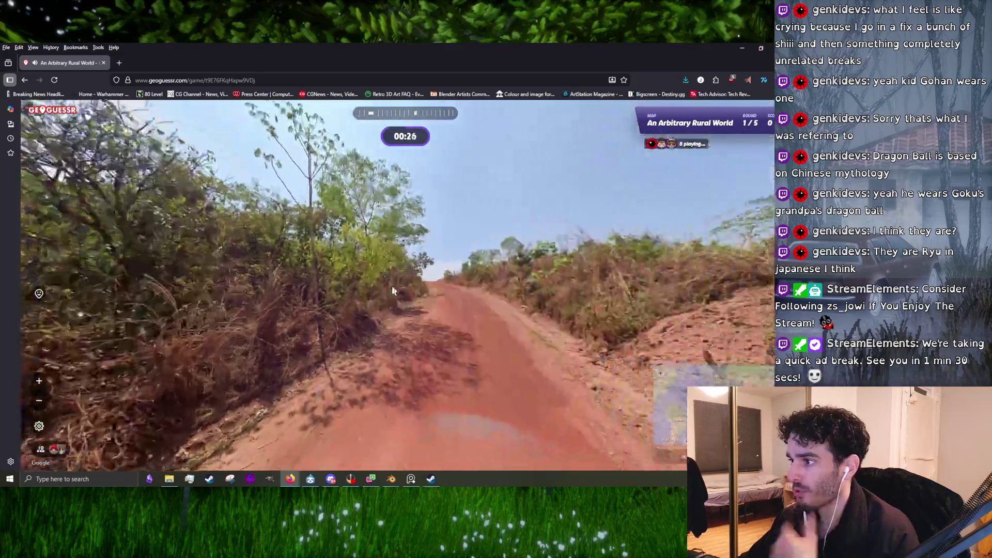
click(247, 245)
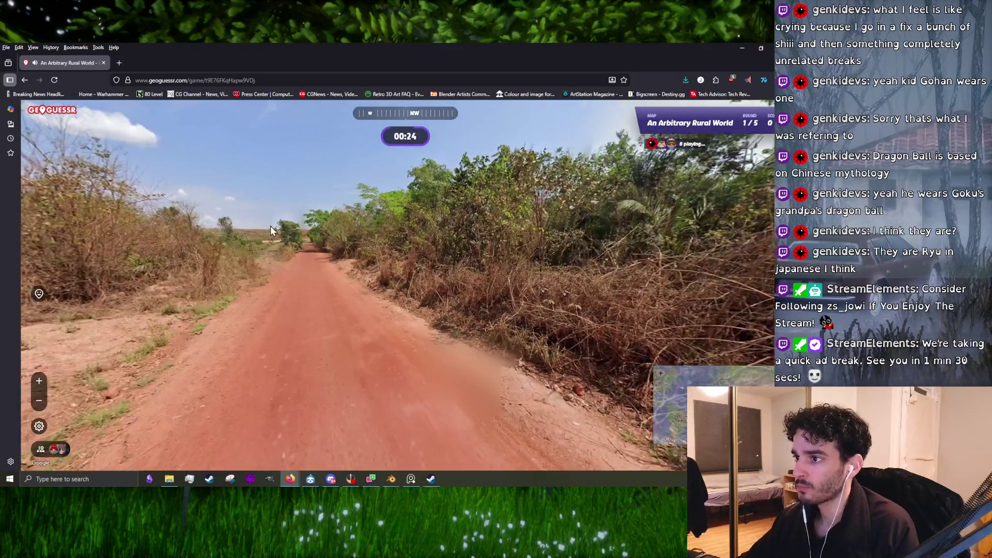
click(271, 226)
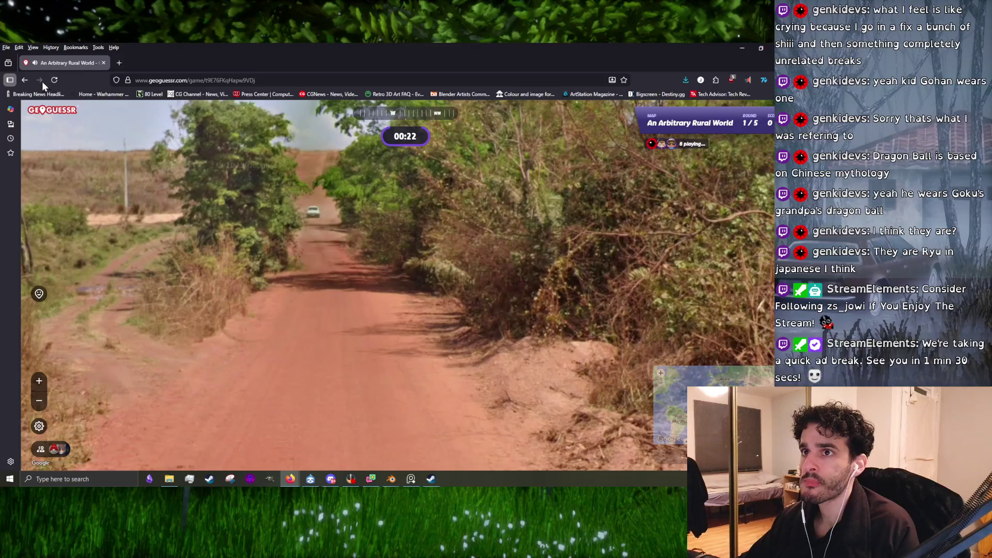
click(315, 264)
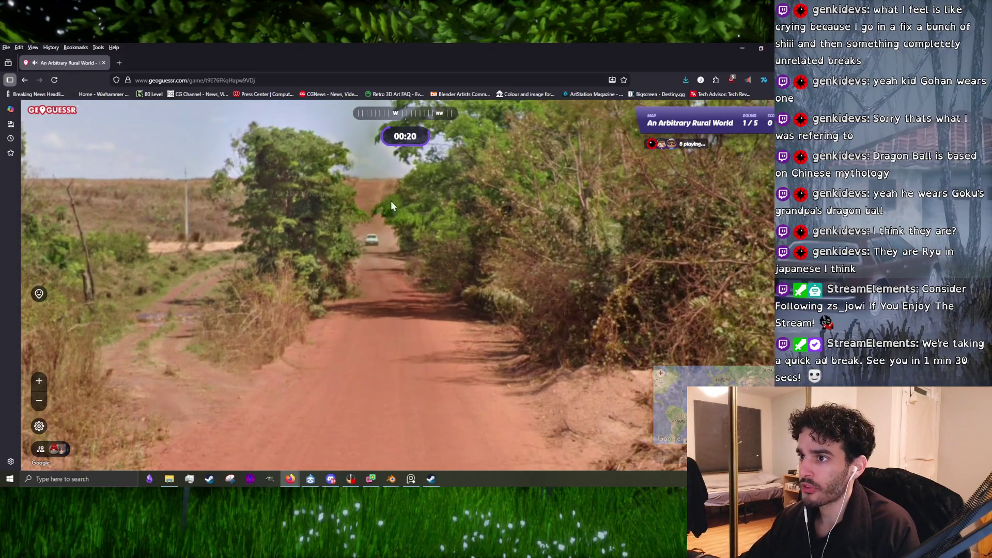
click(330, 264)
click(337, 285)
drag(461, 351, 333, 251)
drag(192, 267, 260, 254)
click(355, 250)
click(408, 279)
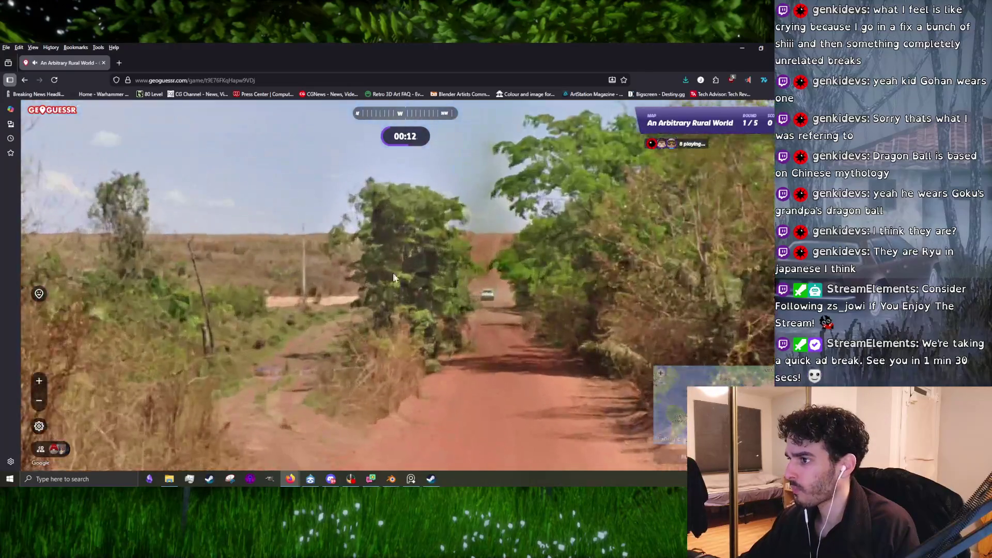
click(385, 282)
drag(386, 282, 636, 321)
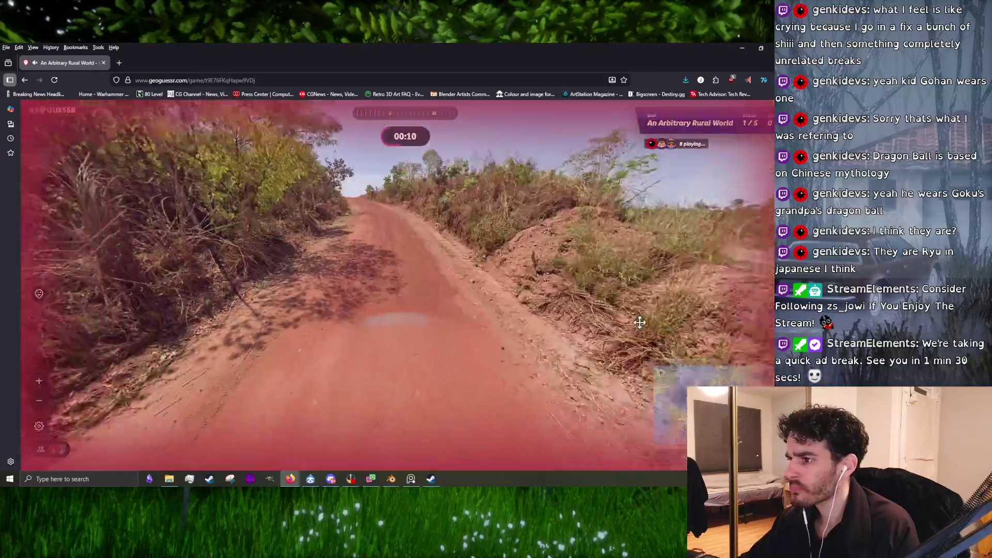
scroll(up, 3)
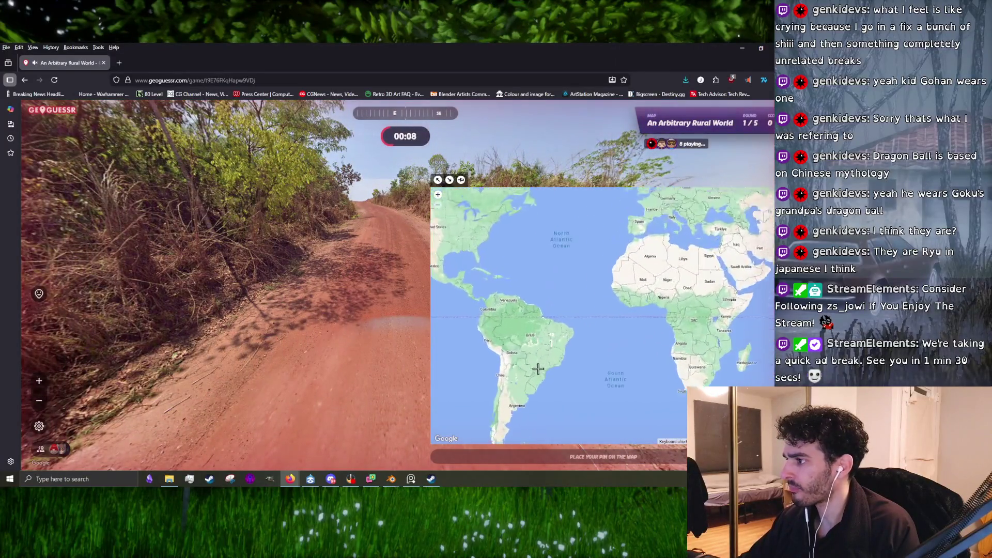
scroll(up, 3)
Pin the round-one guess in Brazil and submit it for 2,455 points.
click(539, 354)
key(space)
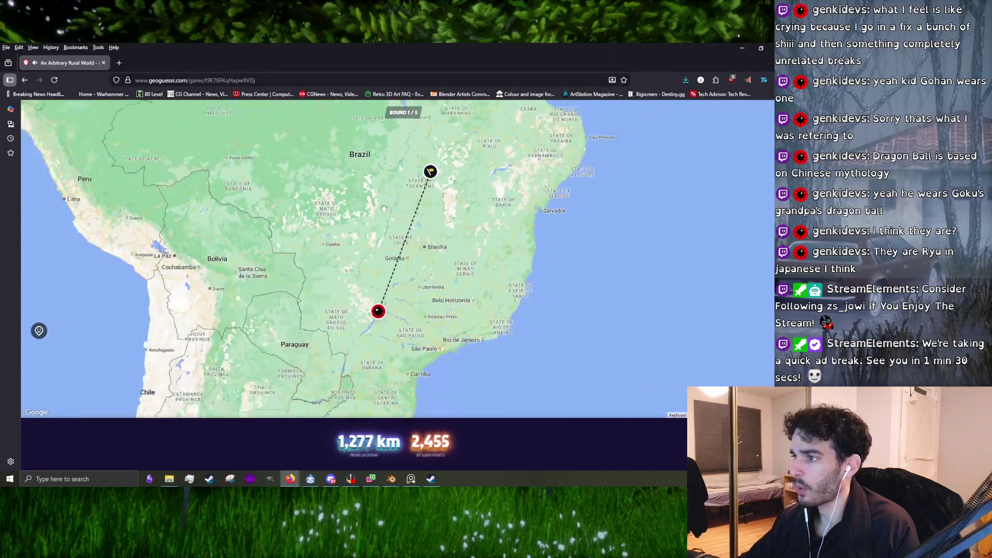
Explore the flat prairie road in round two, checking the surface and open fields.
drag(427, 267, 346, 289)
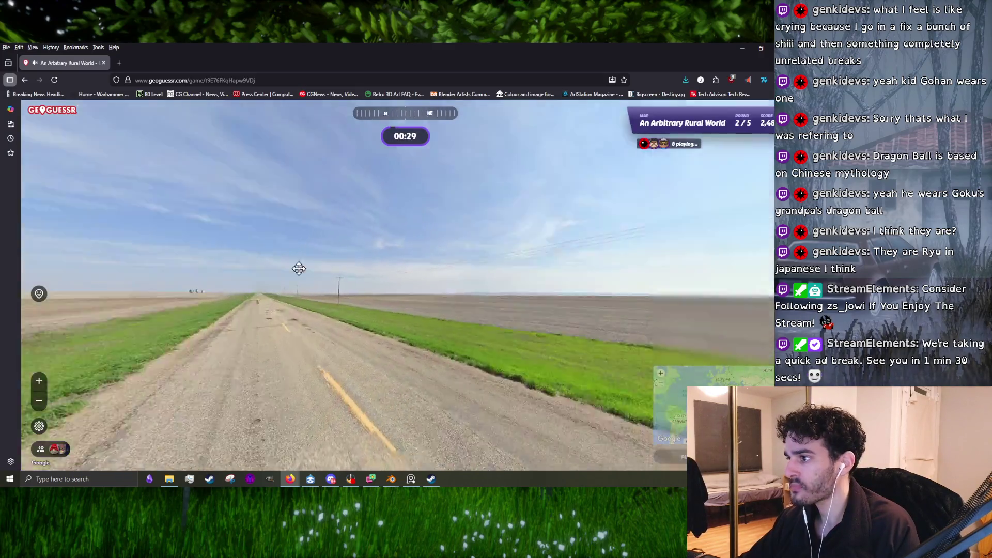
click(346, 290)
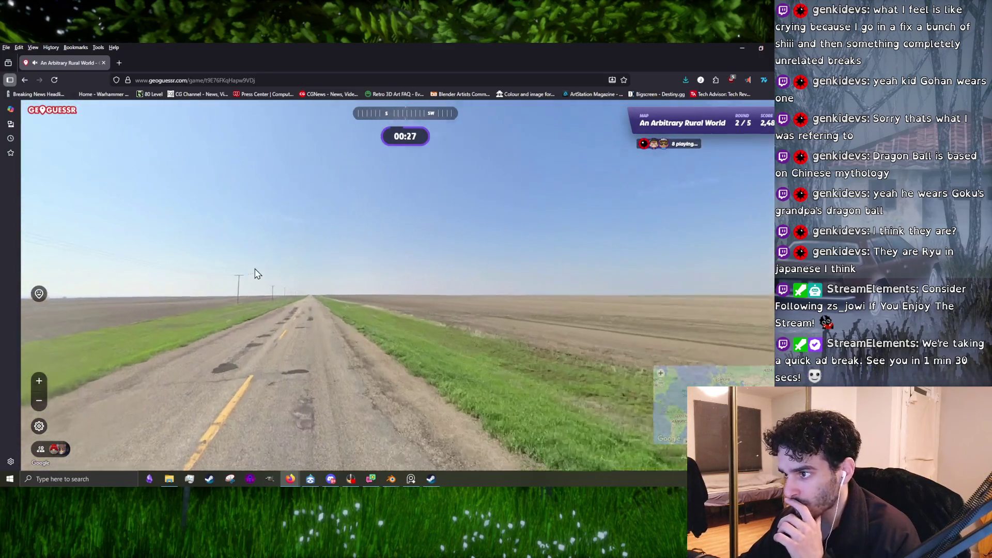
click(322, 306)
click(321, 304)
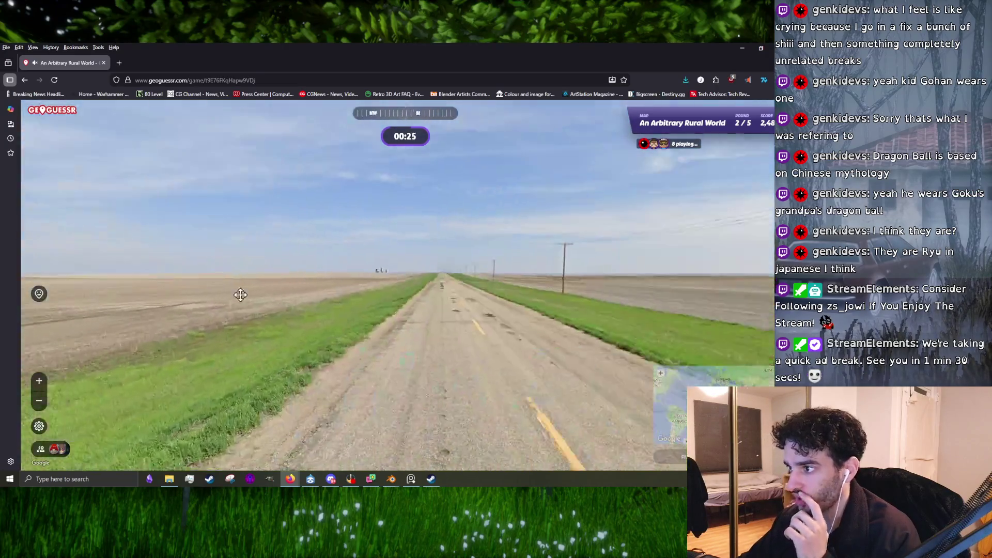
drag(609, 304, 537, 294)
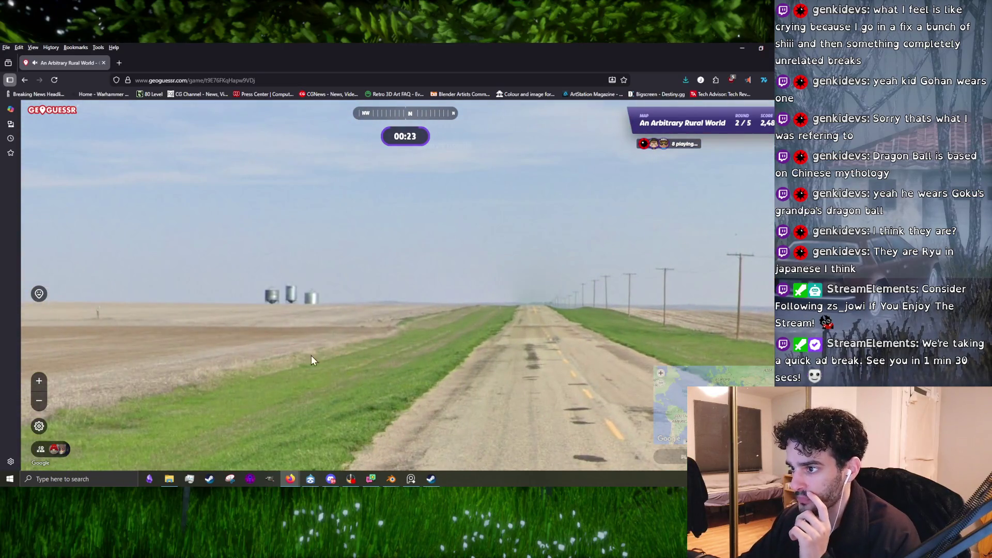
click(476, 310)
drag(475, 310, 612, 275)
drag(336, 235, 550, 271)
scroll(up, 3)
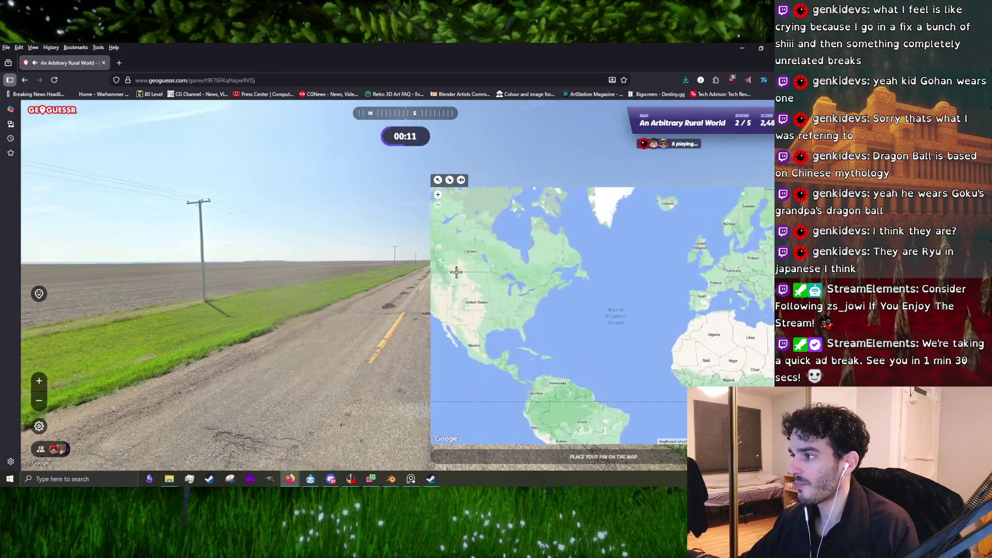
scroll(up, 3)
scroll(up, 3)
scroll(up, 3)
Pin round two near Gillette, Wyoming for 3,287 points and start looking around round three.
click(624, 294)
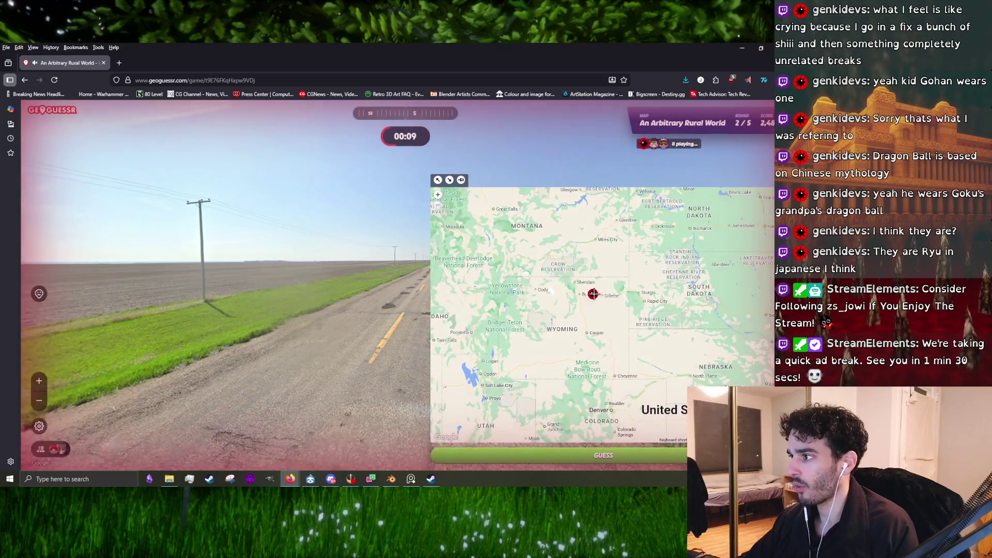
key(space)
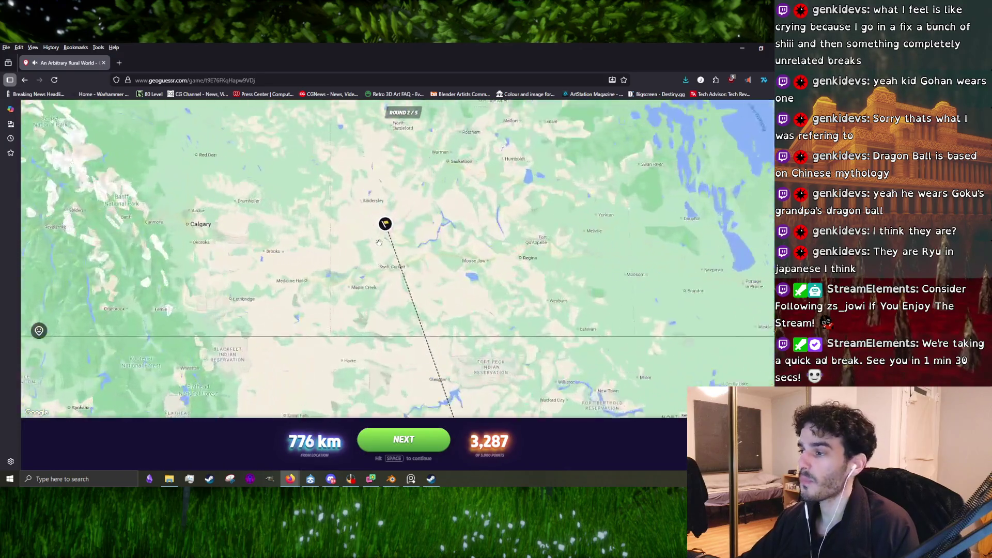
key(space)
drag(339, 280, 467, 307)
drag(309, 238, 368, 259)
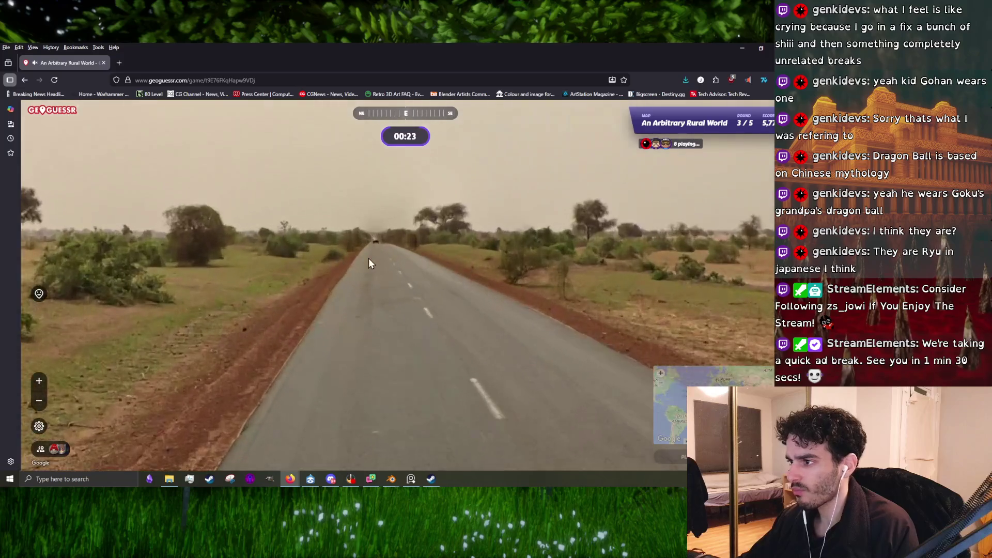
Move along the dusty rural road and look both ways for roadside clues.
click(370, 258)
click(382, 239)
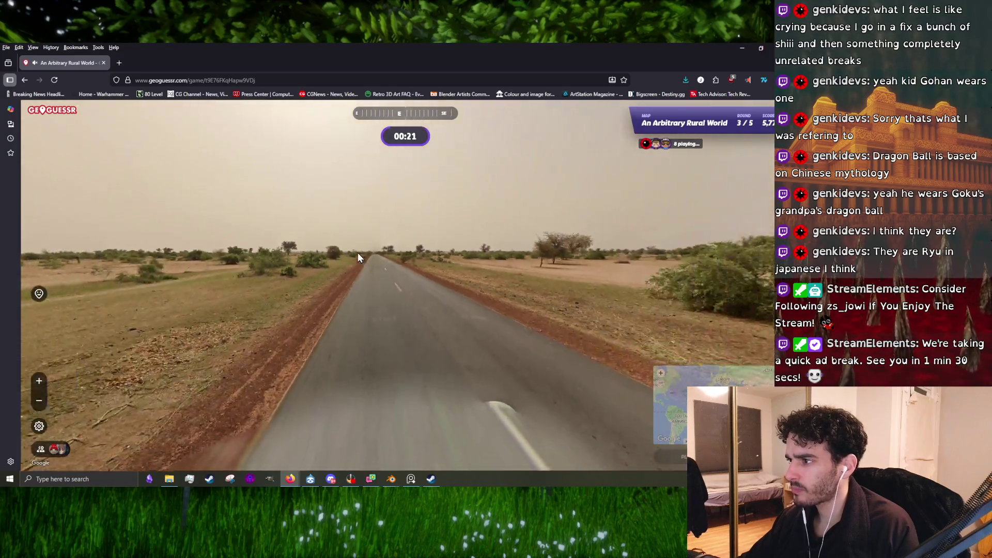
click(358, 253)
drag(358, 253, 284, 273)
drag(616, 293, 282, 270)
click(282, 271)
drag(426, 306, 300, 310)
click(316, 273)
click(299, 297)
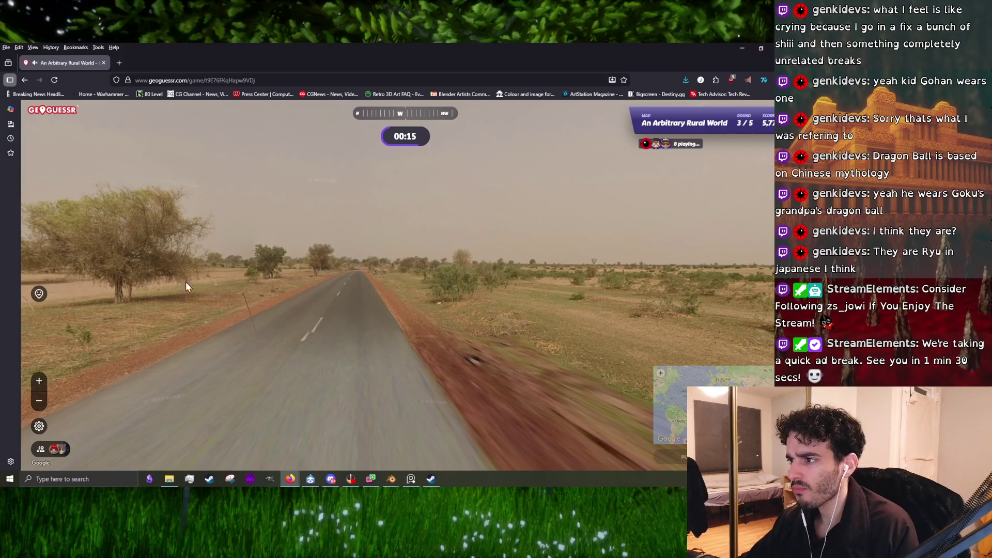
Continue east down the road, then submit a round-three guess in India for 22 points.
drag(217, 285, 352, 268)
click(352, 268)
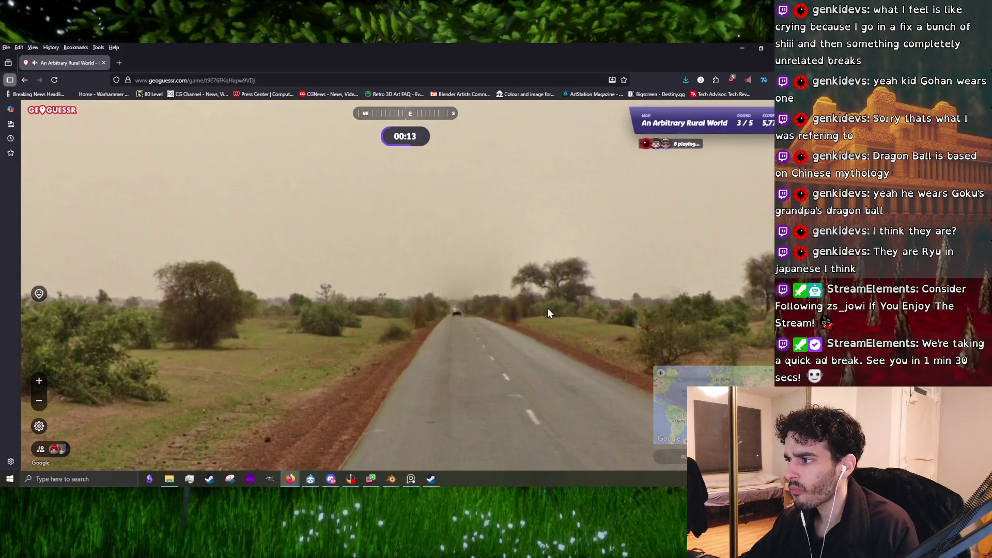
click(391, 283)
drag(392, 283, 381, 280)
click(451, 287)
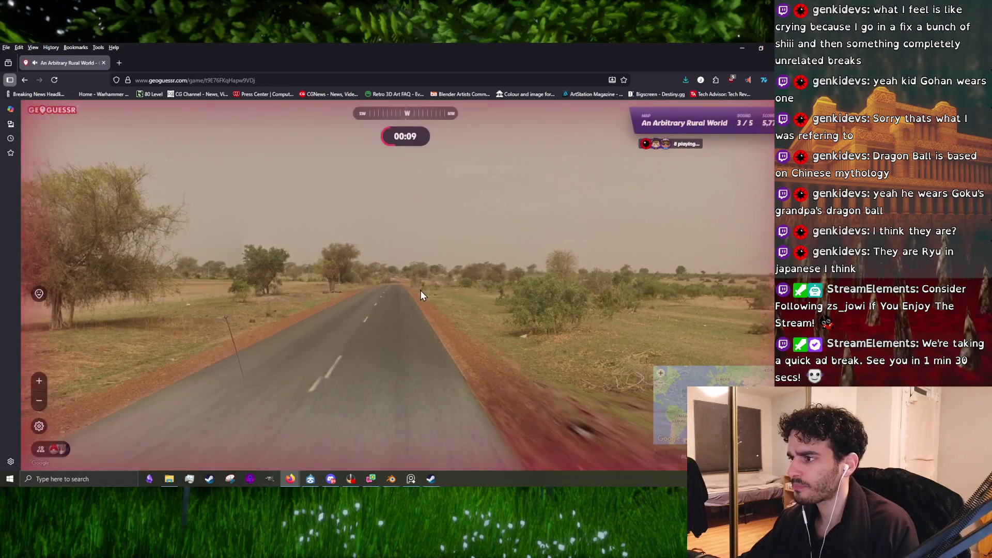
click(422, 290)
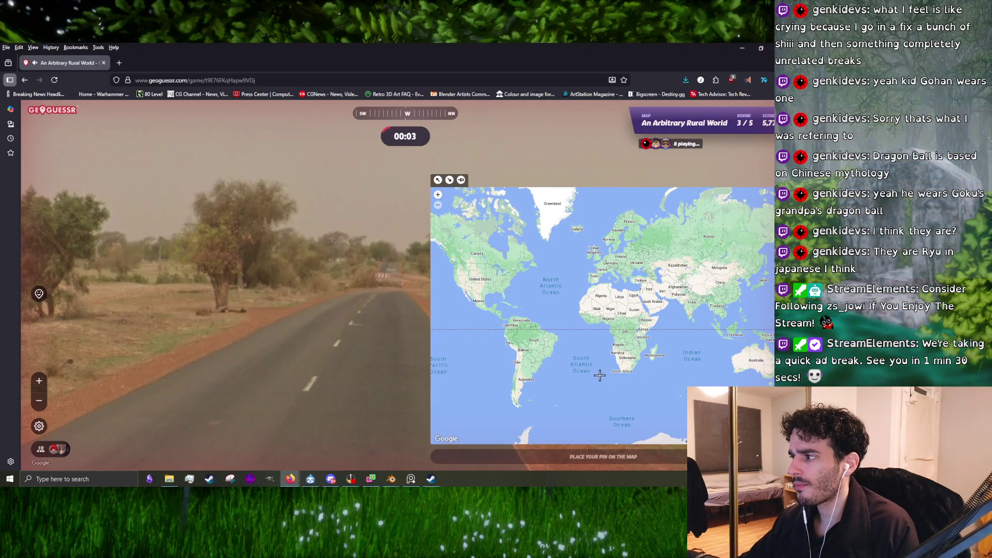
click(694, 302)
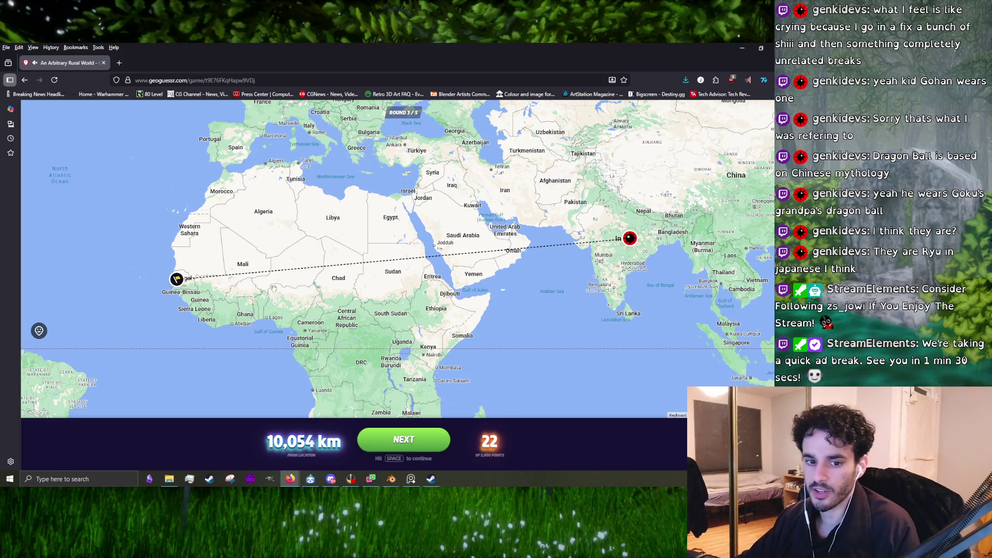
Open the real location in Google Maps and explore road R60 in Fatick Region.
click(176, 288)
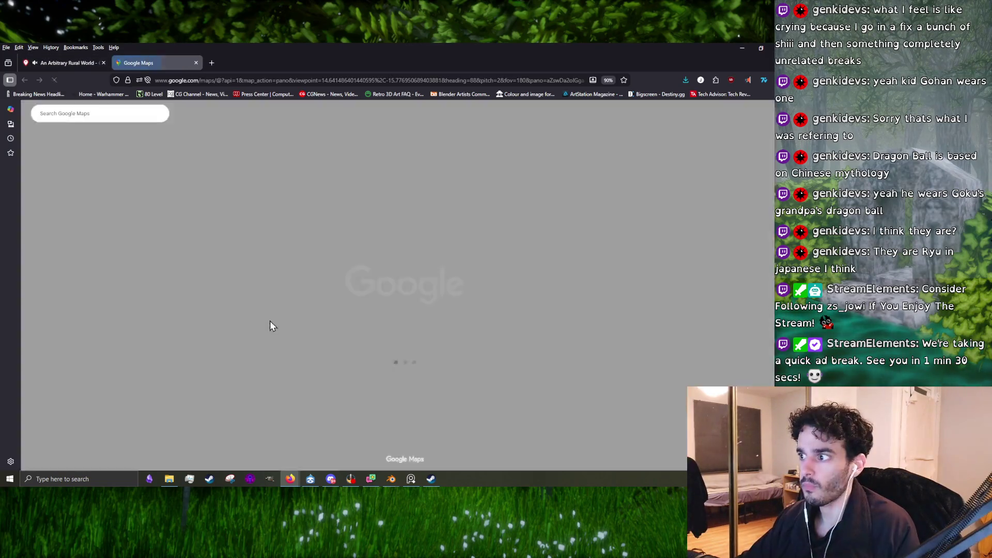
click(432, 328)
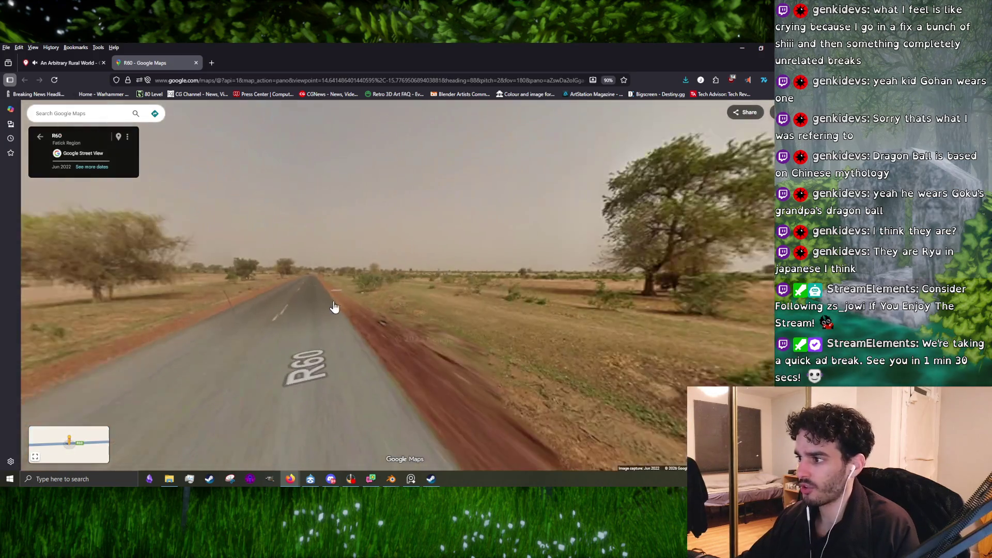
drag(307, 303, 452, 301)
click(452, 301)
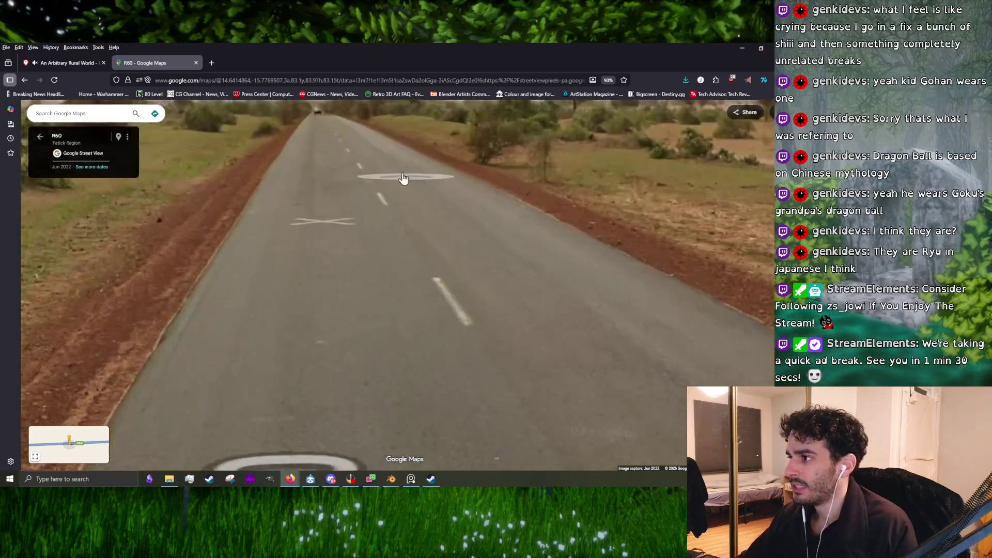
click(364, 225)
drag(642, 202, 414, 290)
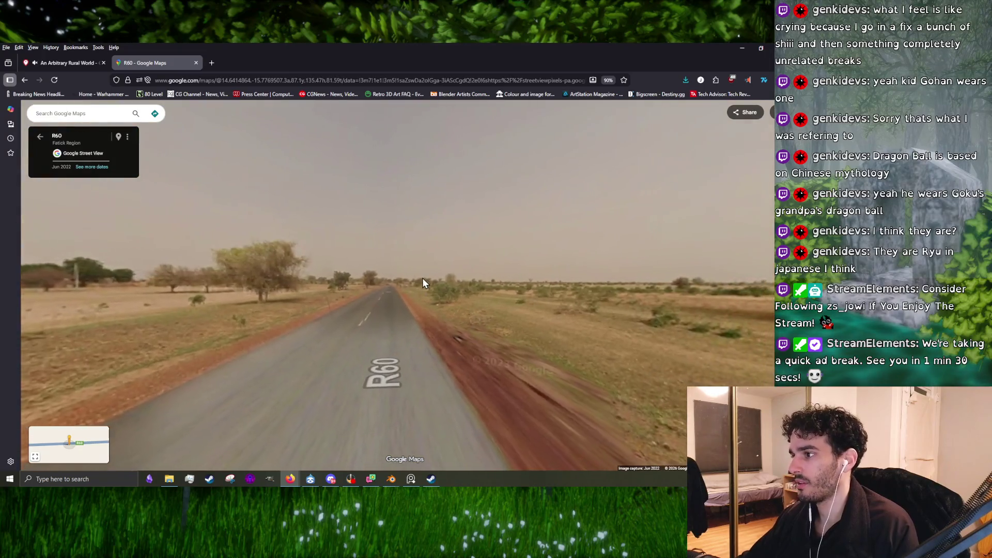
click(422, 283)
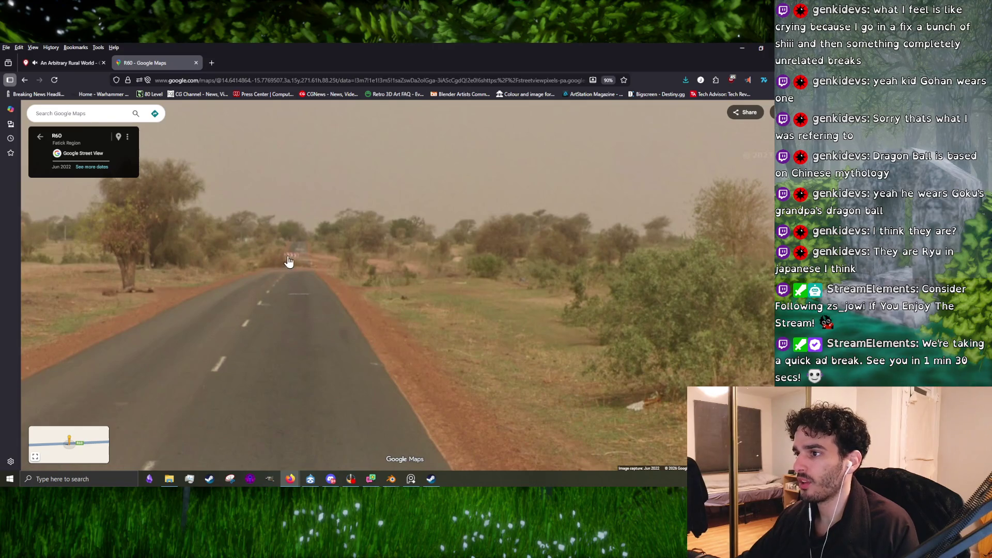
Return to the GeoGuessr result, start round four and look around the village road.
click(70, 63)
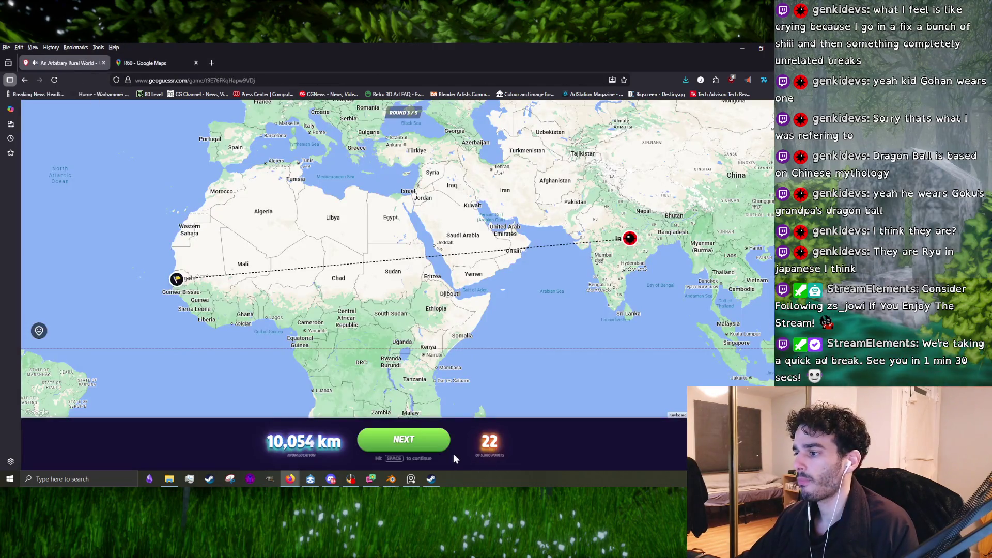
click(426, 437)
drag(370, 280, 116, 298)
click(346, 285)
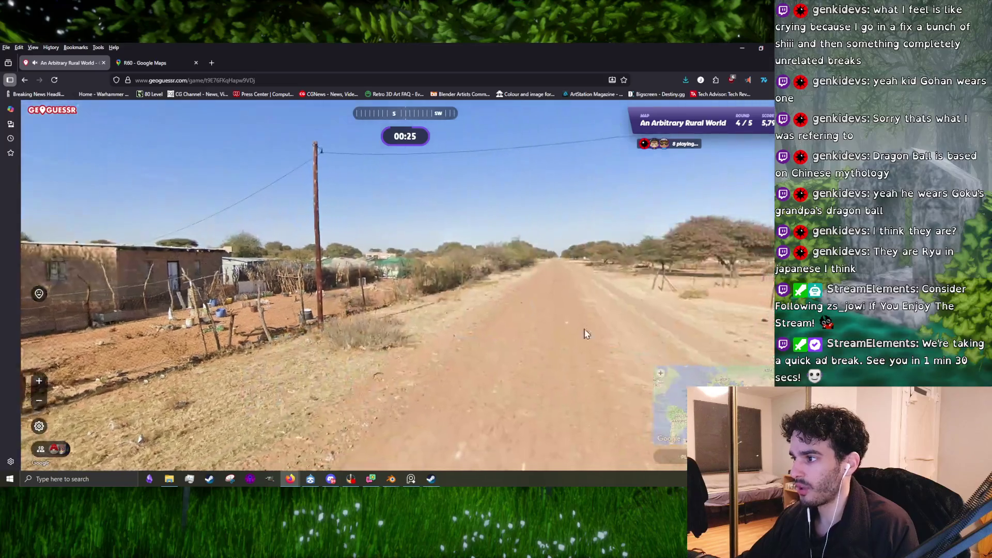
scroll(up, 3)
scroll(up, 3)
scroll(up, 3)
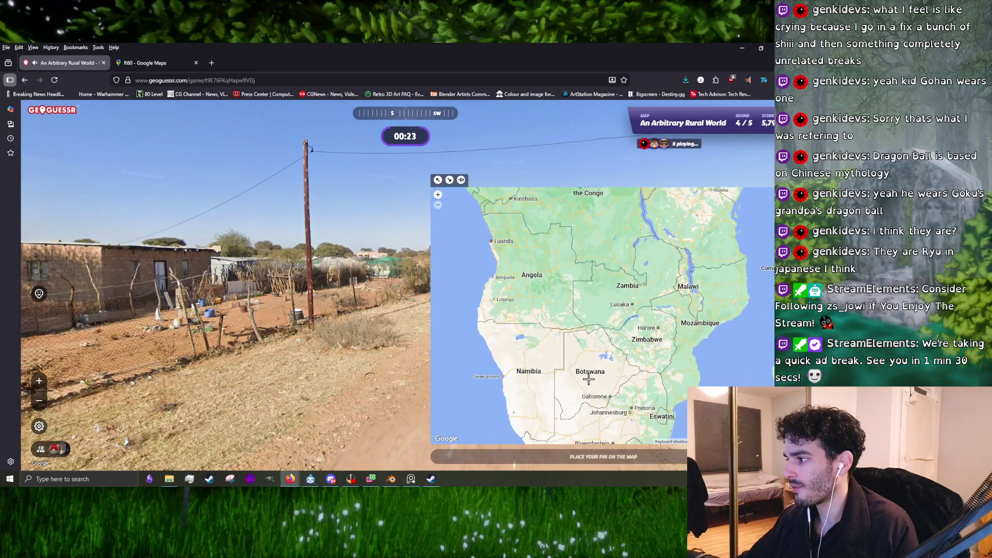
Pin Botswana near Gaborone, submit for 4,541 points at 178 km, and continue to round 5.
click(595, 383)
scroll(up, 3)
scroll(up, 3)
scroll(up, 3)
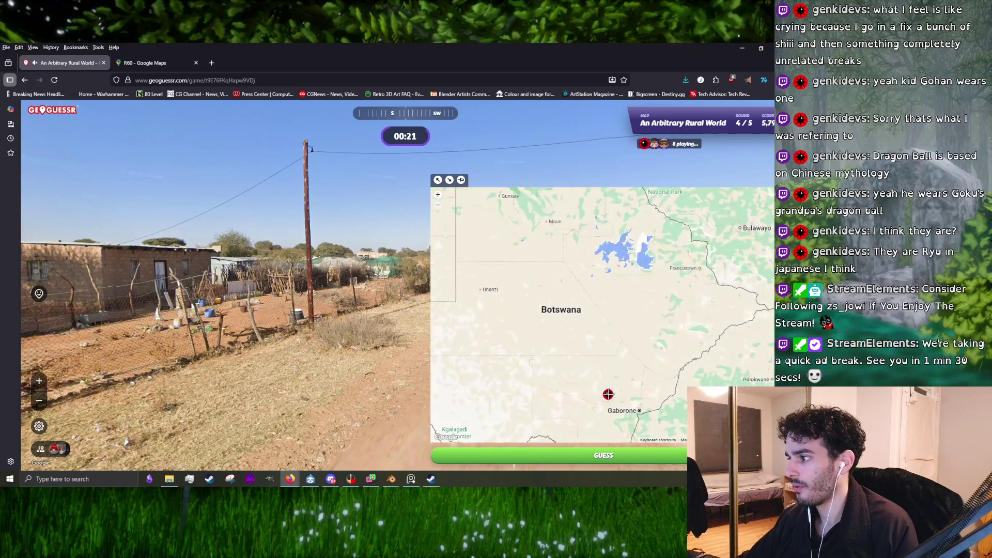
drag(227, 247, 93, 256)
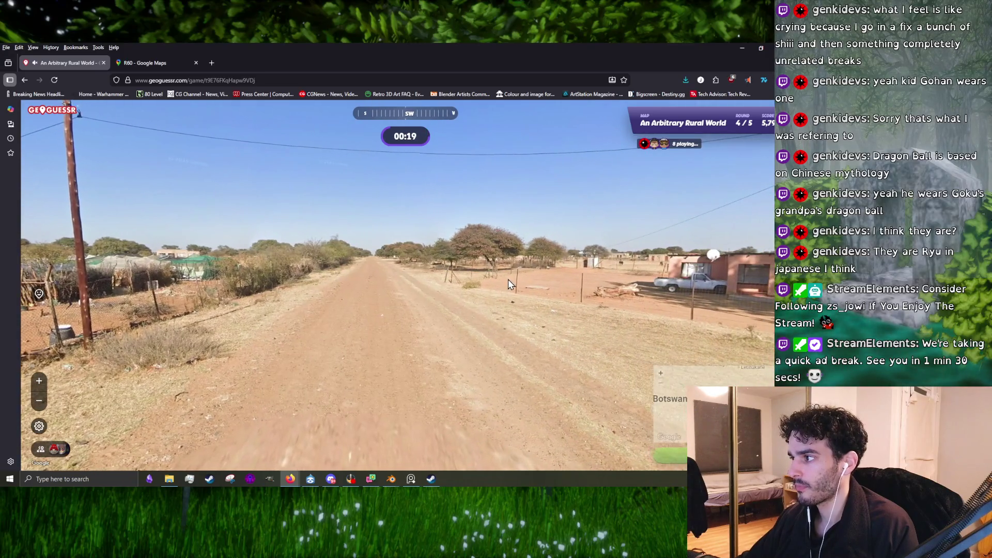
drag(332, 312, 284, 271)
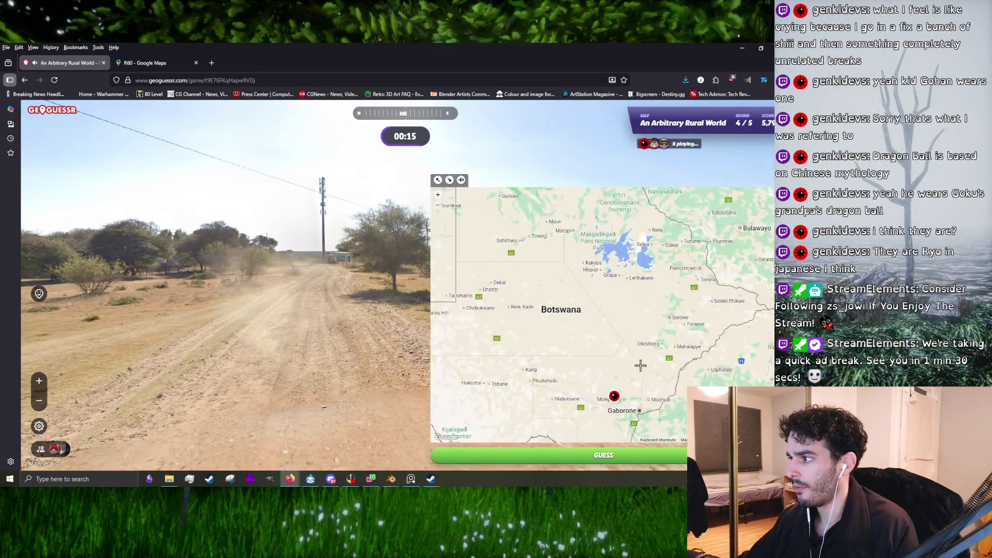
click(558, 456)
scroll(down, 3)
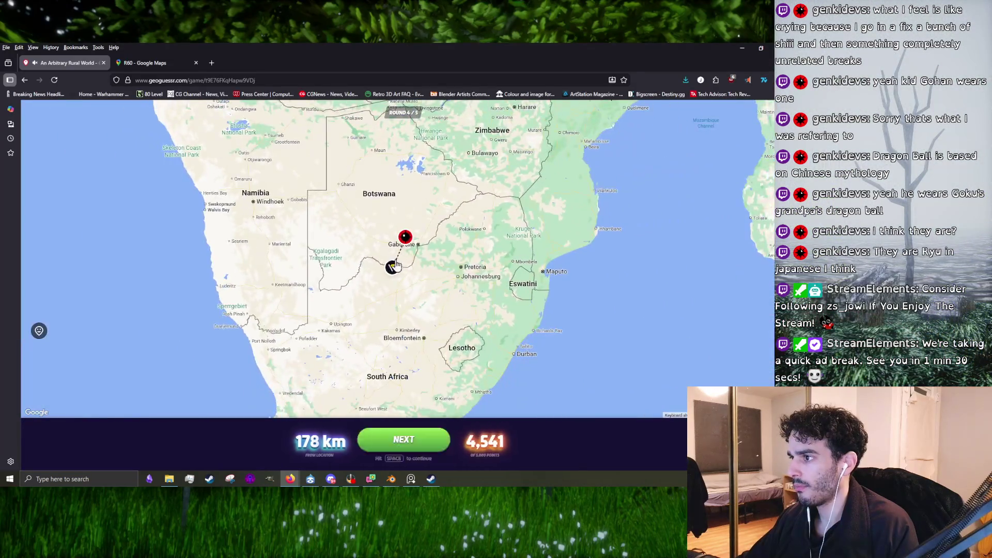
key(space)
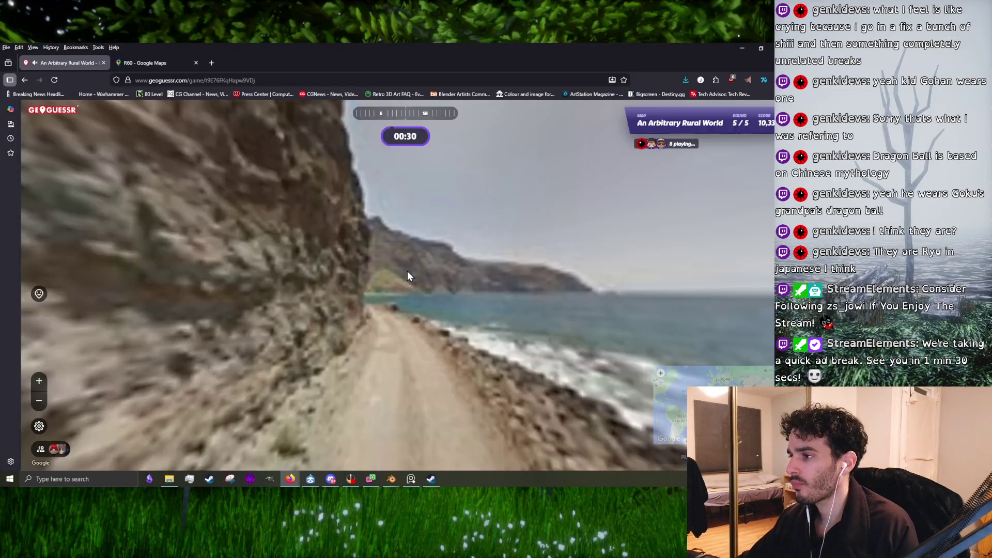
Explore the coastal road toward the harbour town, looking along the cliff and out to sea.
drag(686, 293, 456, 378)
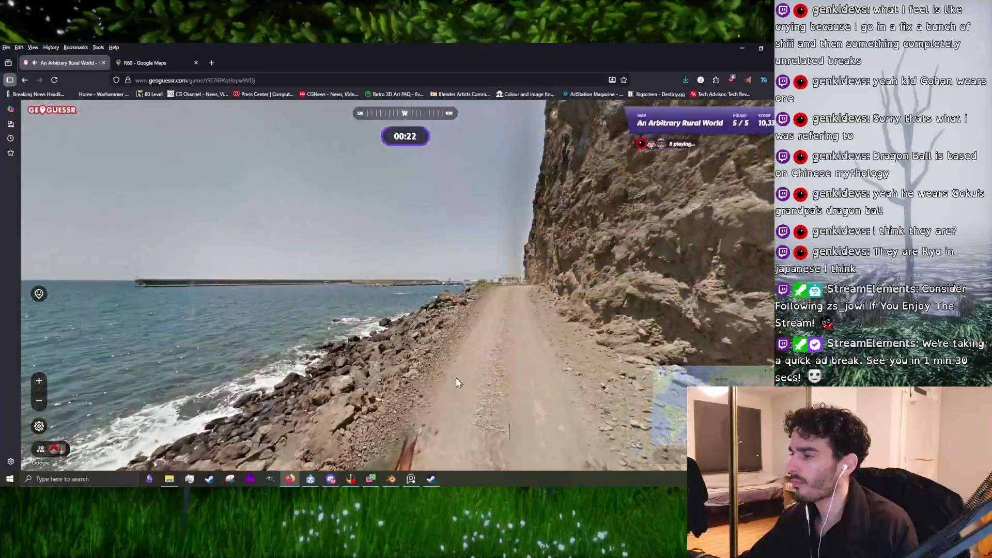
click(515, 295)
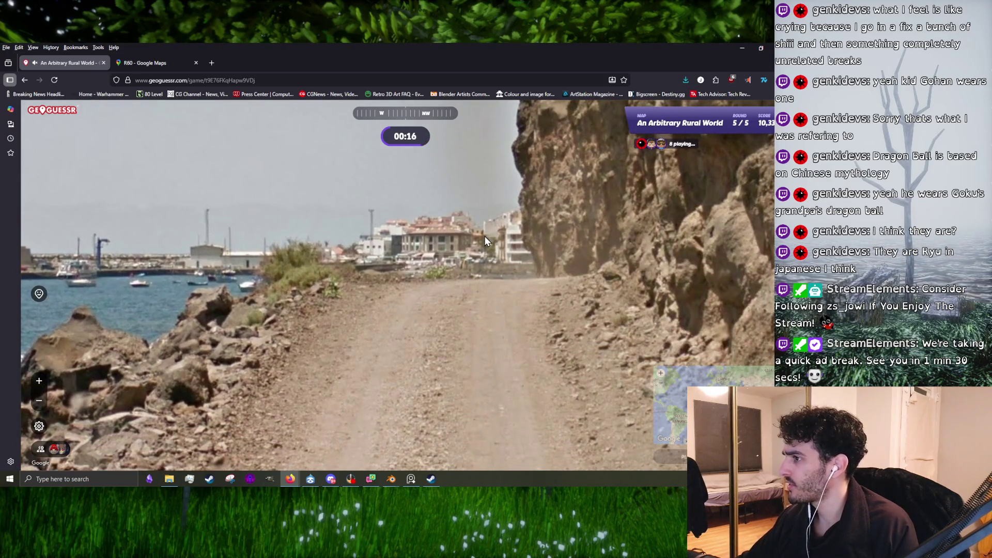
key(Up)
key(Up)
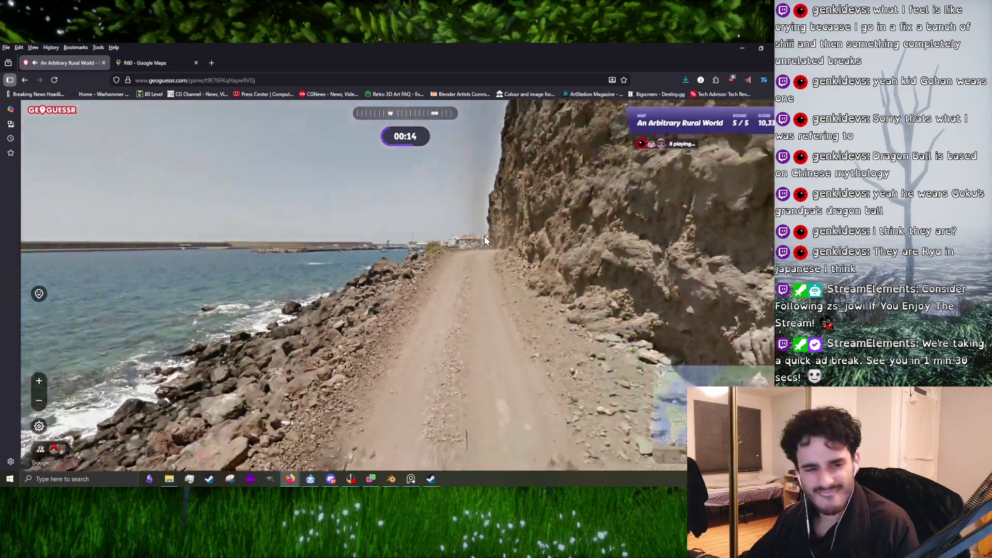
drag(485, 237, 521, 277)
key(Up)
key(Up)
drag(613, 278, 199, 264)
key(Up)
scroll(up, 3)
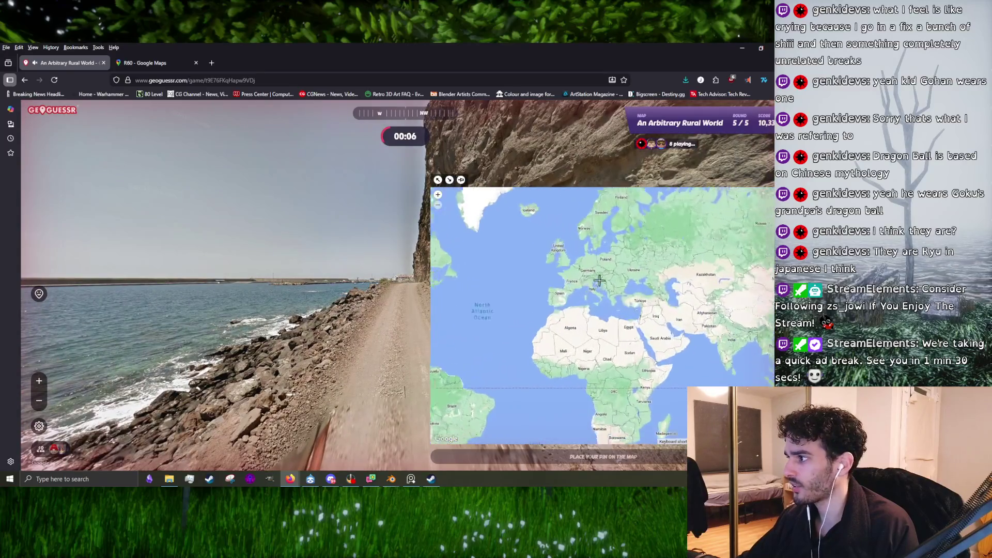
scroll(up, 3)
scroll(up, 3)
scroll(up, 3)
scroll(up, 3)
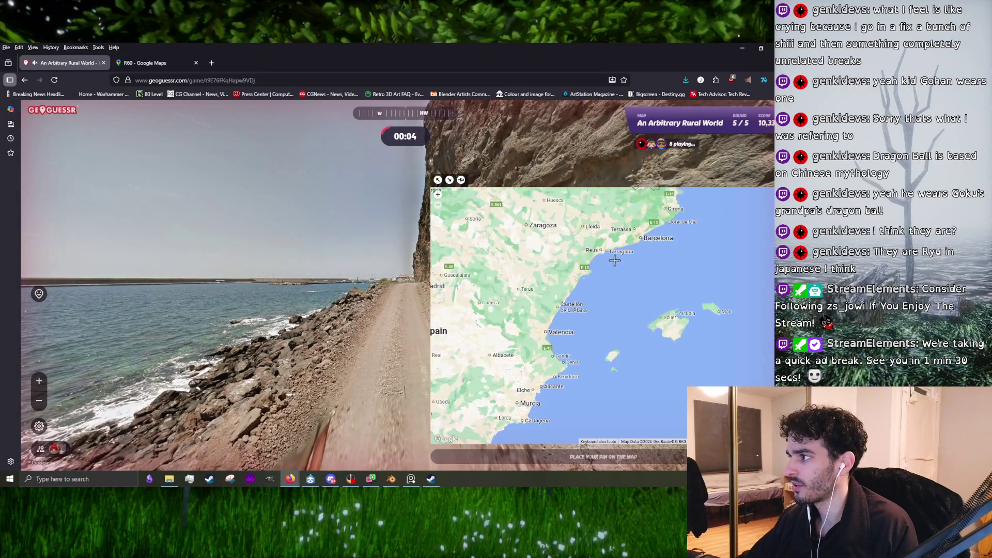
Guess near Tarragona for 1,455 points at 2,284 km, then view the real La Gomera spot in Google Maps.
click(625, 245)
key(space)
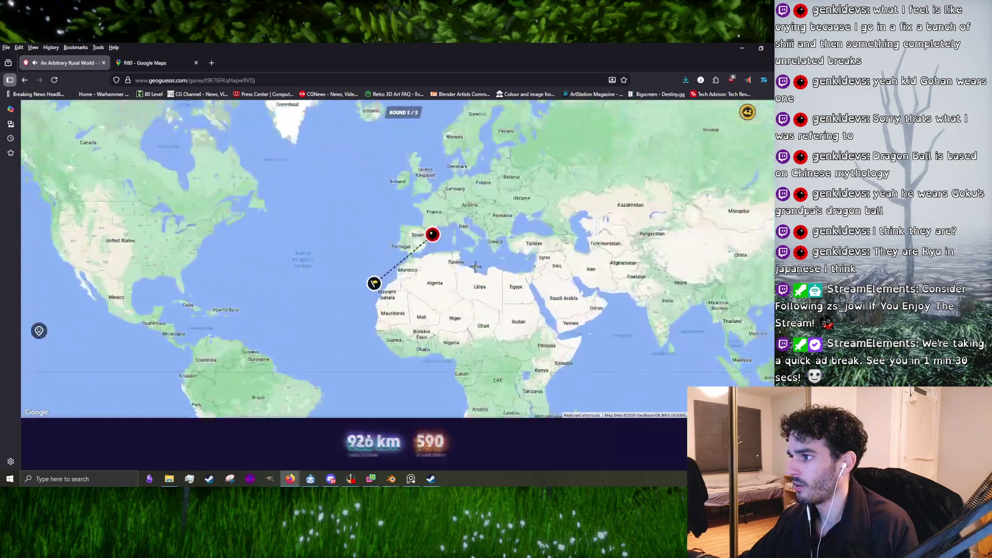
scroll(up, 3)
scroll(up, 3)
scroll(up, 3)
scroll(up, 3)
scroll(up, 3)
scroll(up, 3)
click(323, 299)
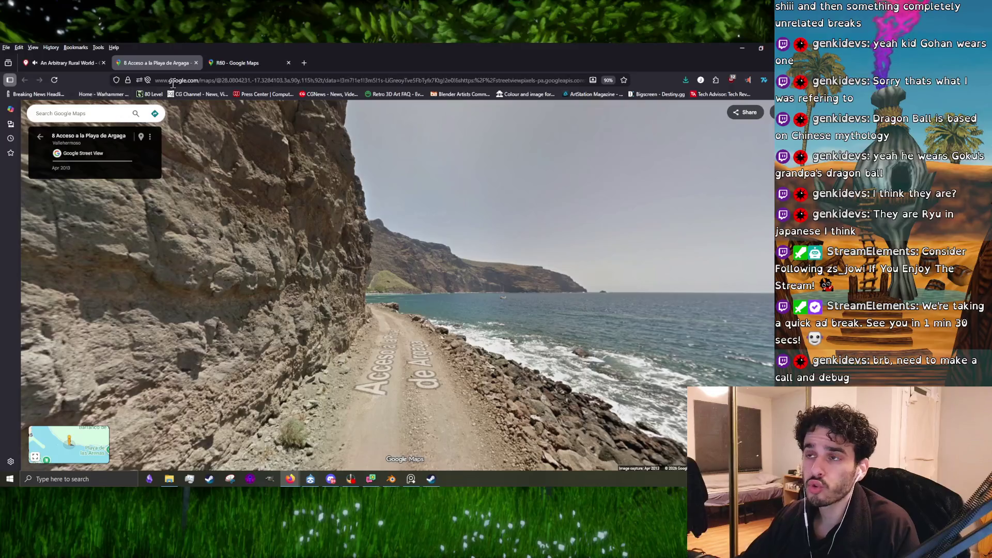
Close the Google Maps view of the real location and switch back to the Blender potted tree scene.
click(196, 62)
scroll(down, 3)
scroll(down, 3)
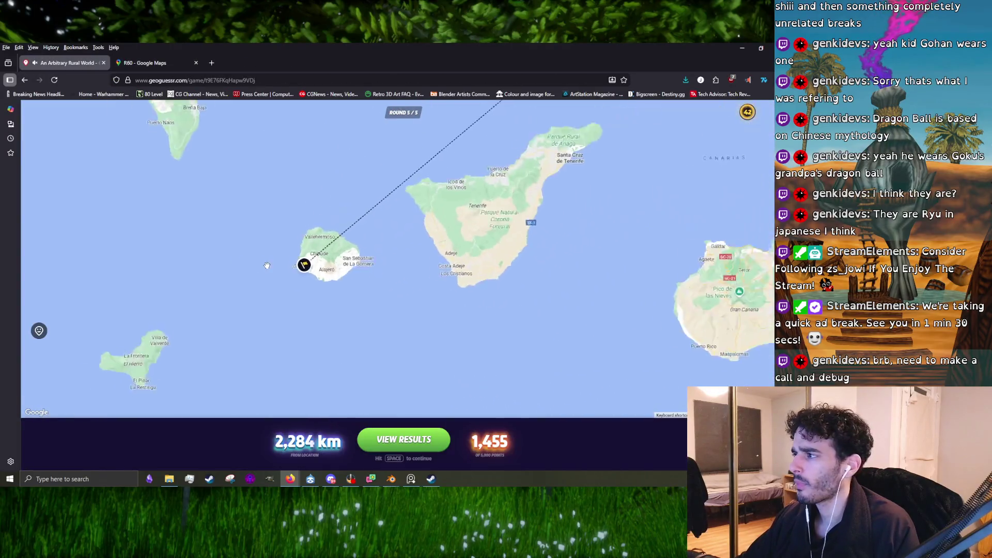
scroll(down, 3)
scroll(down, 3)
scroll(down, 3)
scroll(down, 3)
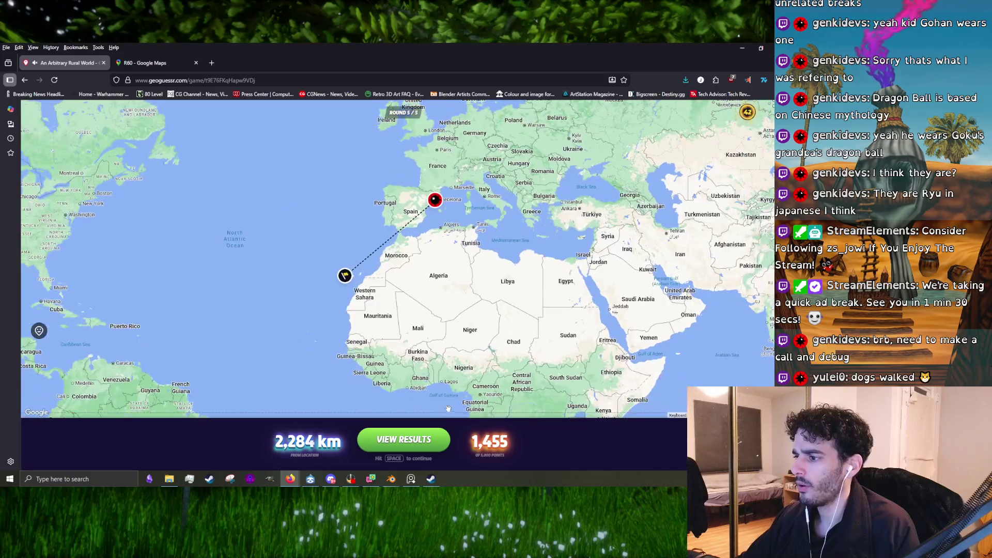
scroll(up, 3)
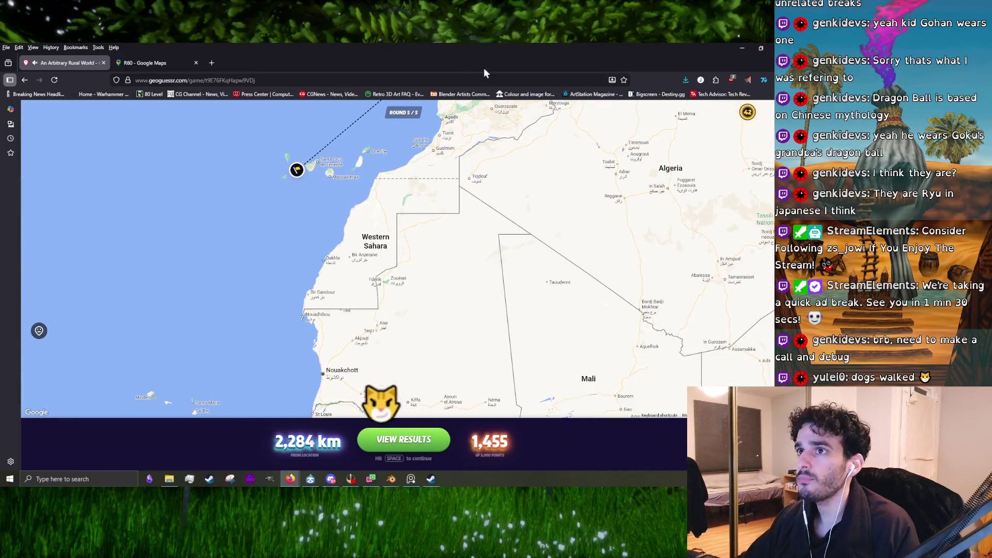
key(alt+Tab)
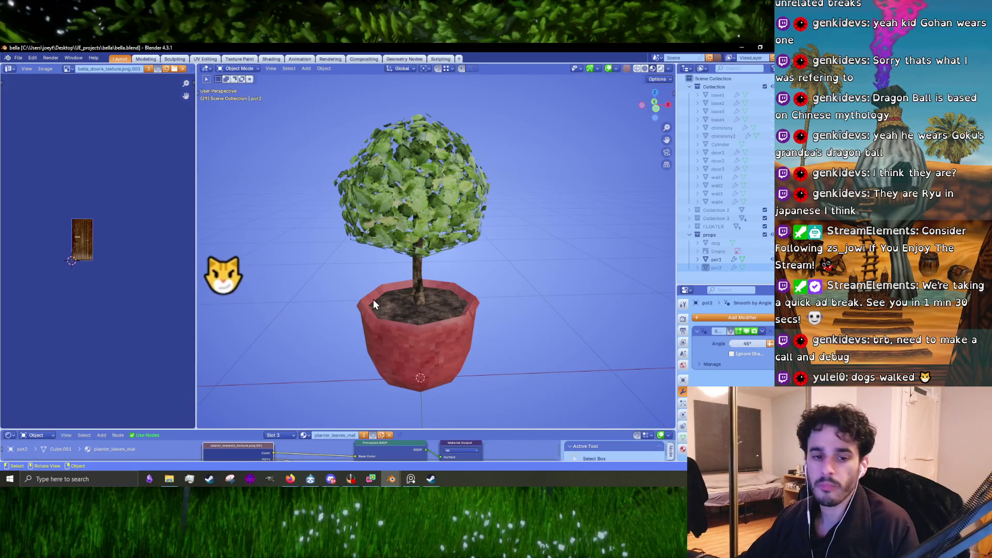
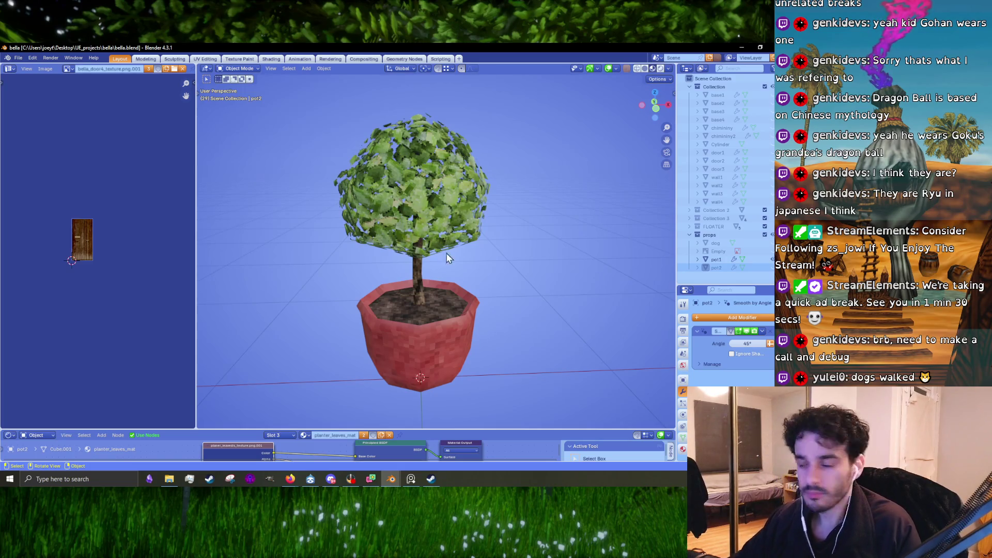
Widen the side panels, show the FLOATER collection, hide the potted-tree props and expand FLOATER.
drag(677, 250, 533, 248)
click(765, 226)
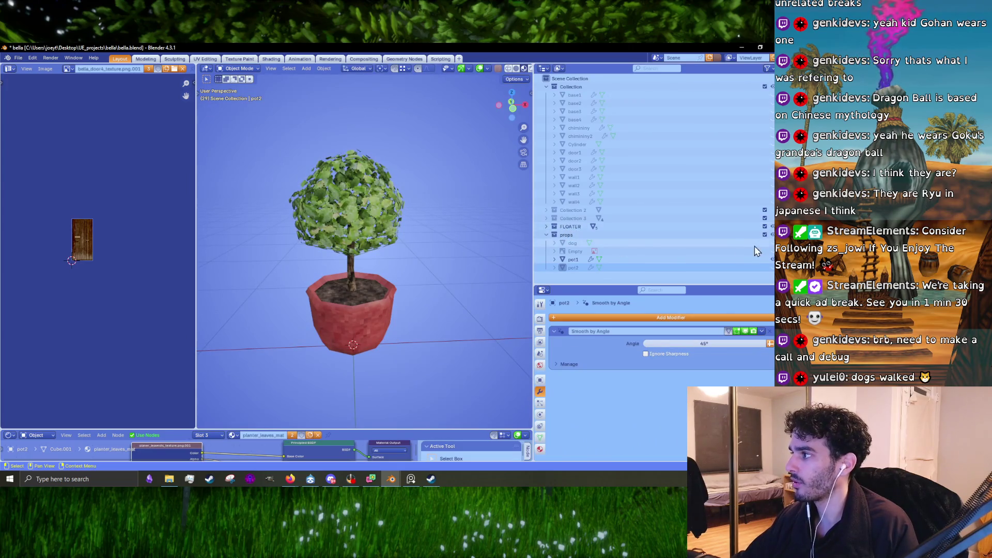
click(765, 235)
click(547, 228)
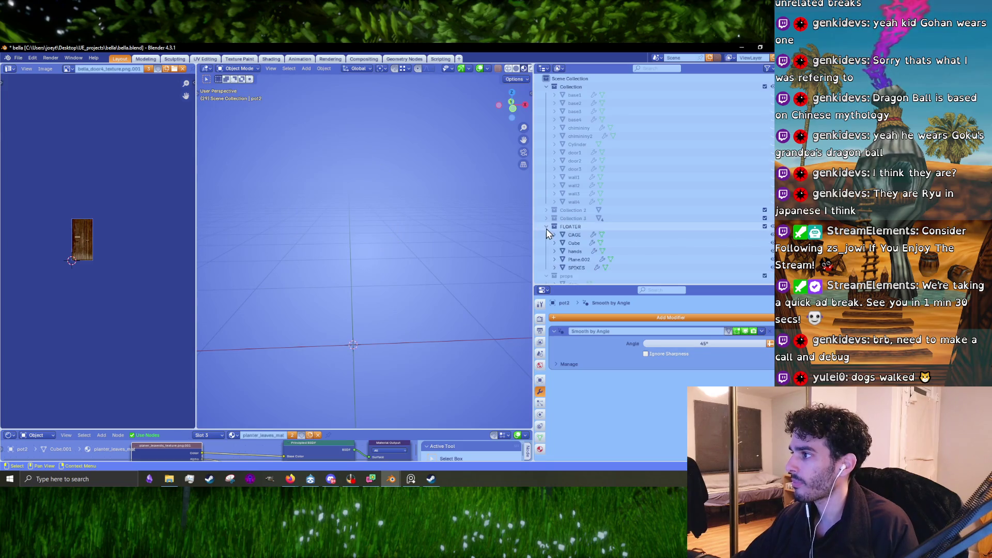
Inspect the floating character's CAGE, Cube body and hands objects from several angles.
click(578, 236)
scroll(down, 3)
scroll(up, 3)
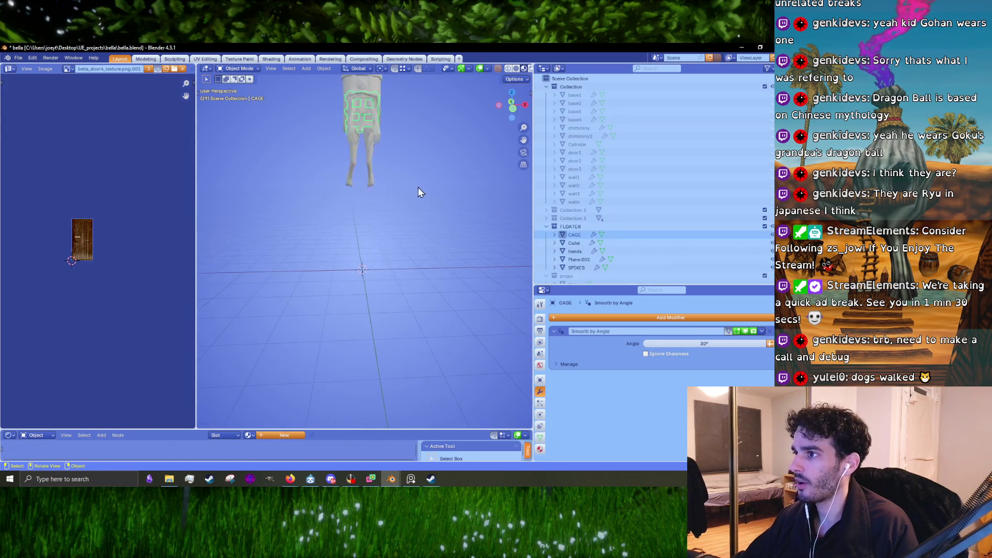
scroll(up, 3)
scroll(up, 3)
drag(441, 245, 358, 253)
click(359, 243)
click(353, 303)
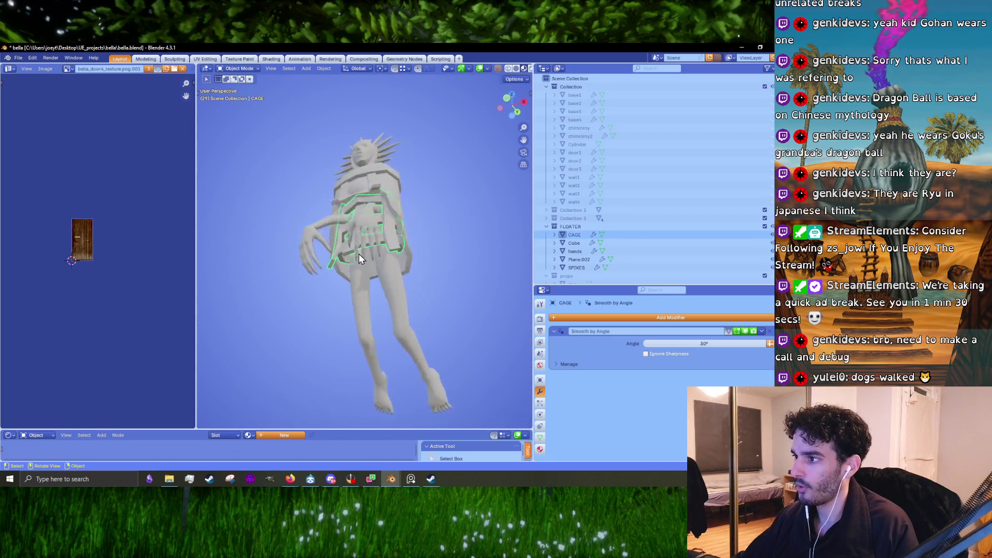
scroll(up, 3)
click(368, 219)
drag(369, 218, 466, 271)
drag(357, 202, 408, 314)
scroll(up, 3)
scroll(down, 3)
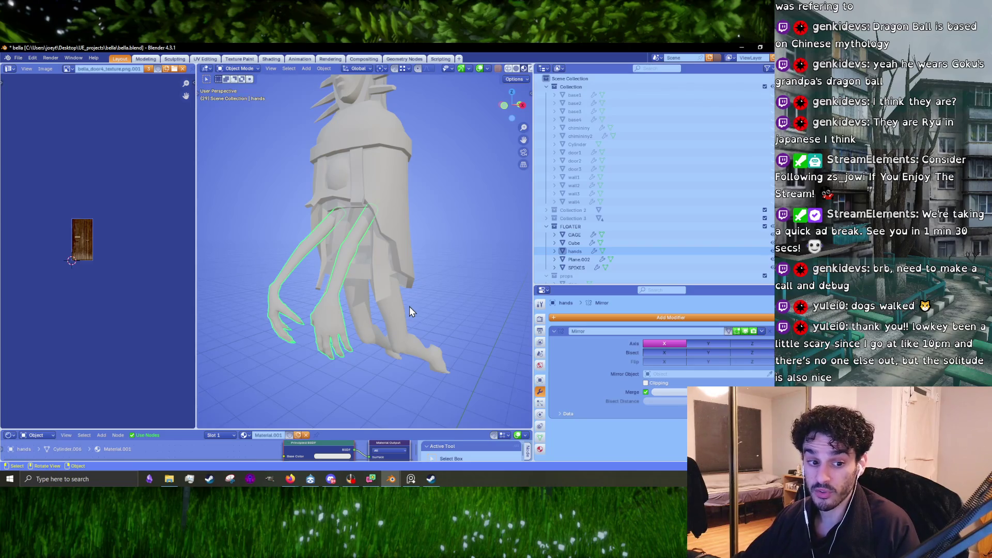
drag(372, 282, 402, 307)
Look over the body mesh in edit mode and the hands down to the legs and feet.
click(398, 224)
key(Tab)
key(Tab)
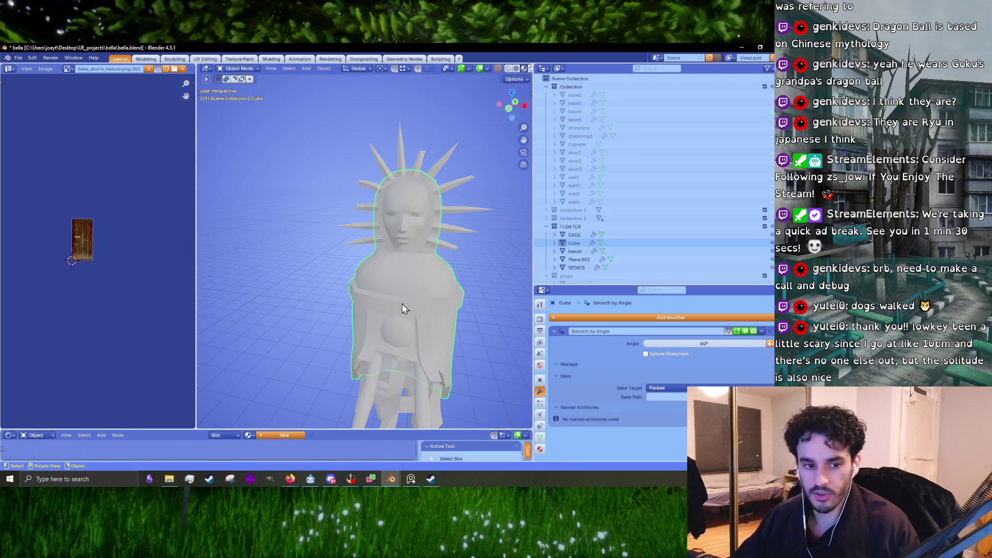
scroll(up, 3)
drag(445, 340, 281, 226)
click(396, 292)
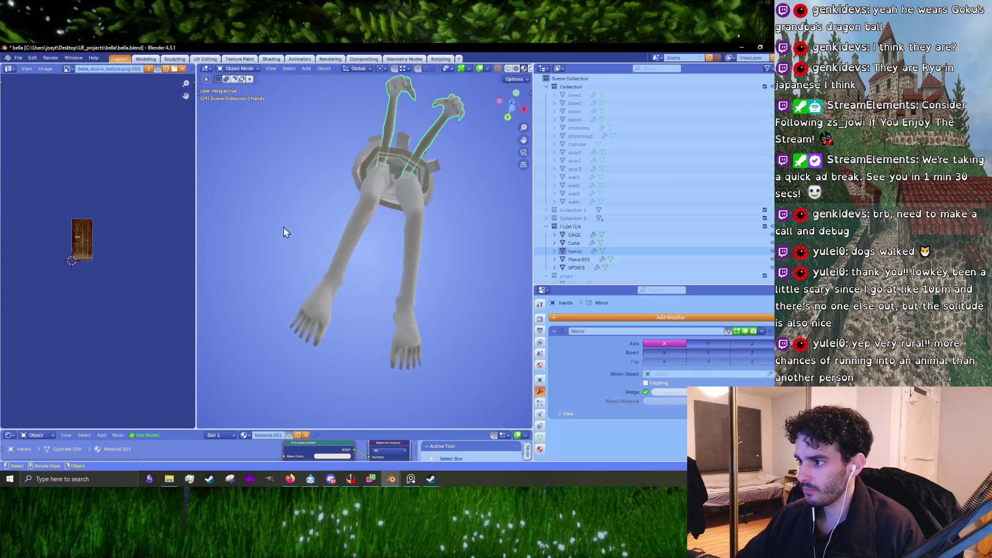
drag(369, 363, 408, 244)
scroll(down, 3)
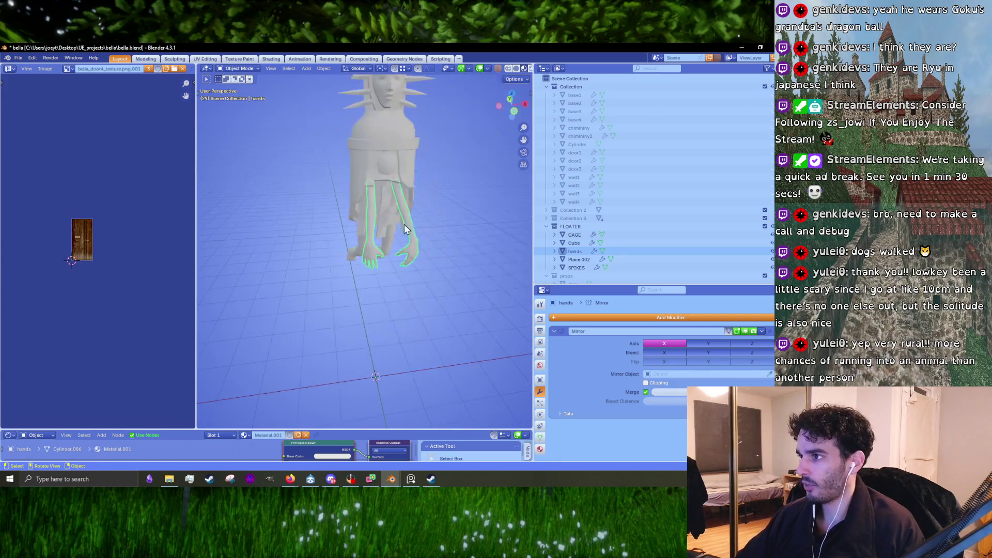
Close the bella project at the save prompt and begin editing the Jiangshi character's mesh.
key(ctrl+q)
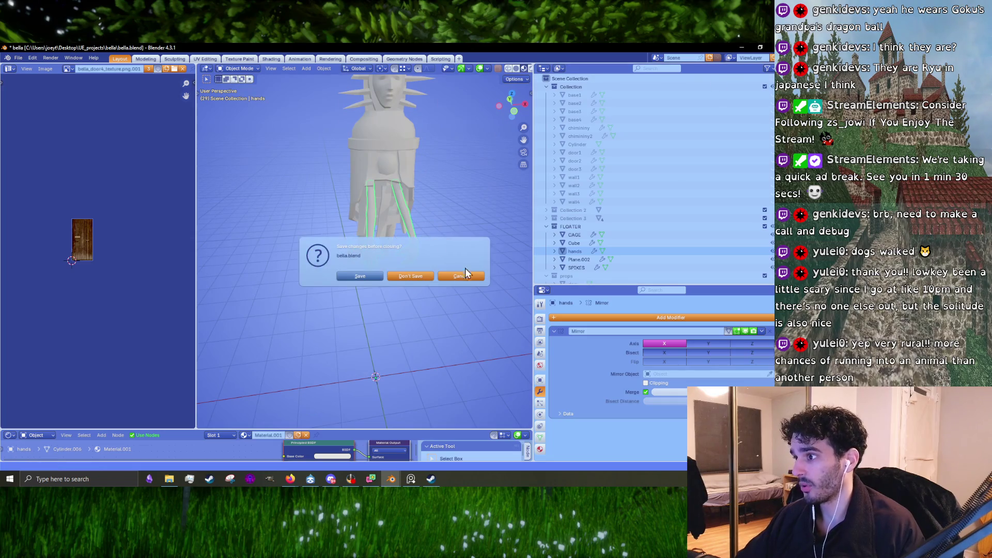
click(412, 276)
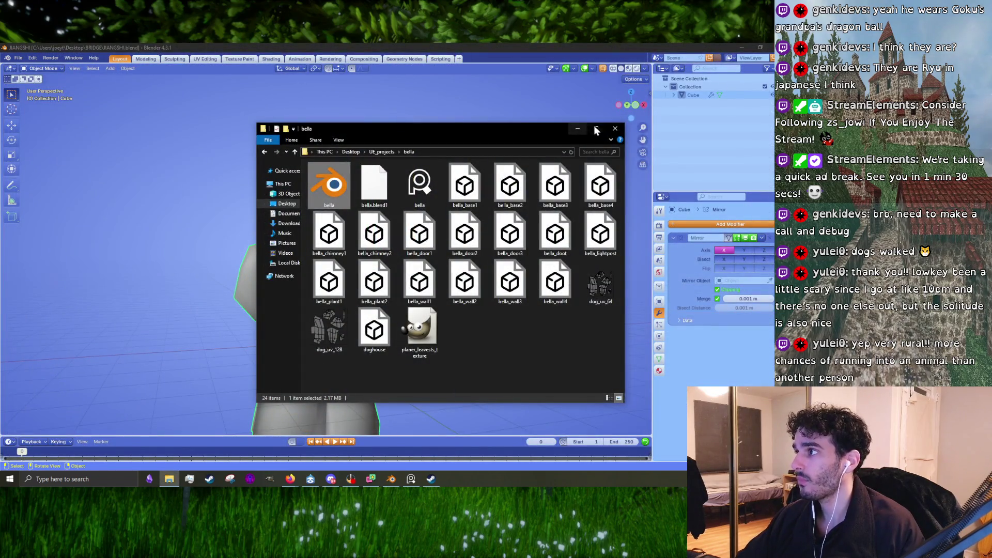
click(614, 128)
drag(615, 129, 436, 350)
key(Tab)
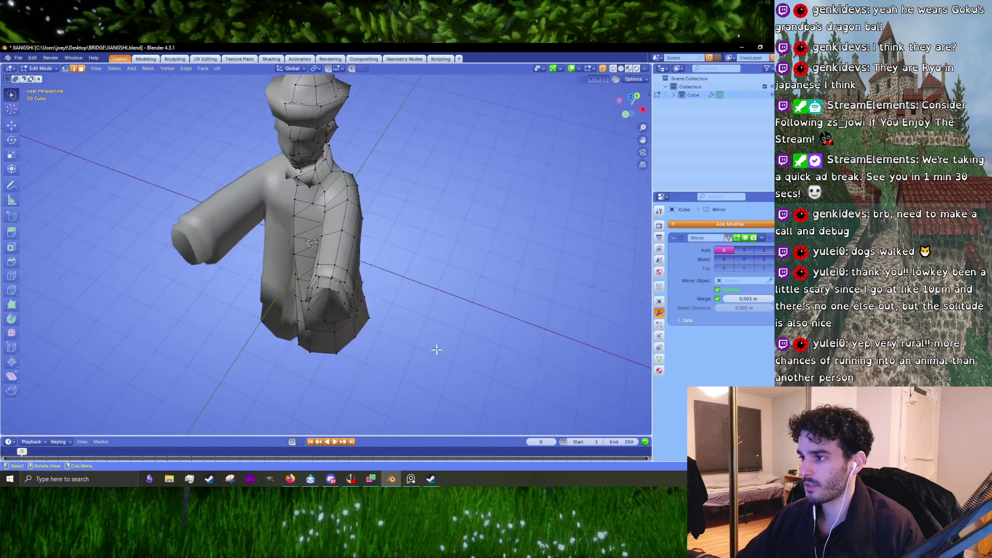
Add a cube to the mesh and place it beside the head in side view.
key(shift+a)
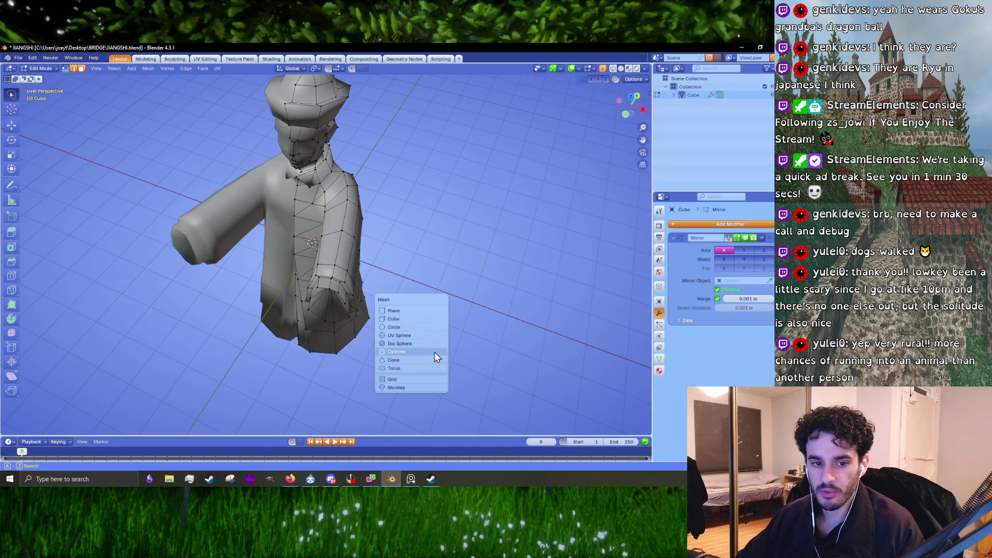
click(413, 320)
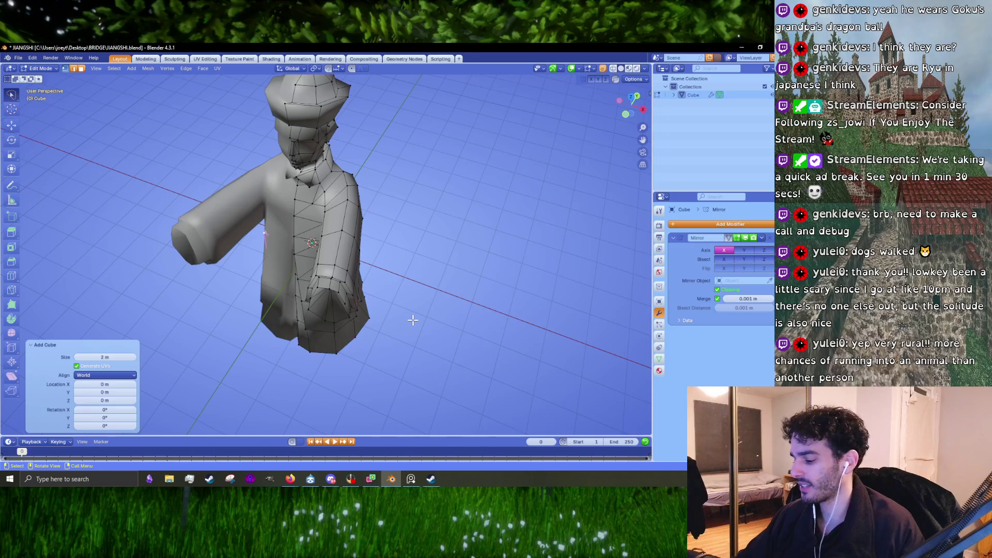
key(KP_3)
key(g)
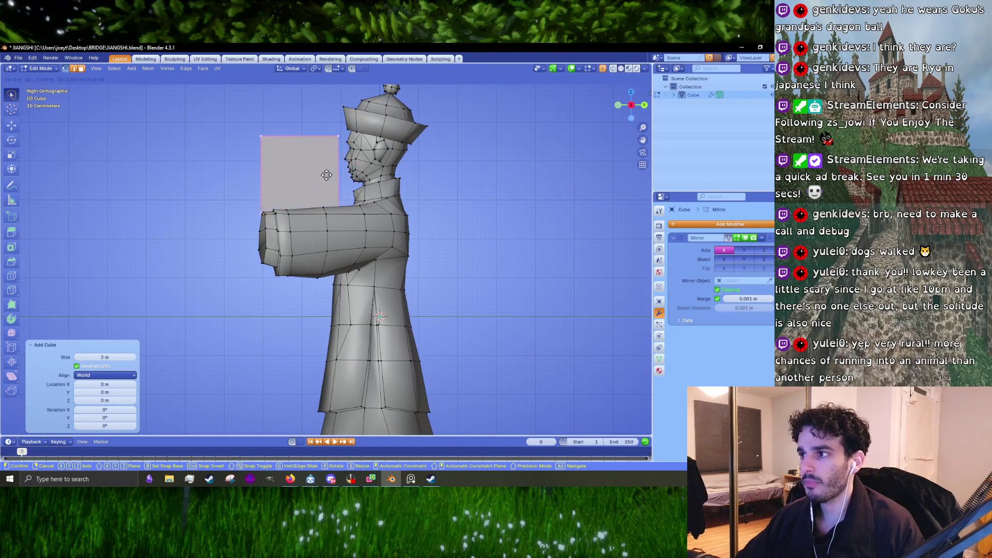
click(287, 161)
drag(287, 161, 394, 217)
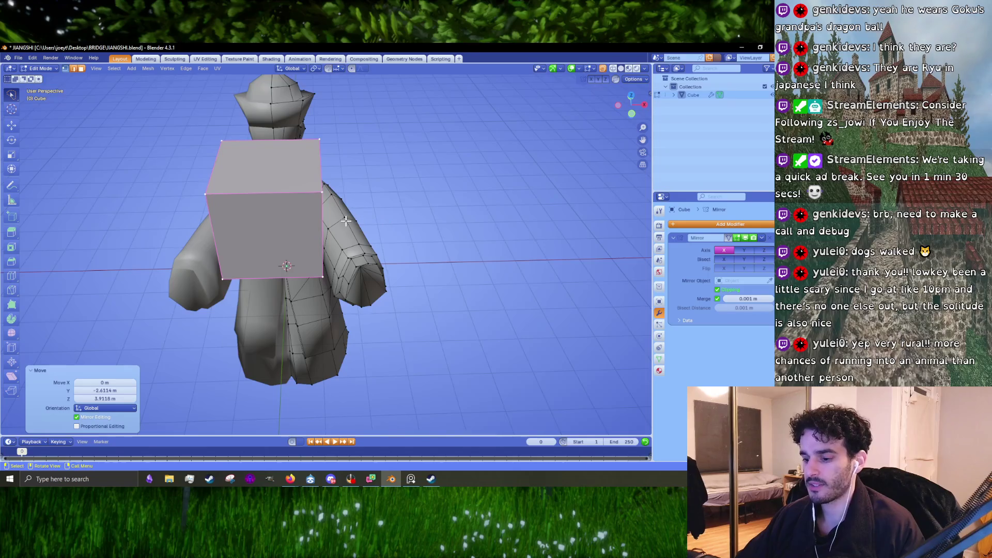
Shift the cube out beside the shoulder, scale it to about 0.48 and bring up the hand reference image.
key(s)
key(Escape)
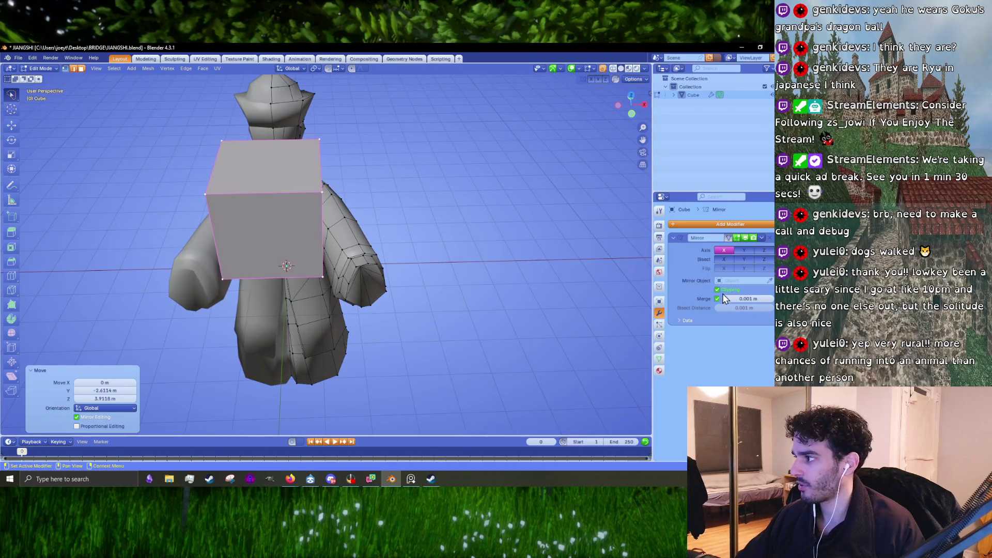
key(g)
click(393, 283)
key(KP_1)
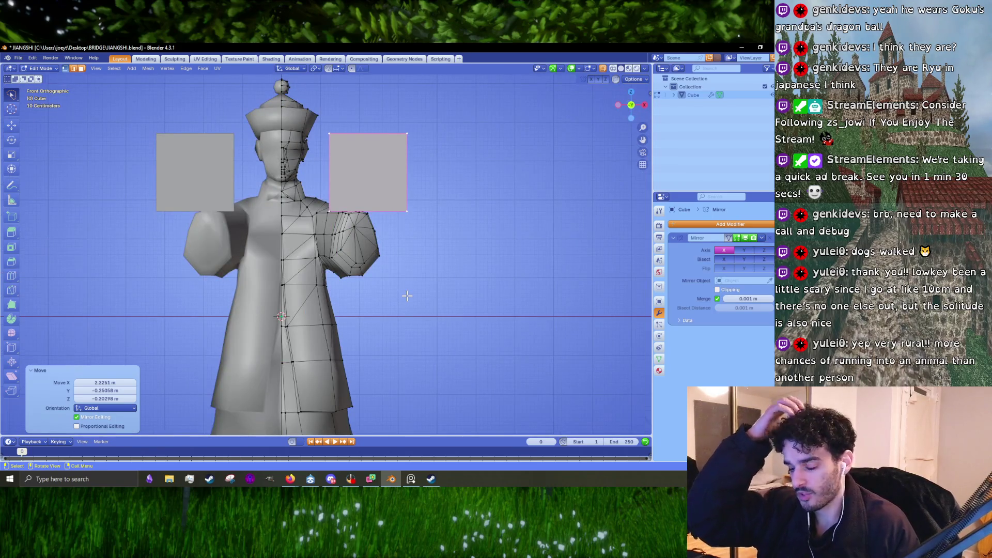
key(s)
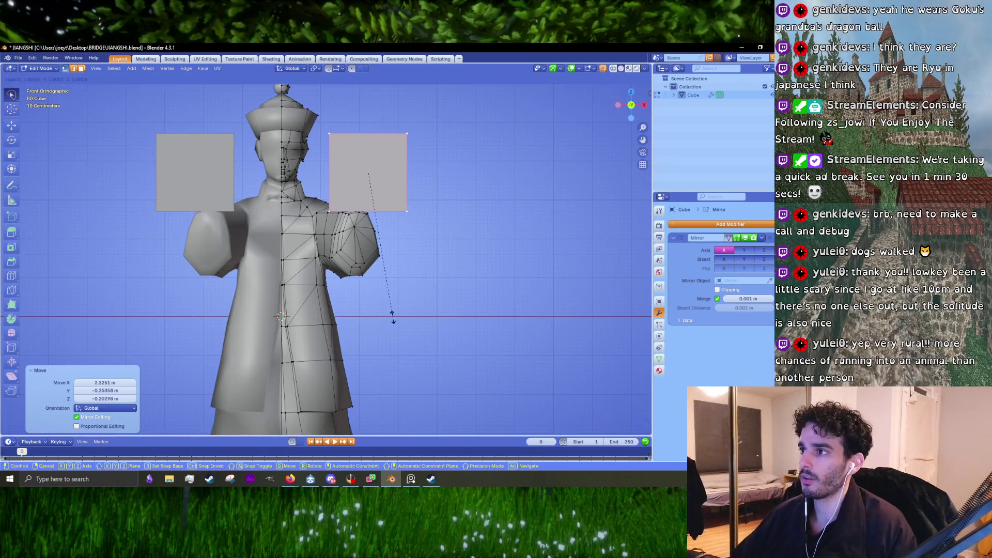
click(388, 240)
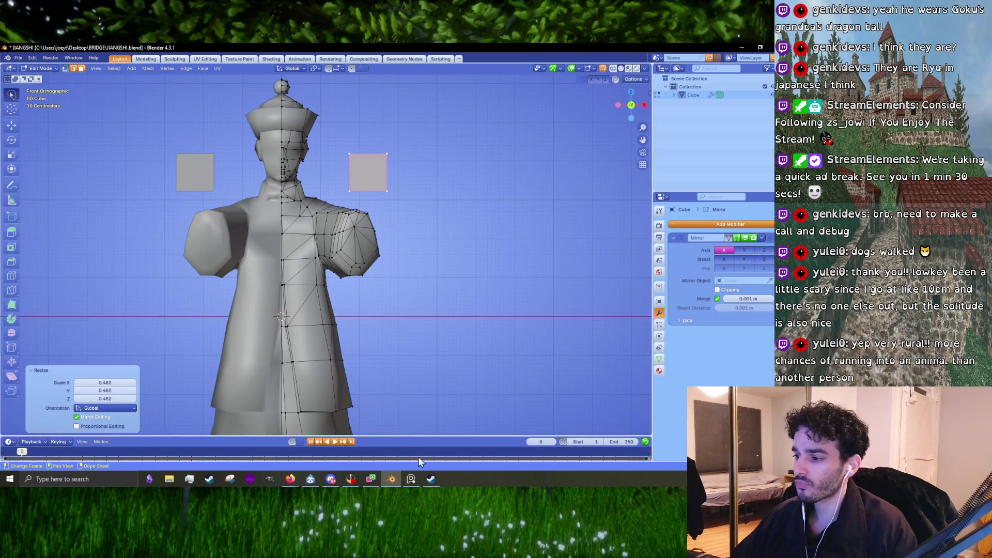
click(407, 480)
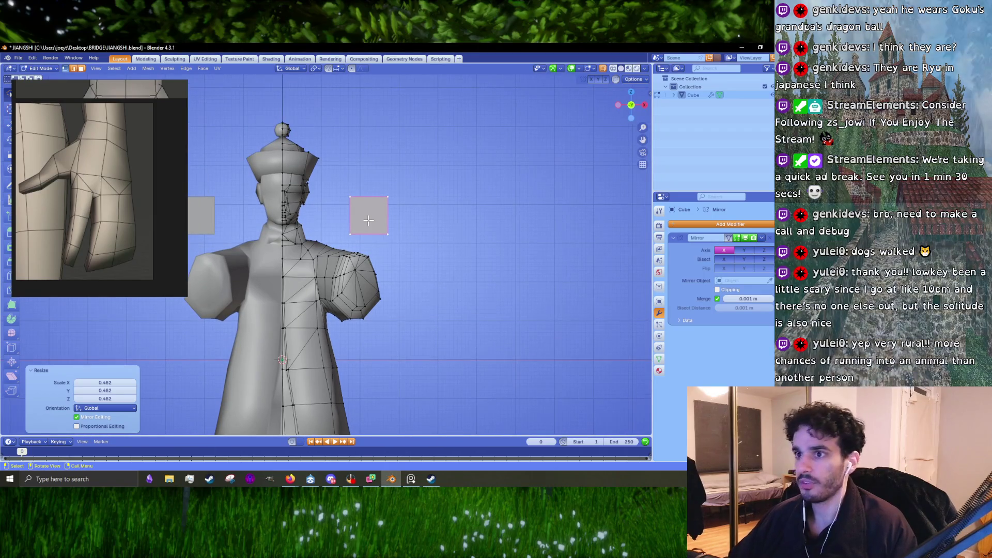
scroll(up, 3)
Cut a vertical centre loop through the hand cube and shrink the whole cube slightly.
drag(392, 200, 459, 275)
scroll(up, 3)
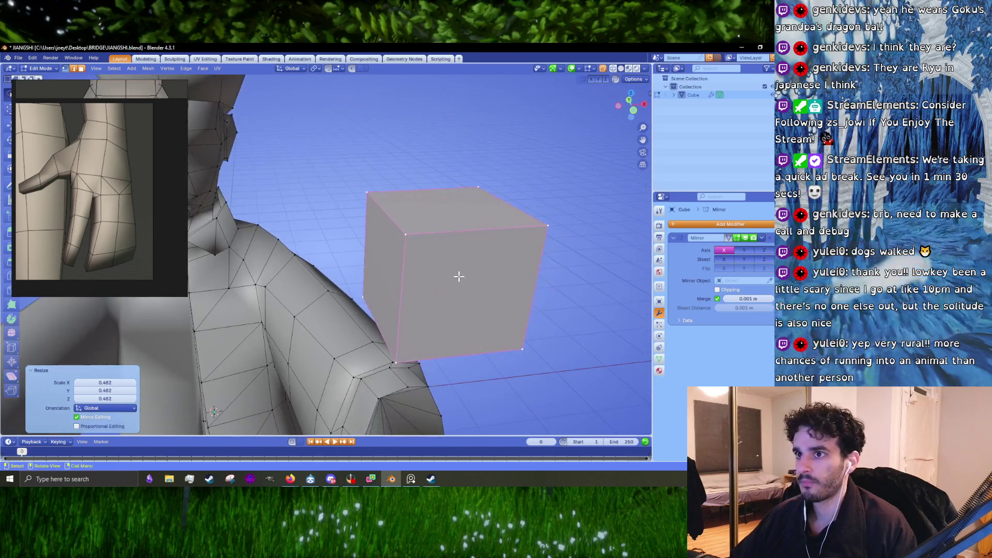
key(ctrl+r)
click(455, 233)
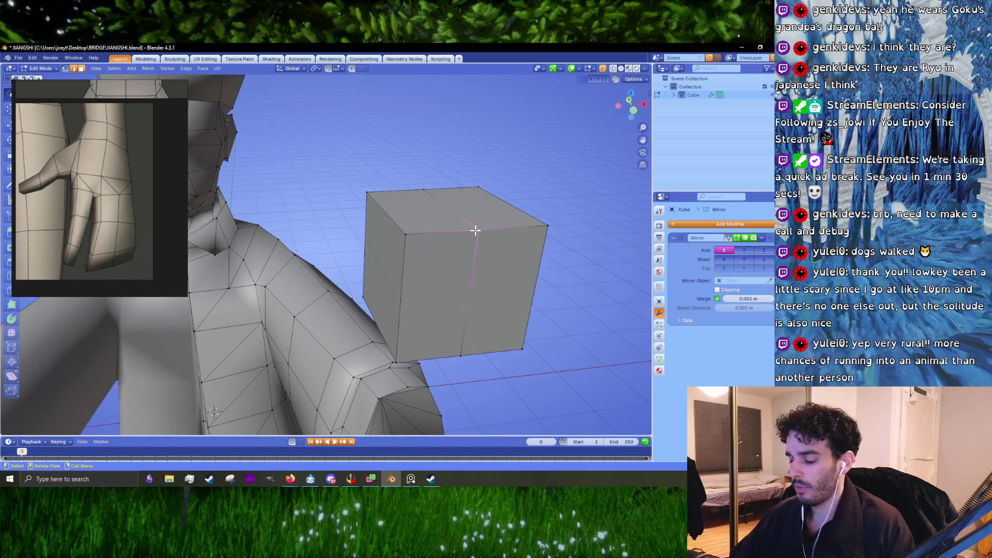
key(l)
key(s)
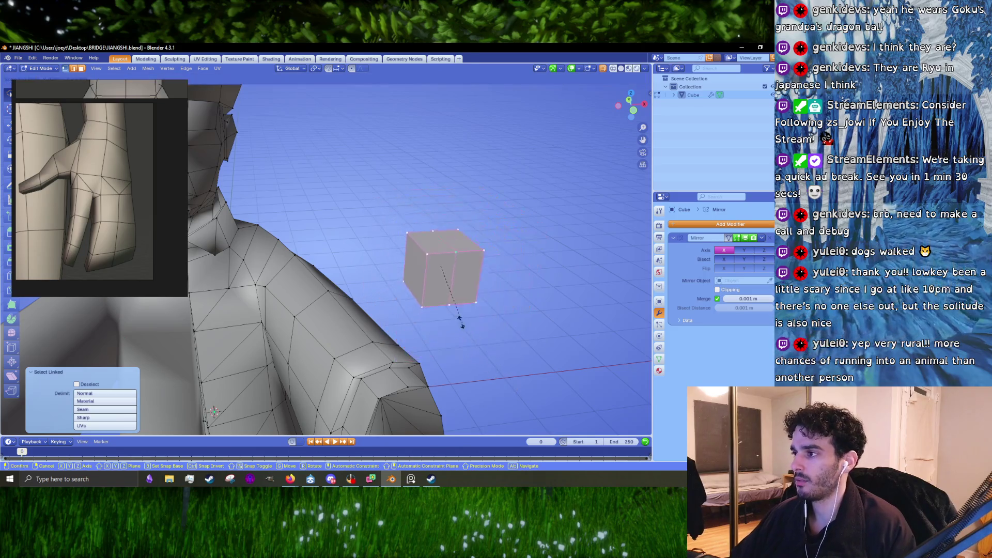
click(468, 331)
drag(468, 331, 337, 261)
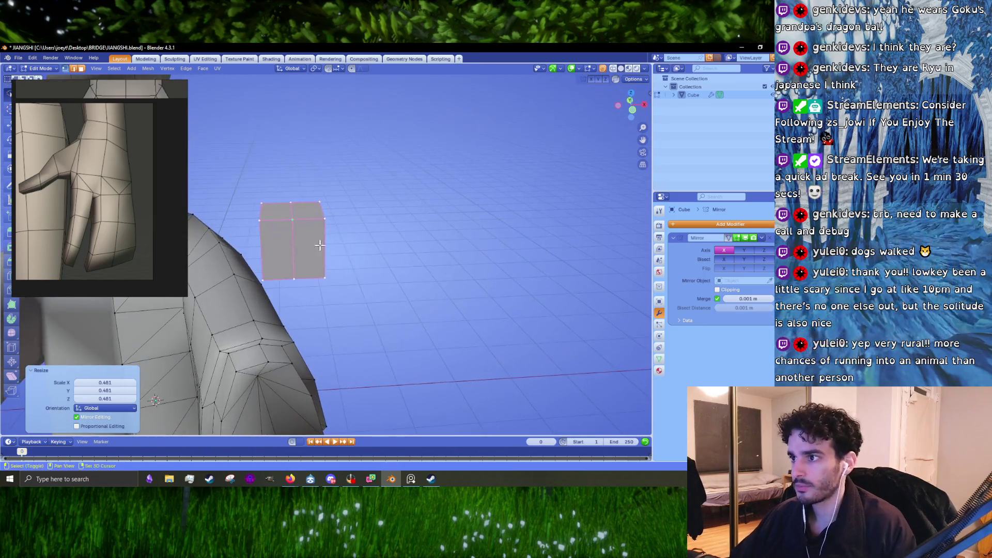
scroll(up, 3)
Select the cube's top and left-face edges and scale them slightly taller on Z in orthographic view.
click(345, 223)
drag(345, 223, 348, 297)
drag(264, 287, 490, 300)
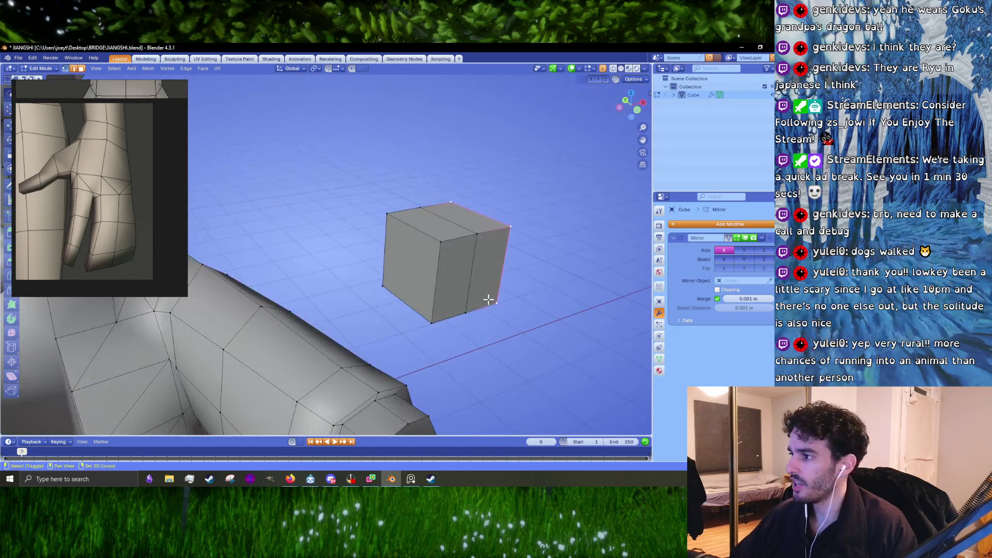
click(416, 233)
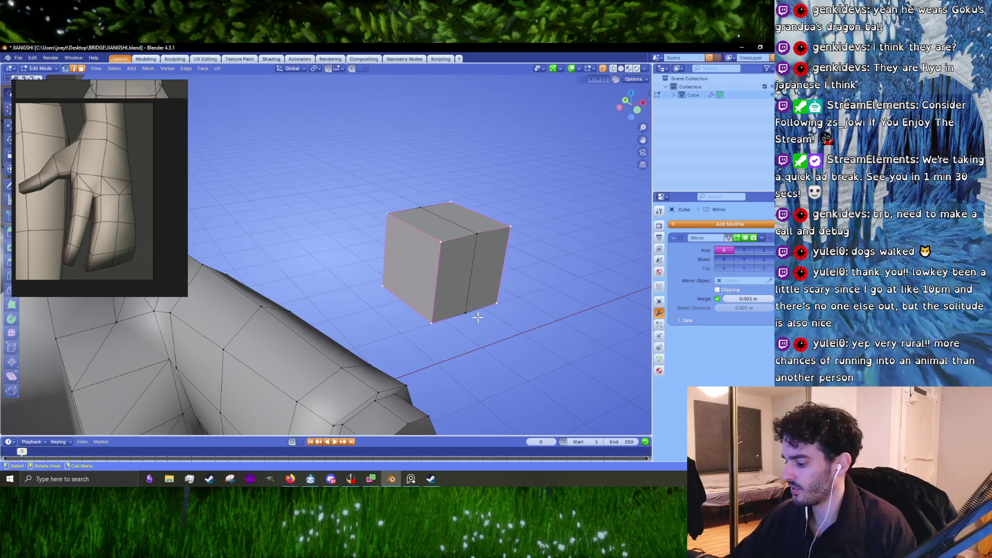
key(KP_1)
key(KP_1)
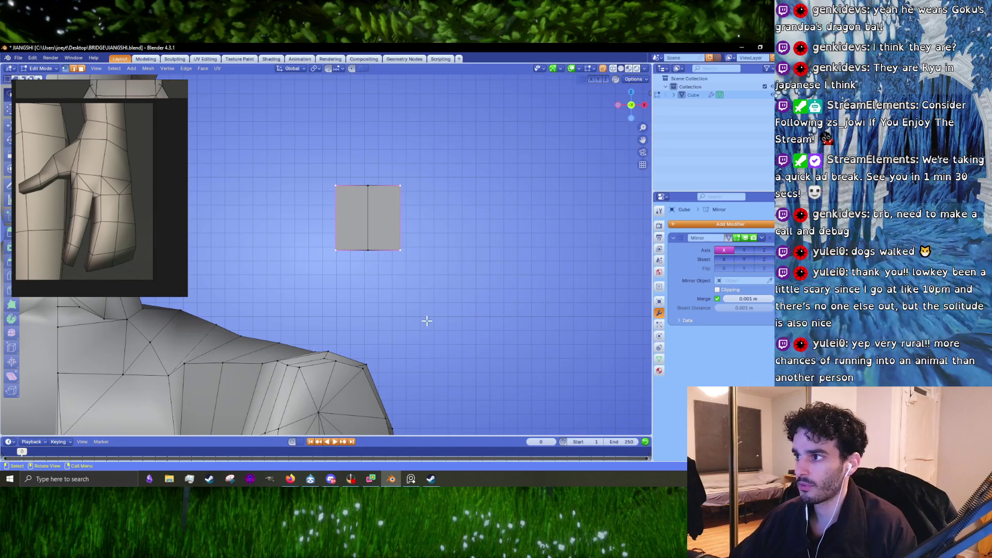
key(KP_5)
key(KP_3)
key(s)
key(z)
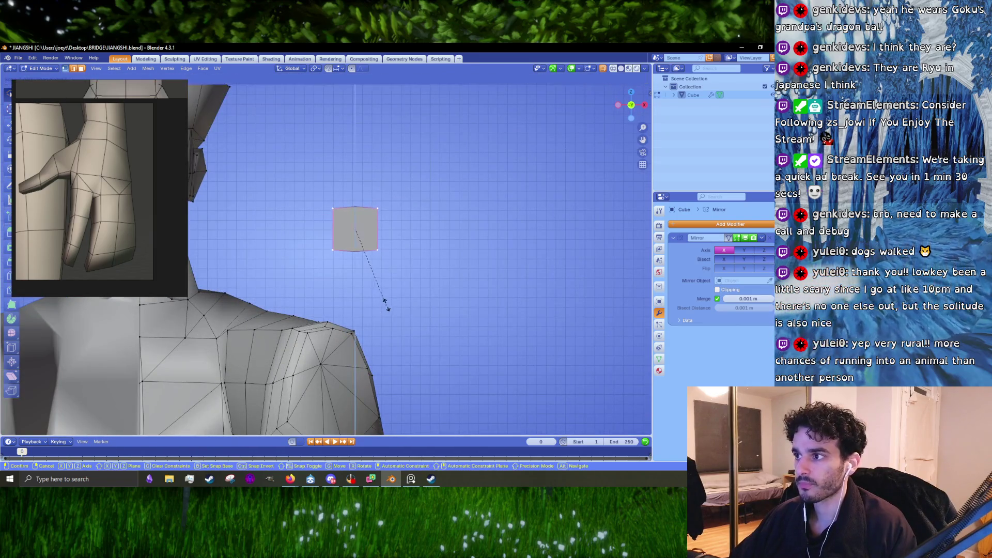
click(386, 293)
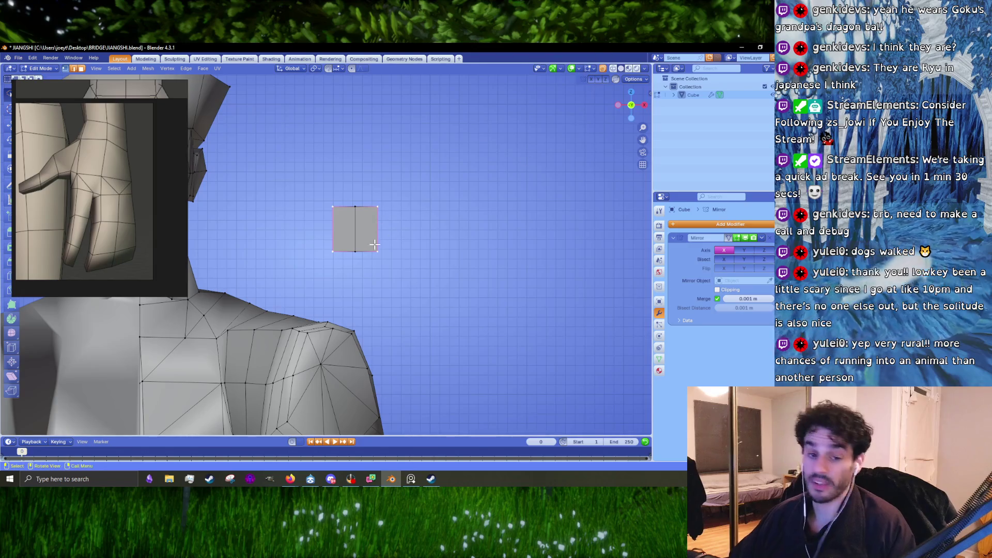
Box-select the starting face, squash it vertically on Z and widen it on X.
drag(411, 144, 437, 215)
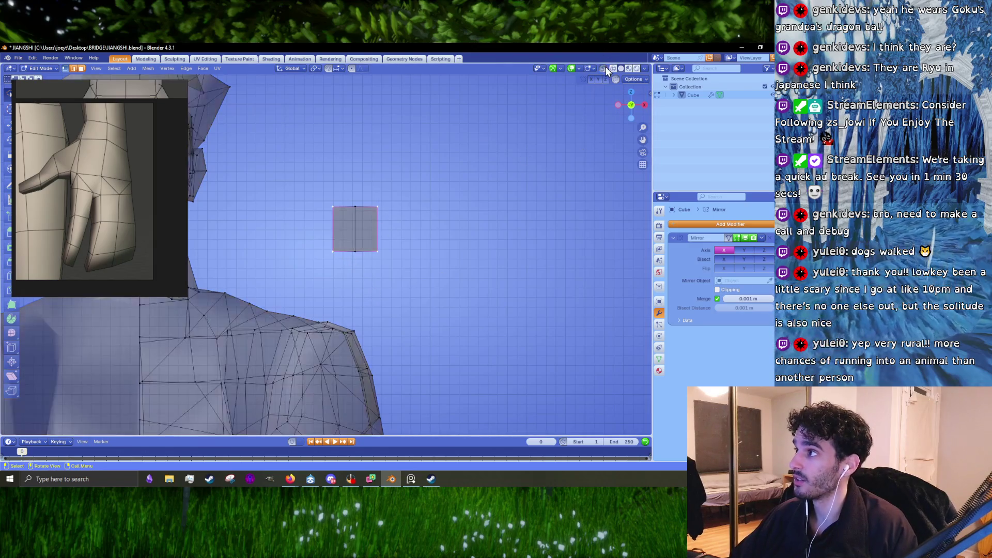
drag(437, 215, 441, 389)
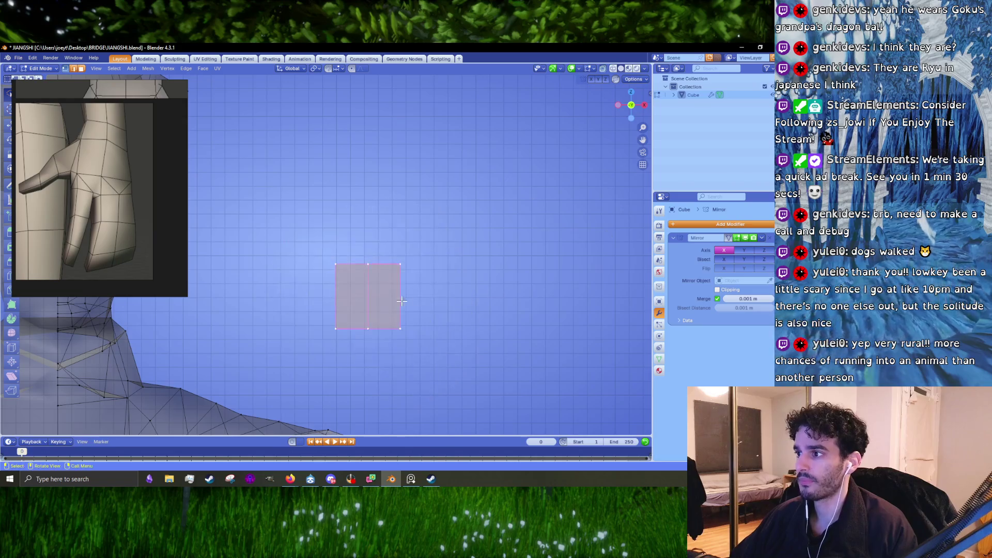
scroll(up, 3)
key(s)
key(z)
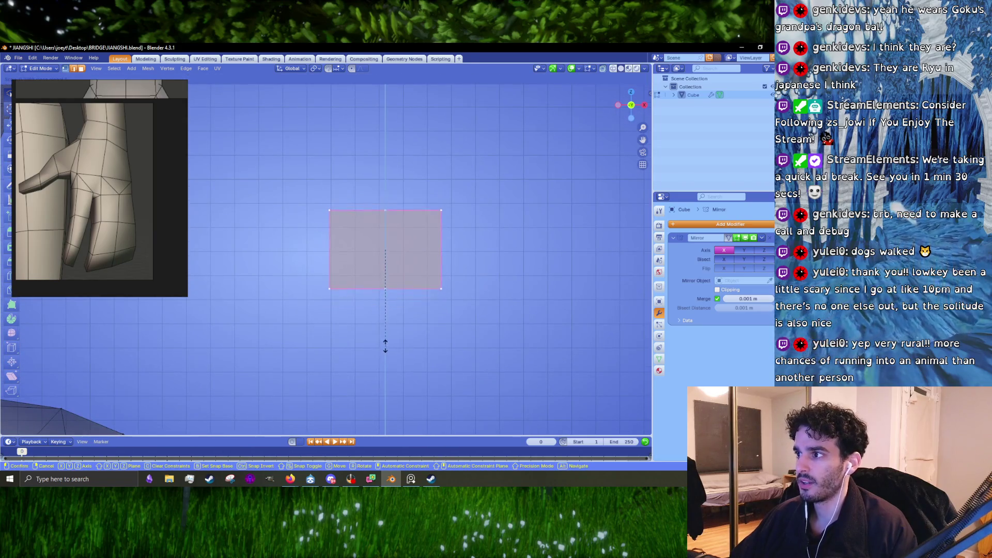
click(384, 356)
click(301, 401)
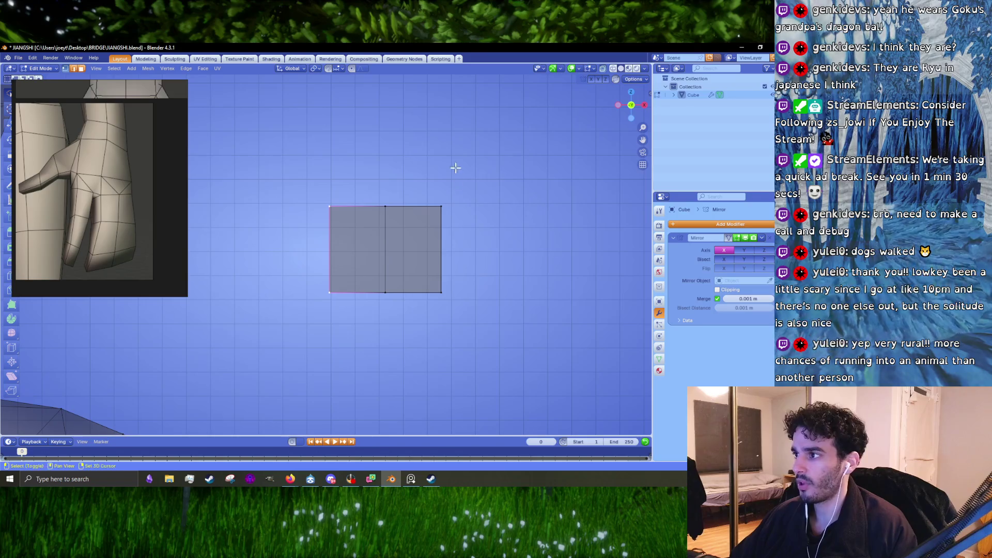
key(s)
key(z)
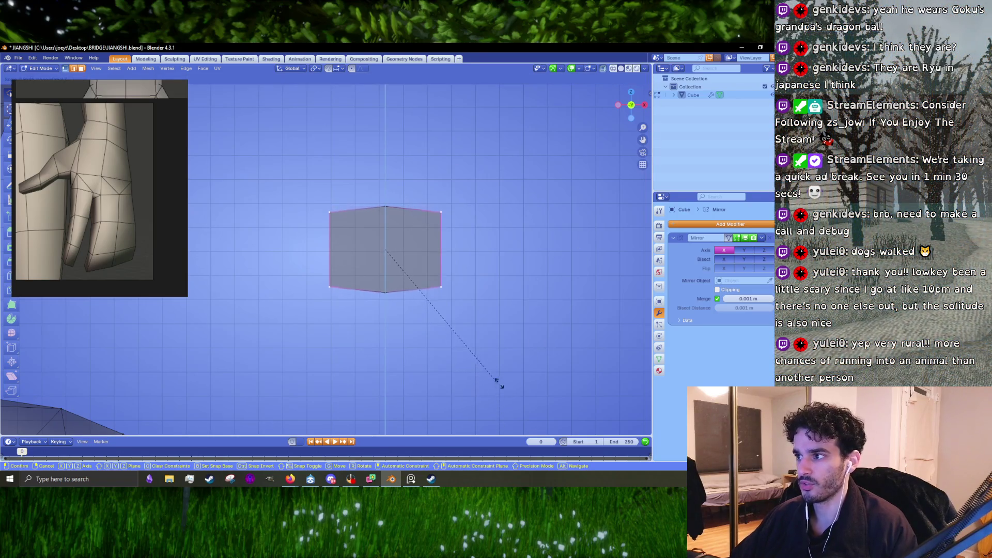
click(488, 342)
scroll(down, 3)
scroll(up, 3)
key(s)
key(x)
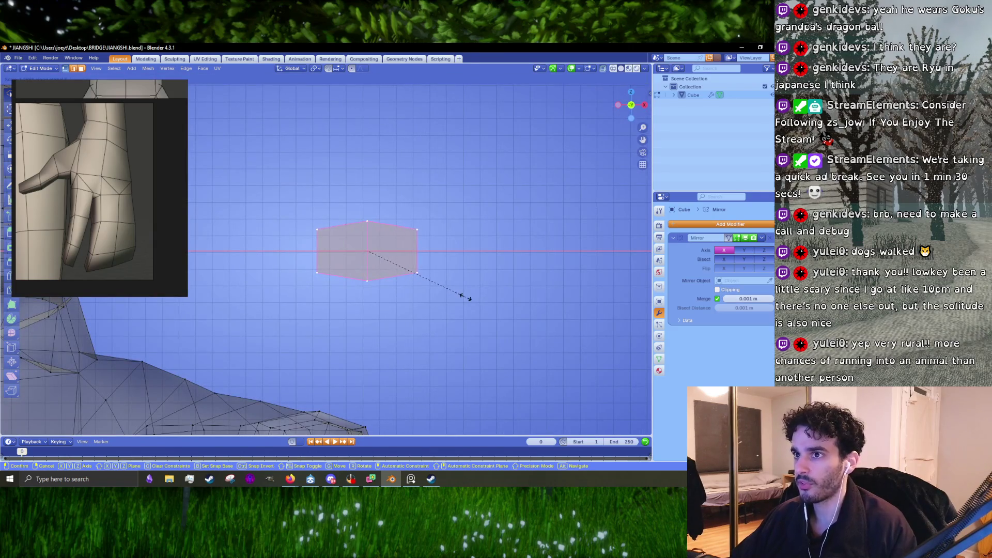
click(466, 297)
key(KP_2)
scroll(down, 3)
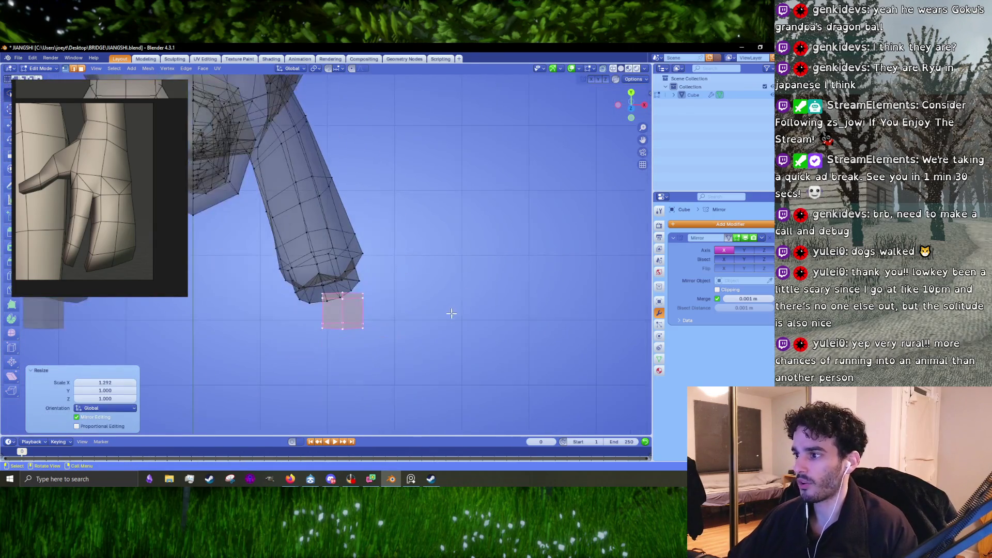
scroll(up, 3)
Select the whole hand plane and lower it below the end of the arm.
key(KP_1)
key(KP_5)
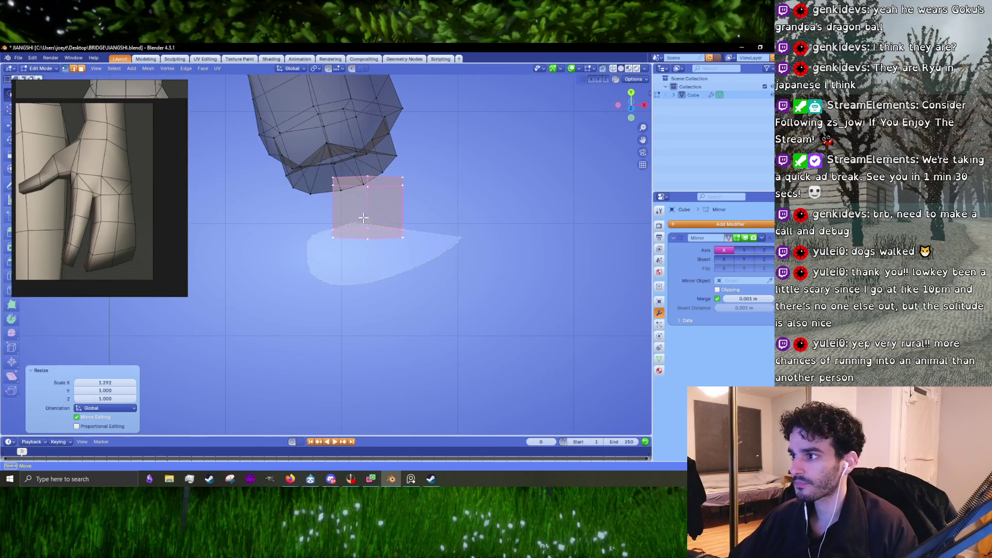
drag(455, 233, 451, 201)
key(KP_7)
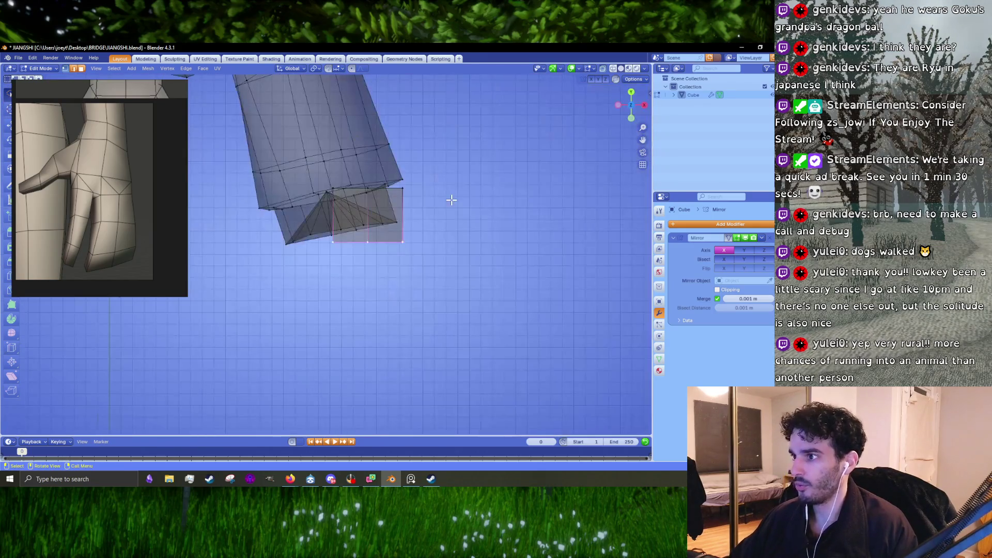
key(l)
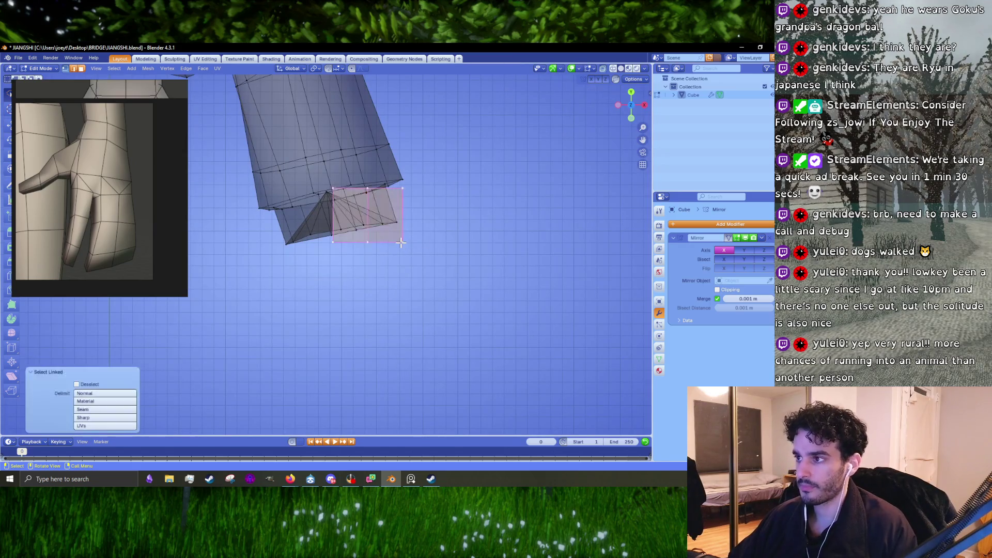
key(g)
click(402, 278)
key(g)
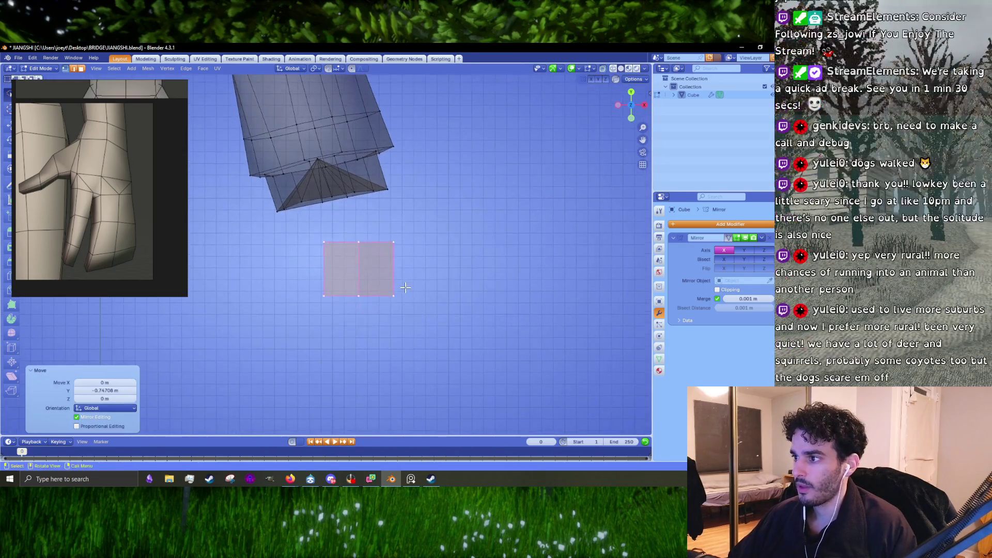
click(410, 288)
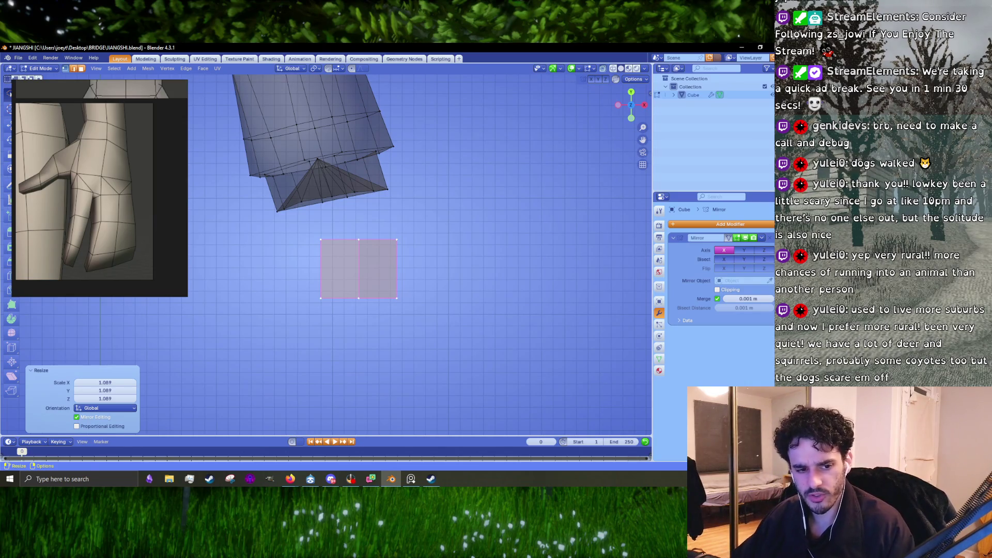
scroll(up, 3)
Extrude the plane's bottom edge down into a new face row and shift it sideways along X.
drag(365, 333, 470, 279)
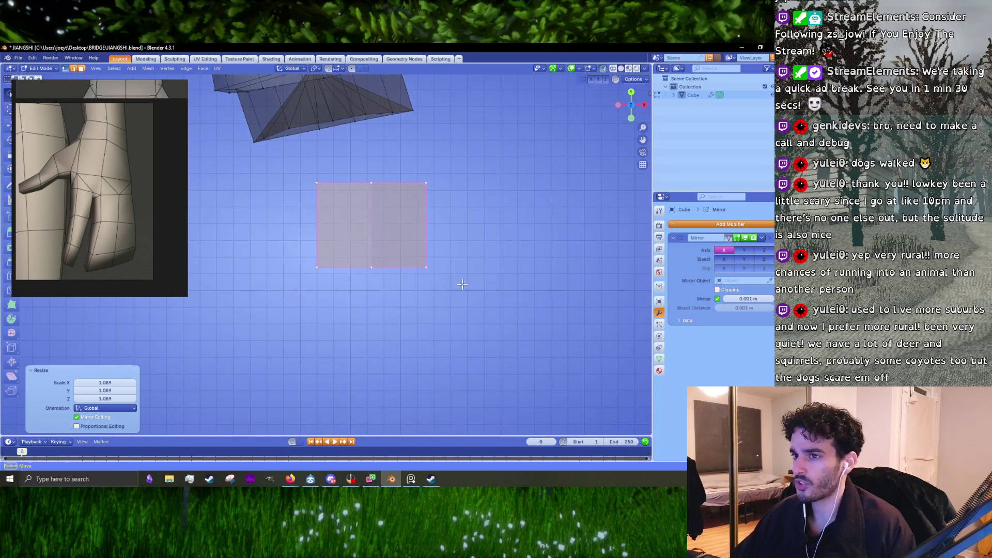
drag(270, 236, 490, 245)
key(e)
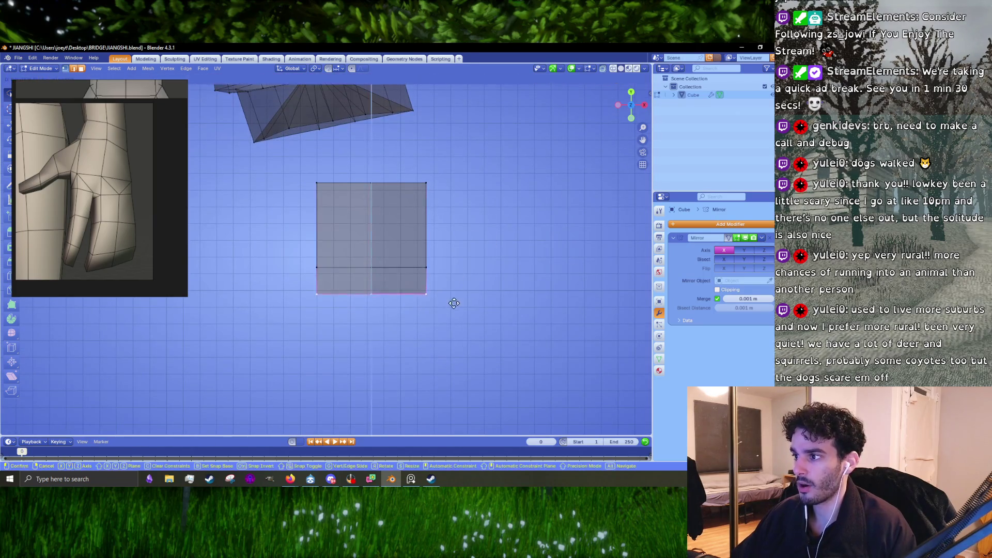
click(451, 315)
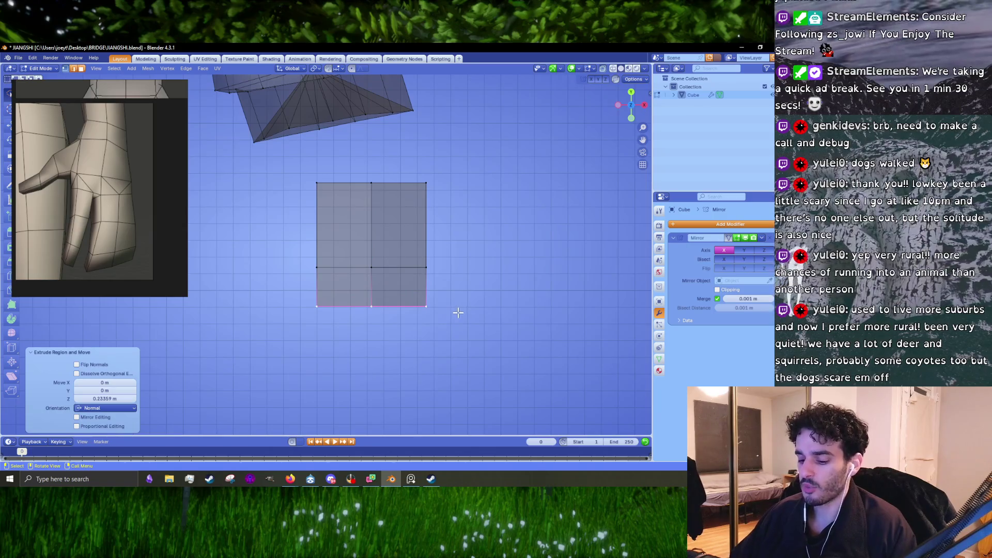
key(s)
key(x)
key(Escape)
key(g)
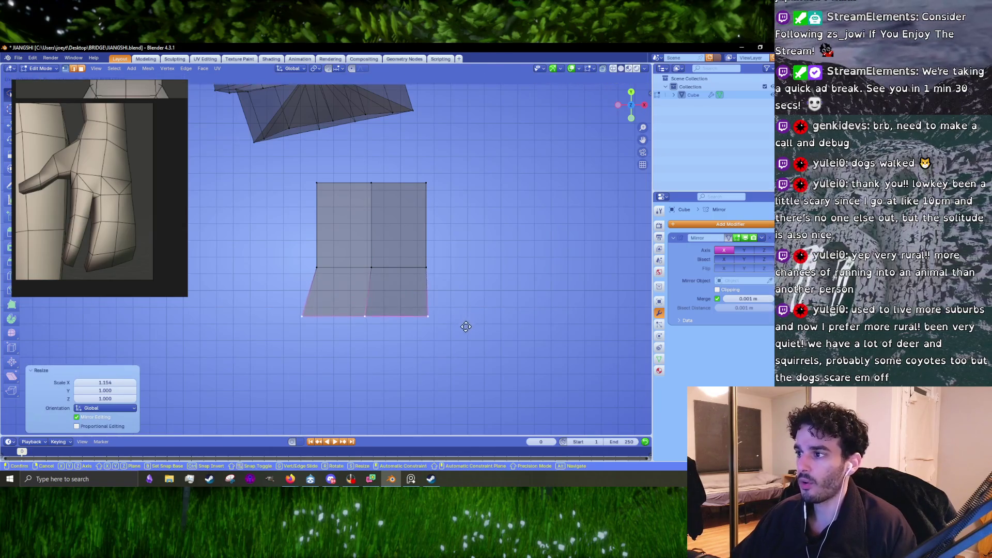
key(x)
click(501, 308)
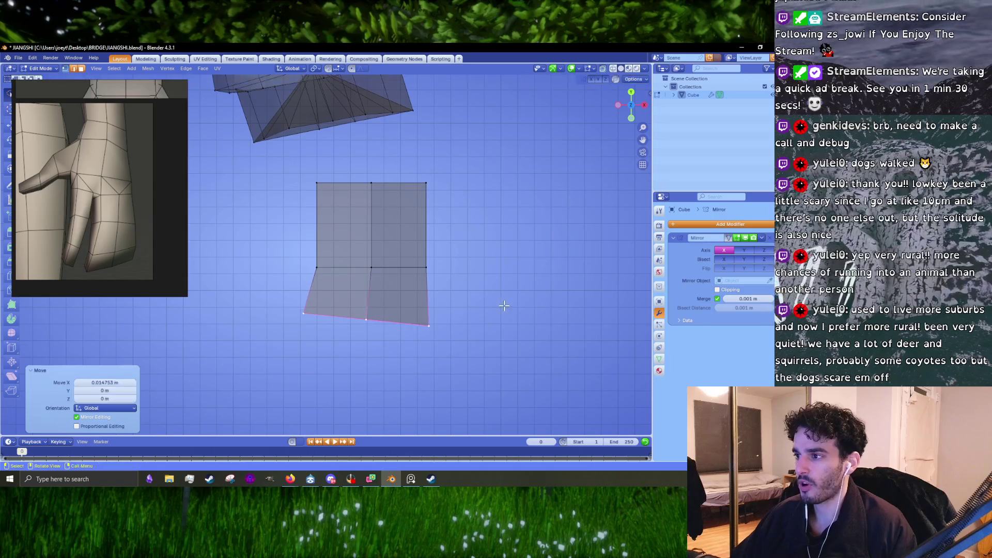
drag(390, 333, 477, 285)
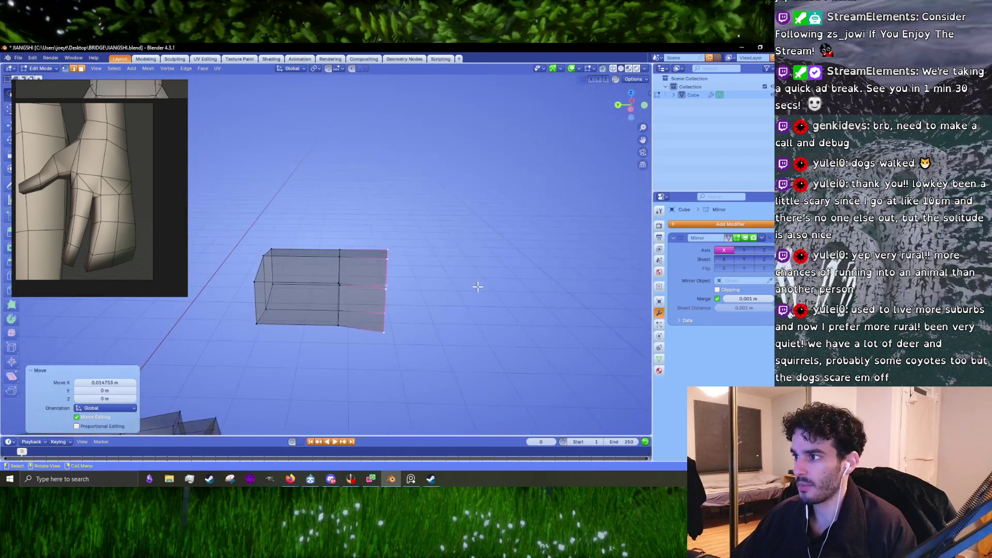
key(g)
key(Escape)
Extrude a second face row, angle its bottom edge, flatten it on Z and lower it.
key(KP_1)
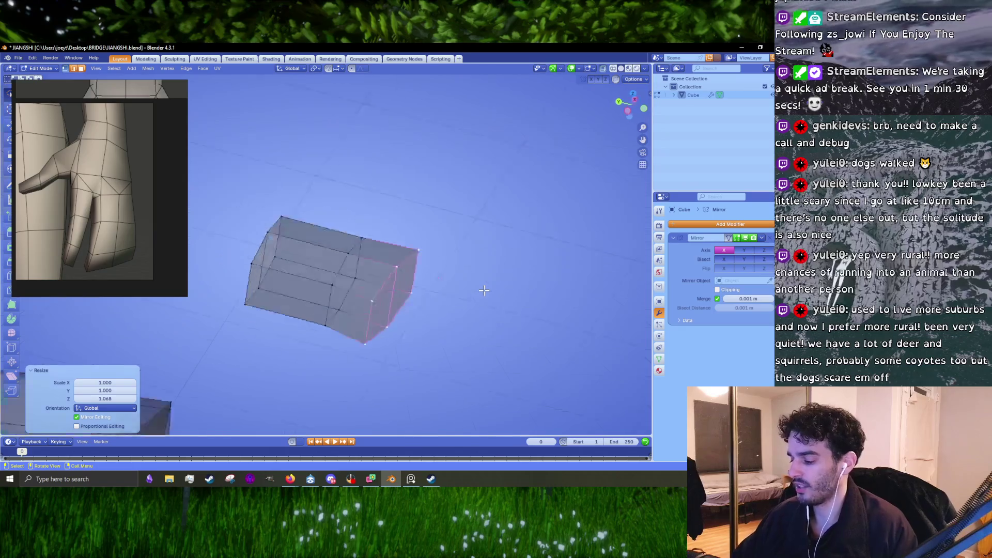
key(g)
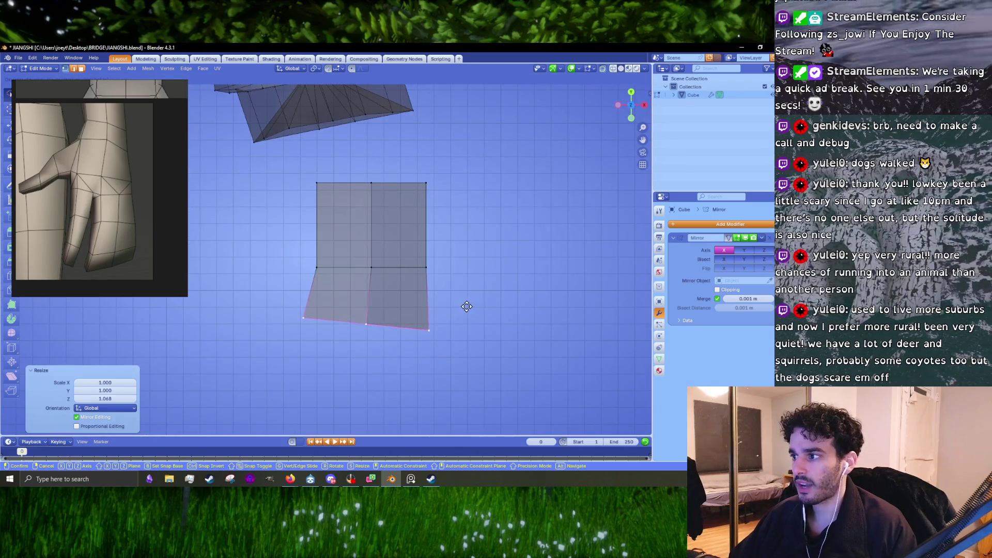
click(467, 307)
drag(468, 306, 490, 282)
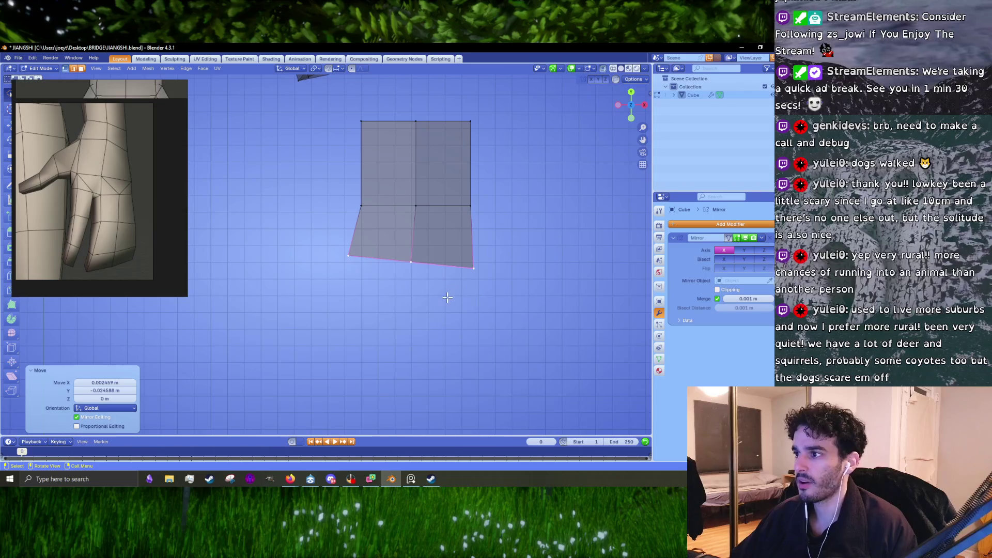
key(e)
click(448, 344)
key(g)
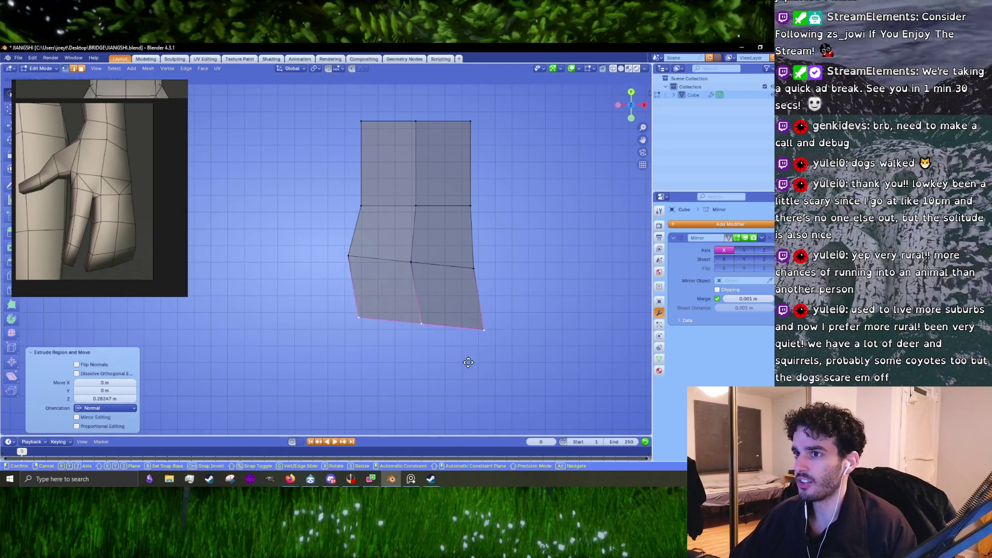
click(468, 362)
key(r)
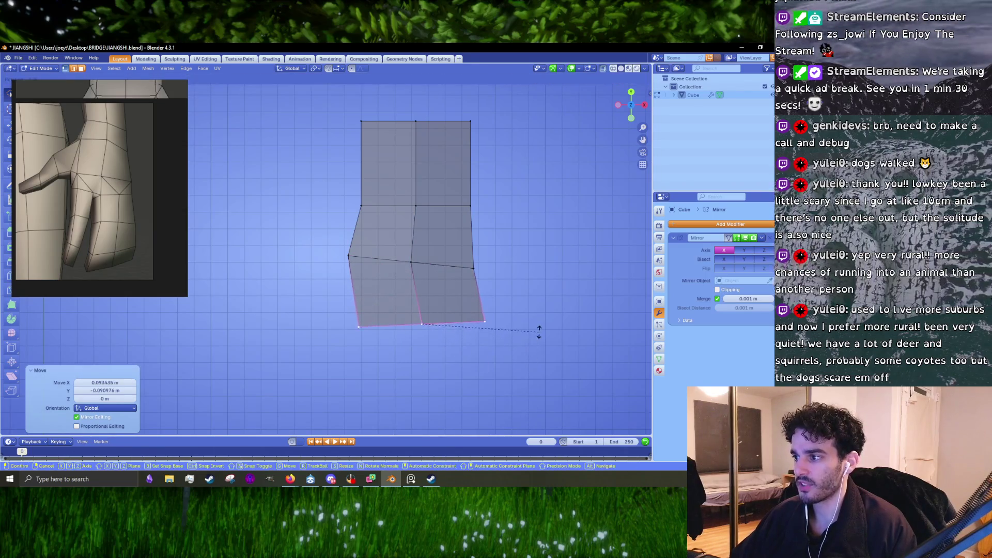
click(532, 344)
key(g)
drag(532, 340, 466, 372)
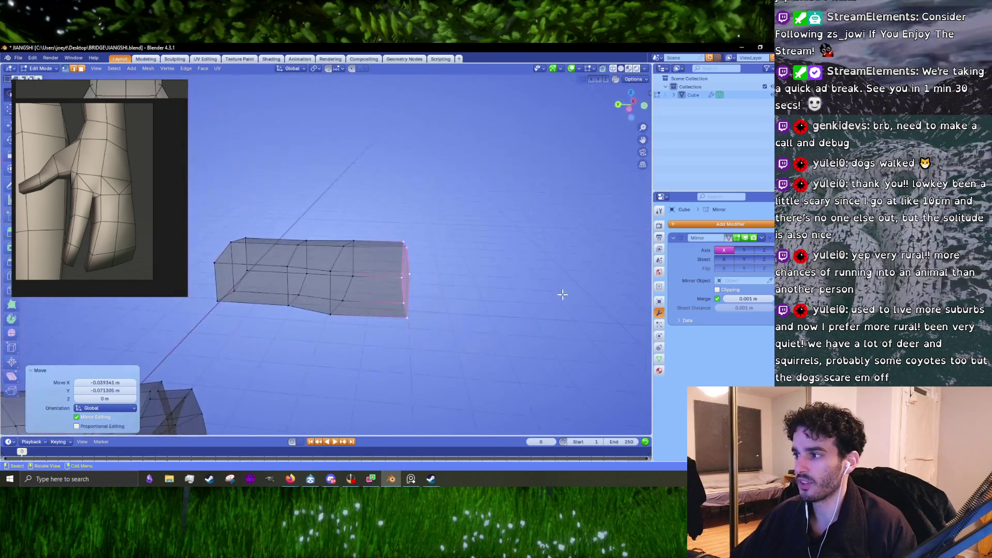
key(s)
key(z)
click(468, 368)
key(KP_1)
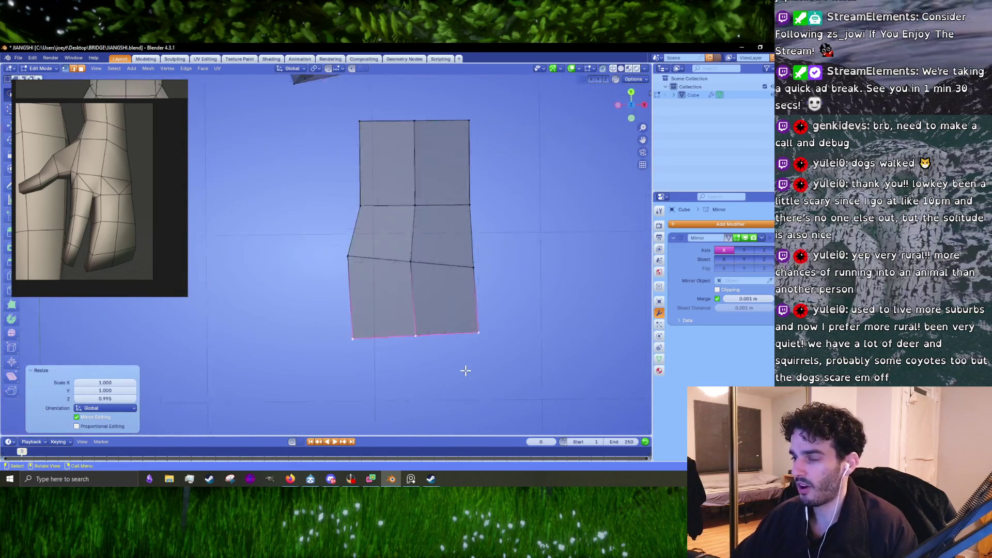
key(g)
click(456, 349)
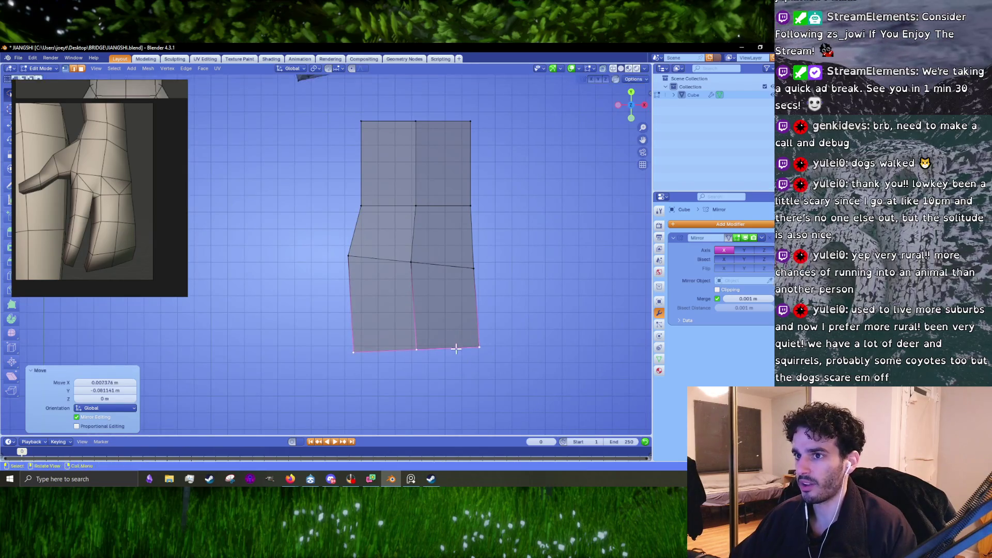
Extrude a third, slightly tilted face row below and settle its edge position.
drag(457, 350, 419, 282)
key(e)
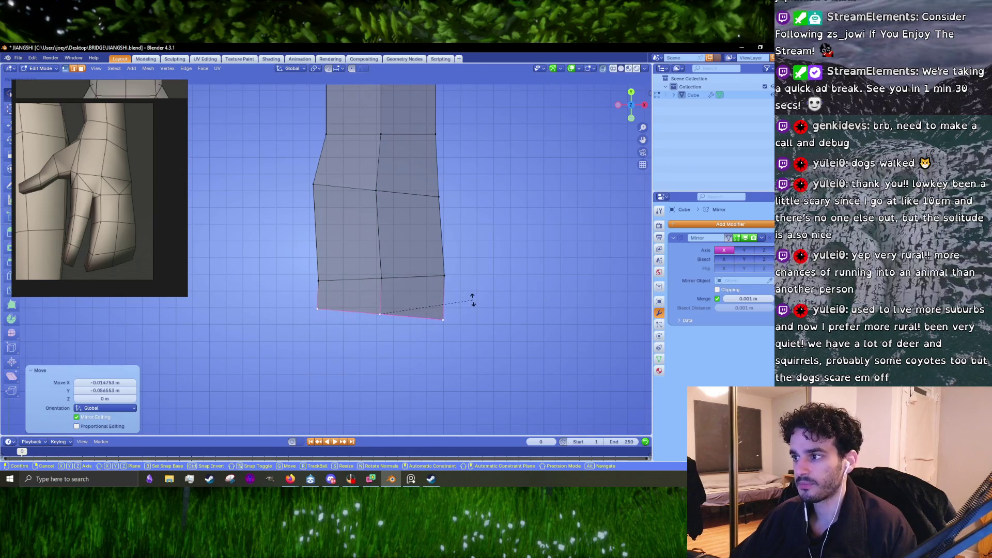
key(r)
click(473, 295)
key(g)
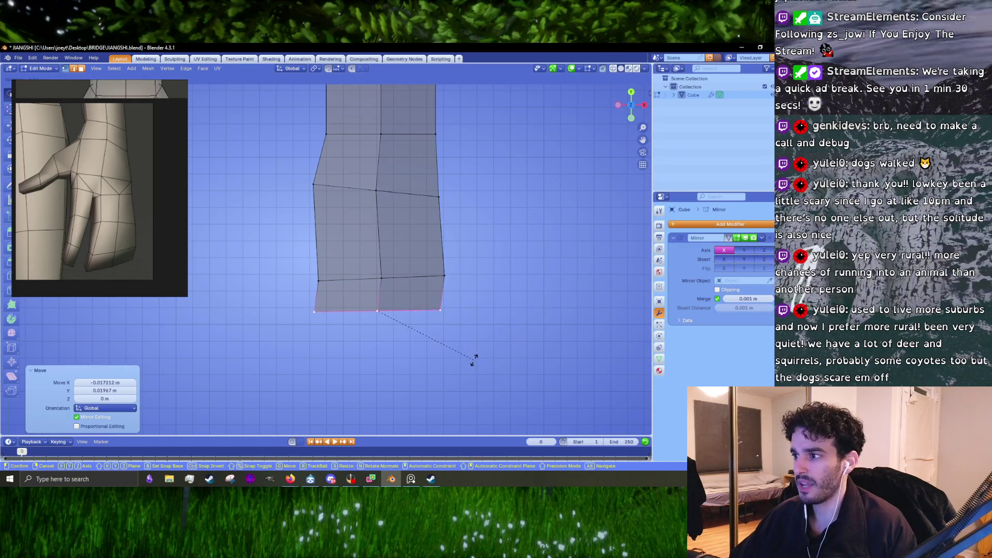
key(Escape)
key(g)
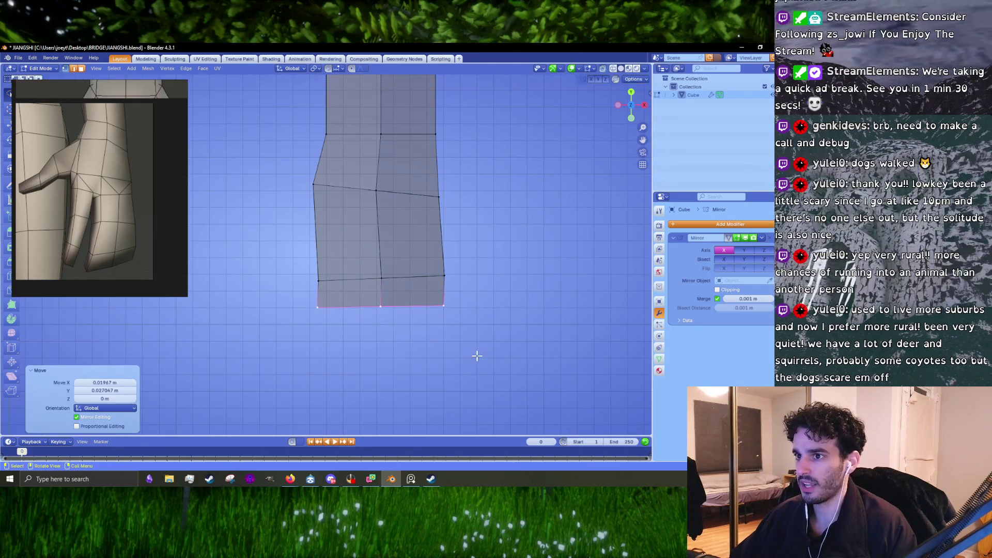
click(494, 343)
Nudge the block's right and left side edges slightly outward for a palm-like taper.
drag(484, 332, 419, 260)
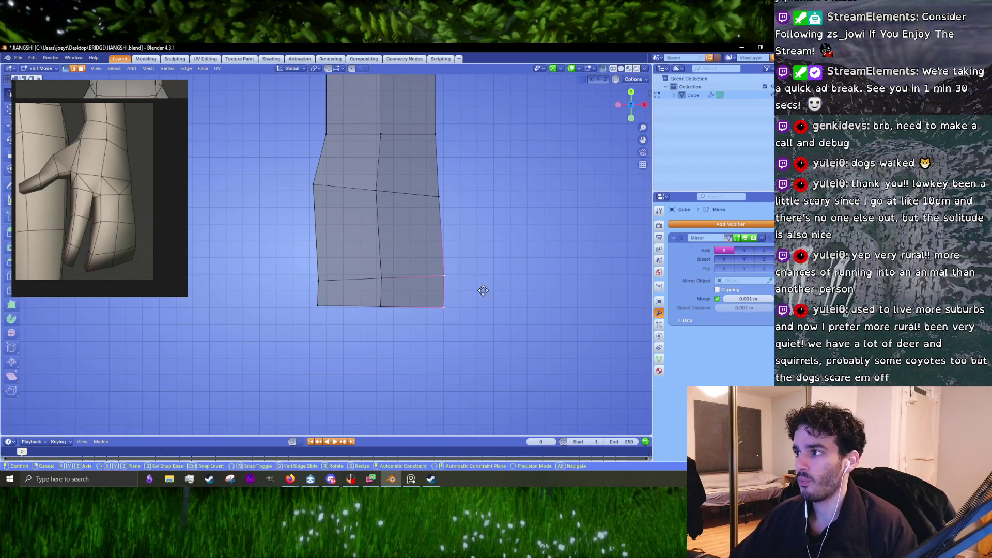
key(g)
click(484, 290)
key(g)
click(485, 316)
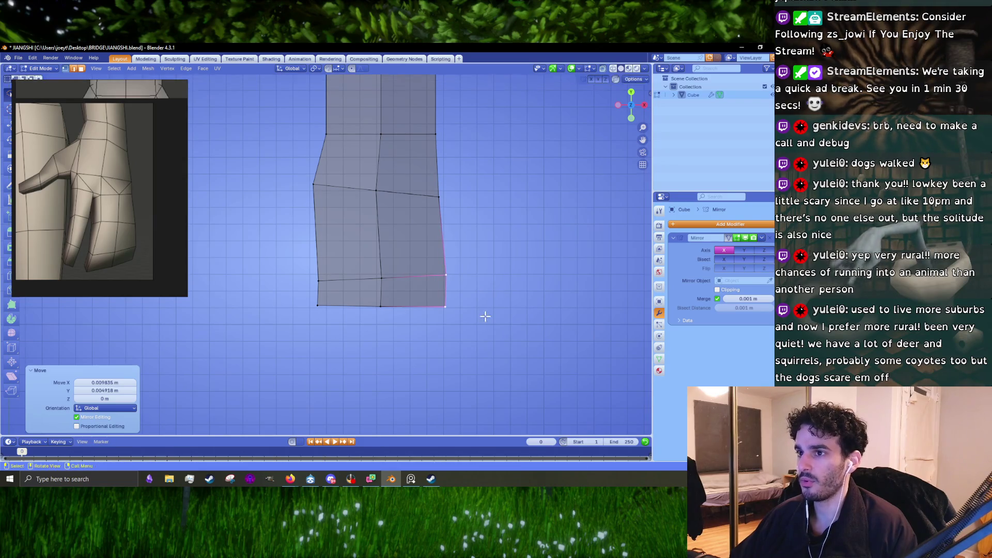
click(322, 292)
key(g)
click(357, 293)
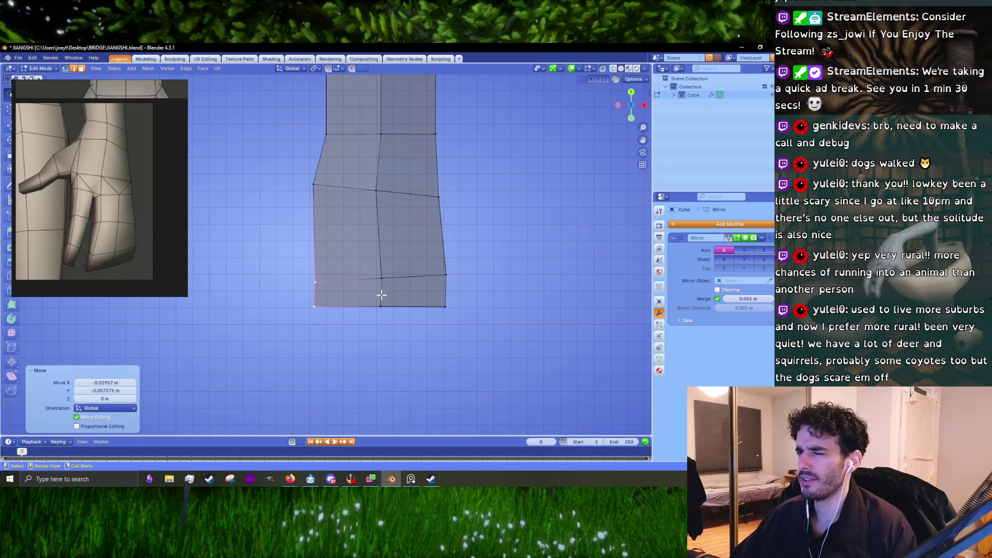
Move the block's lower edge loop down and widen it slightly along X.
drag(510, 266, 579, 284)
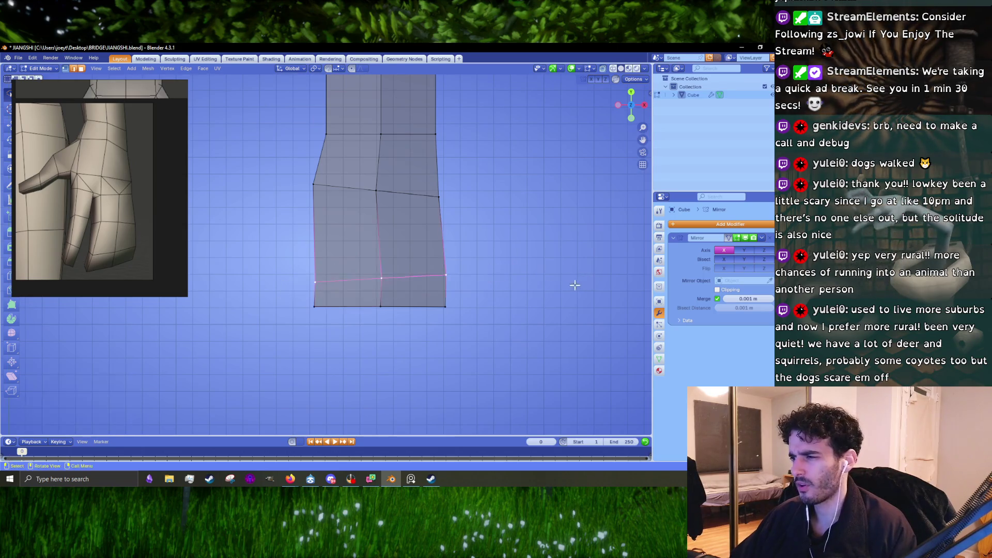
scroll(up, 3)
key(g)
key(y)
click(467, 293)
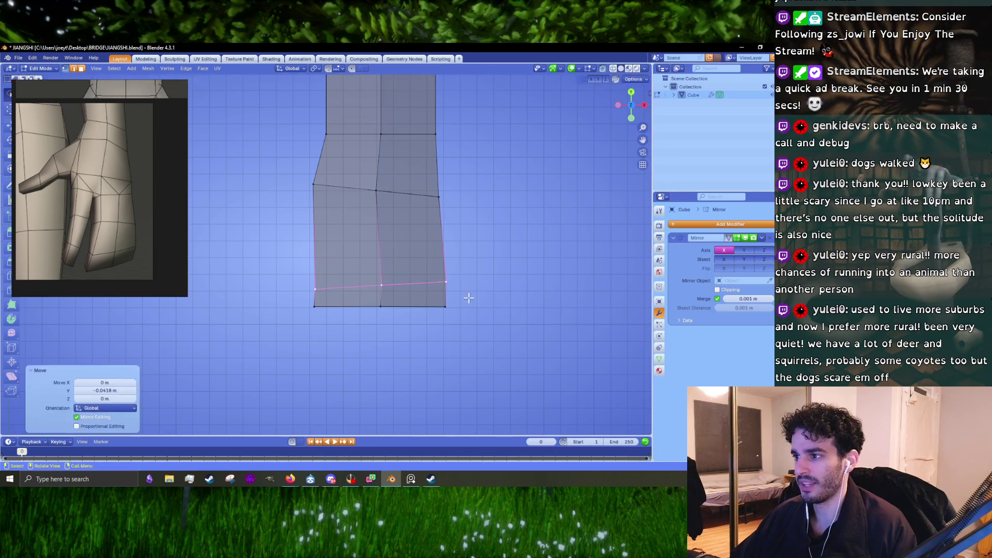
scroll(up, 3)
key(s)
key(x)
click(534, 310)
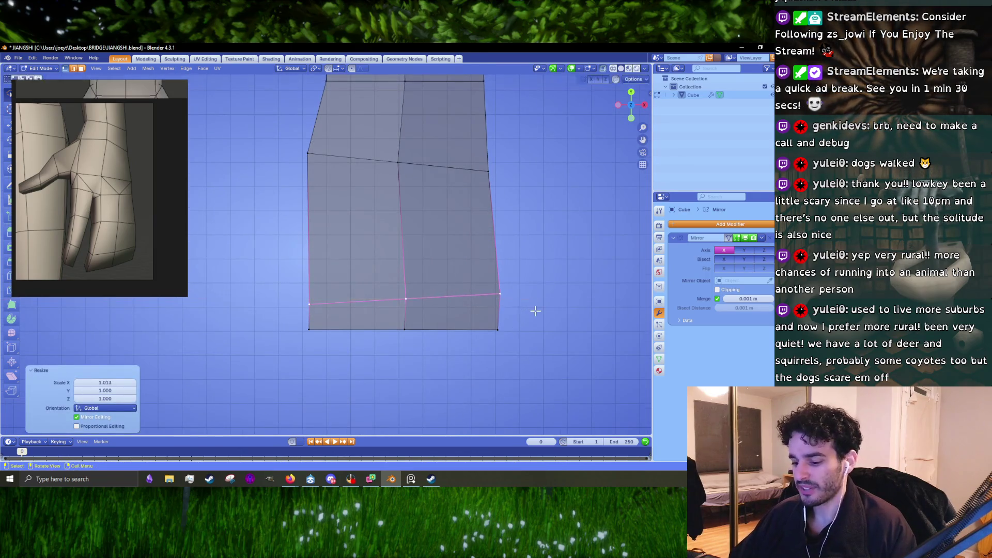
drag(476, 355, 485, 309)
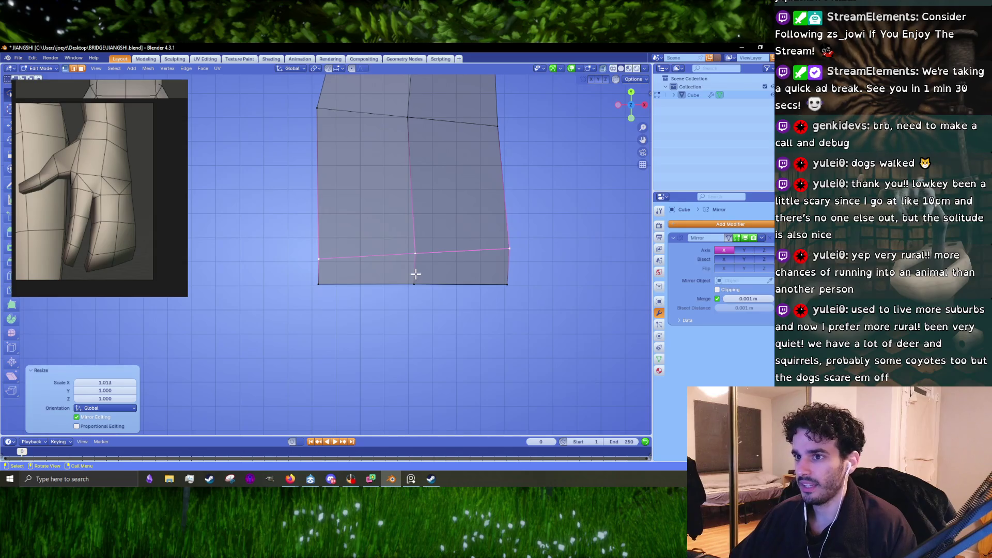
Knife-cut a new edge loop around the block near its end, from the corner across the bottom.
key(k)
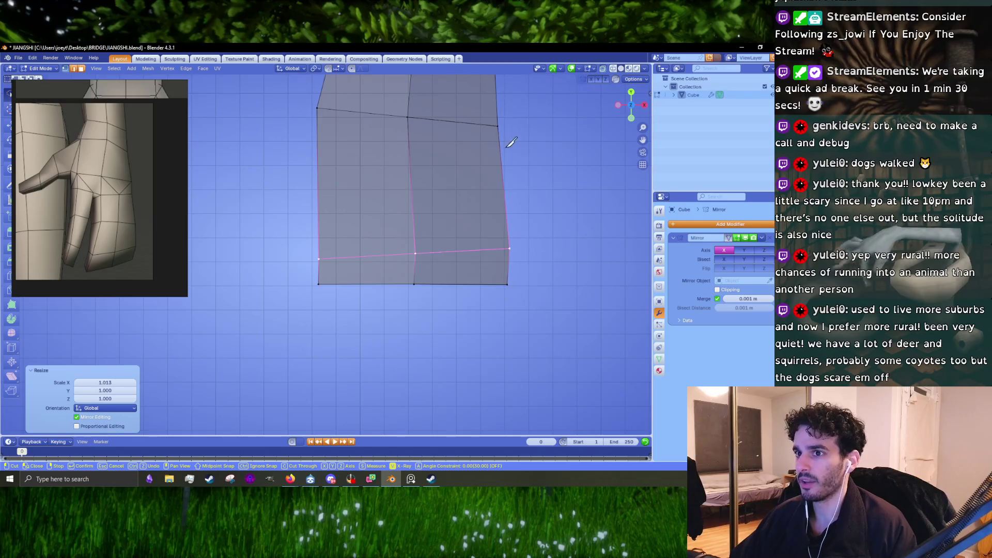
key(Escape)
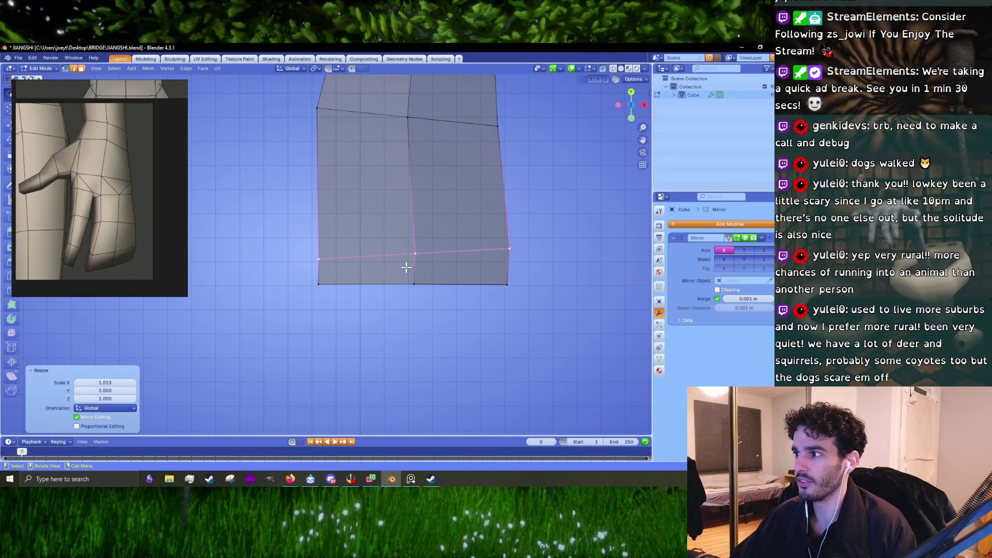
drag(465, 194, 401, 245)
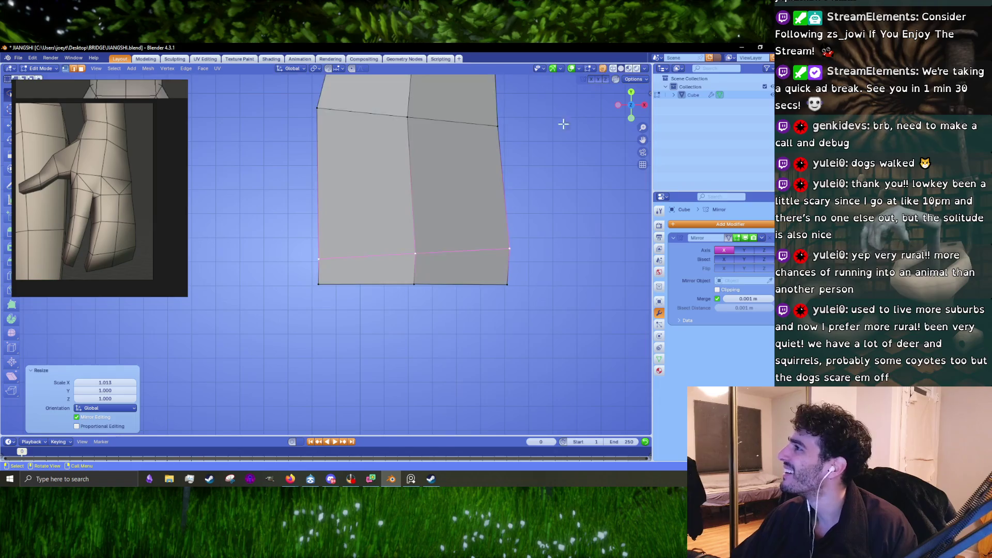
key(k)
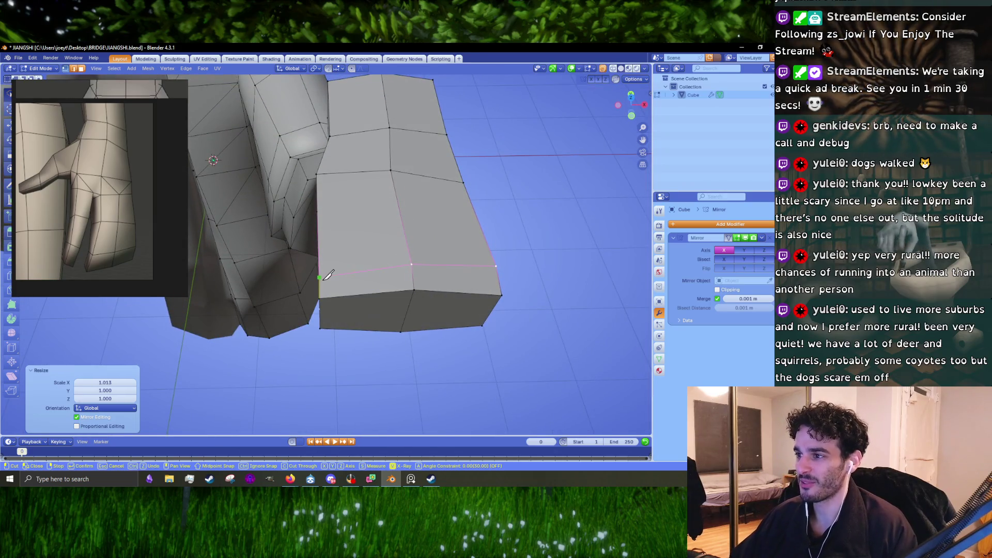
drag(327, 274, 324, 268)
click(326, 268)
click(325, 268)
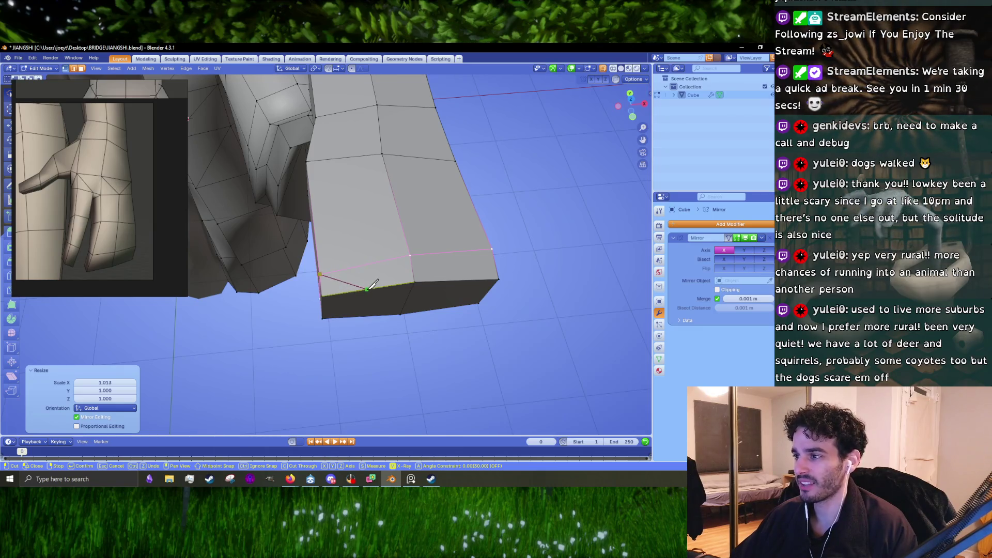
click(364, 287)
drag(365, 287, 373, 351)
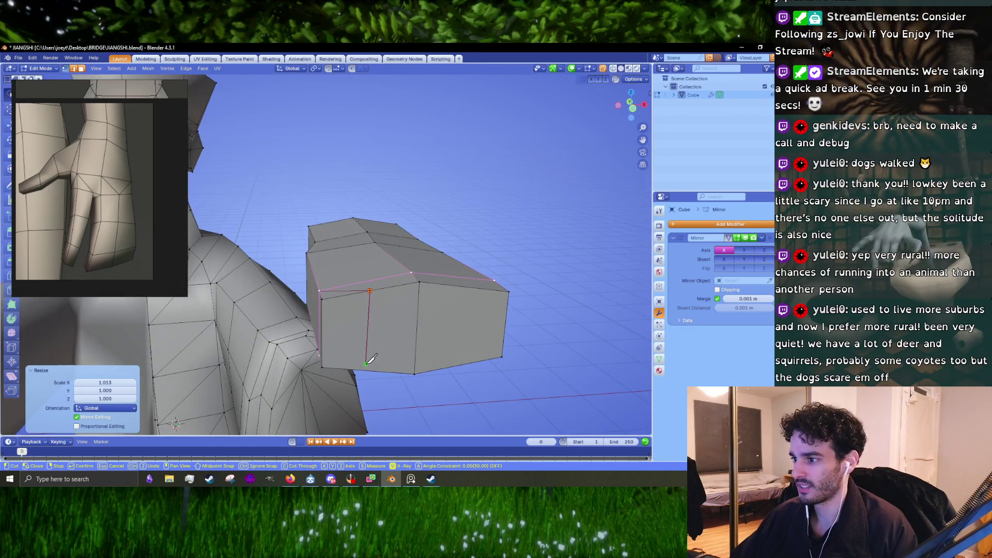
click(366, 367)
key(Return)
drag(365, 368, 429, 320)
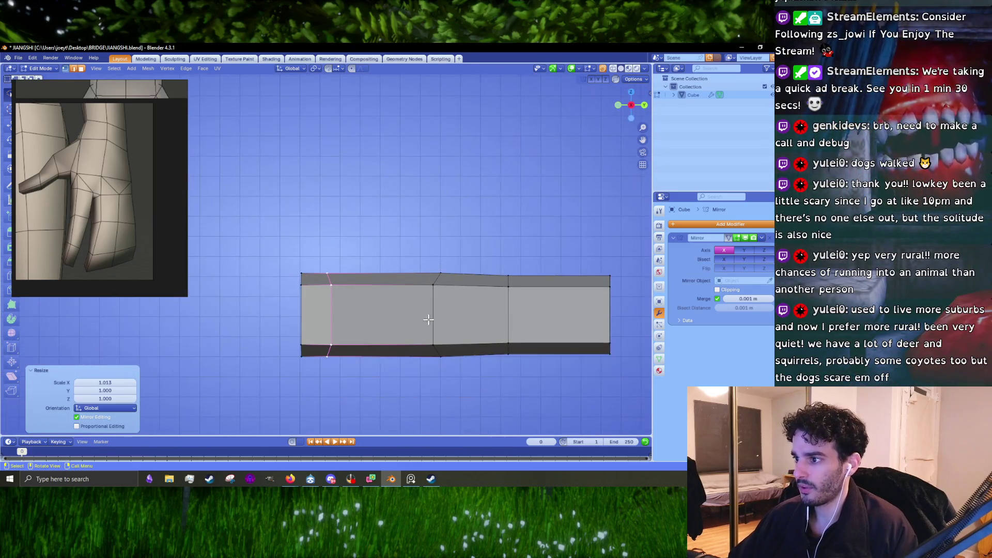
With X-ray on, shrink the left-end vertices in Z and push the end further out along Y.
key(alt+z)
drag(354, 190, 245, 167)
key(s)
key(z)
click(341, 388)
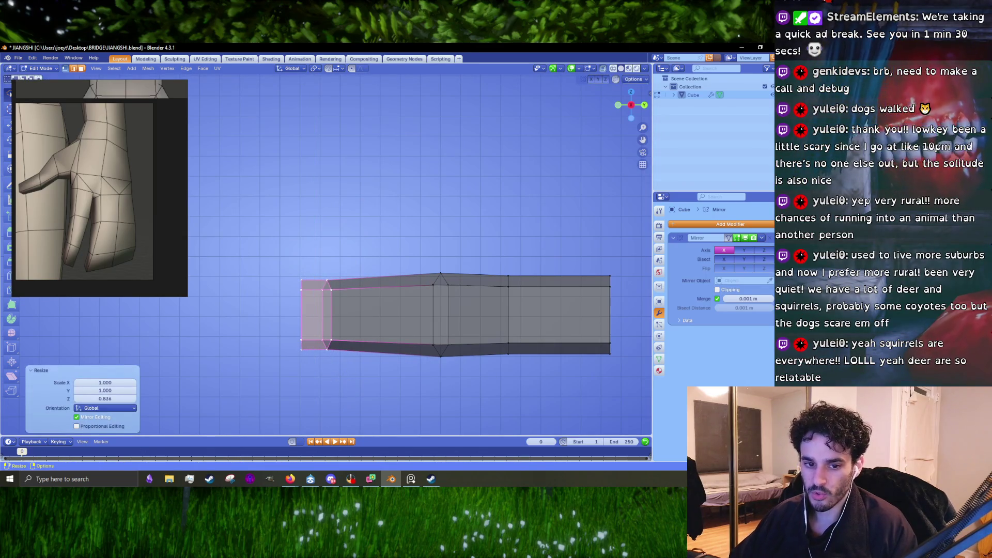
key(g)
key(y)
click(343, 355)
Slide the middle edge loop along and flatten it slightly in Z, then select the bottom face in end view.
drag(459, 376, 459, 377)
key(alt+z)
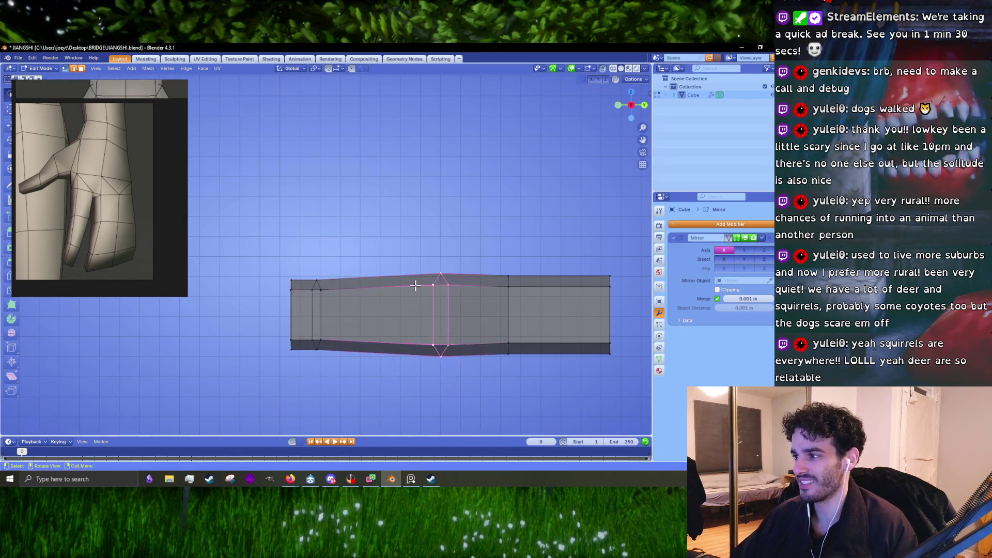
key(g)
click(403, 287)
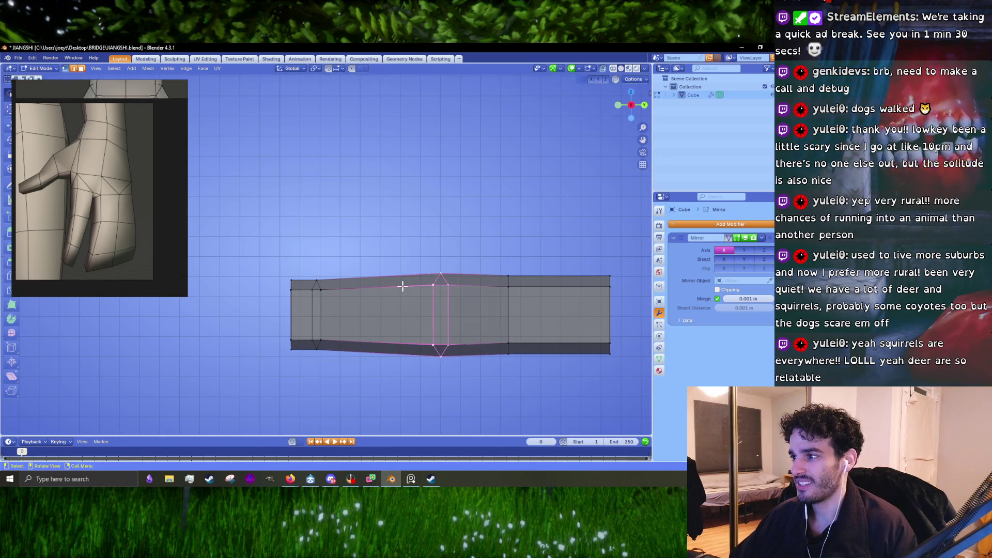
key(s)
key(z)
click(421, 391)
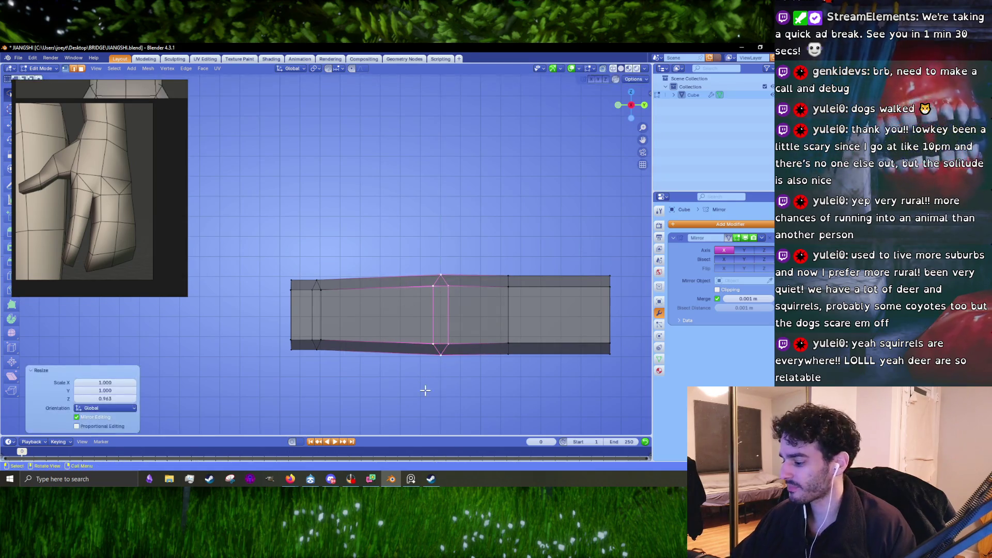
key(KP_3)
drag(509, 335, 579, 239)
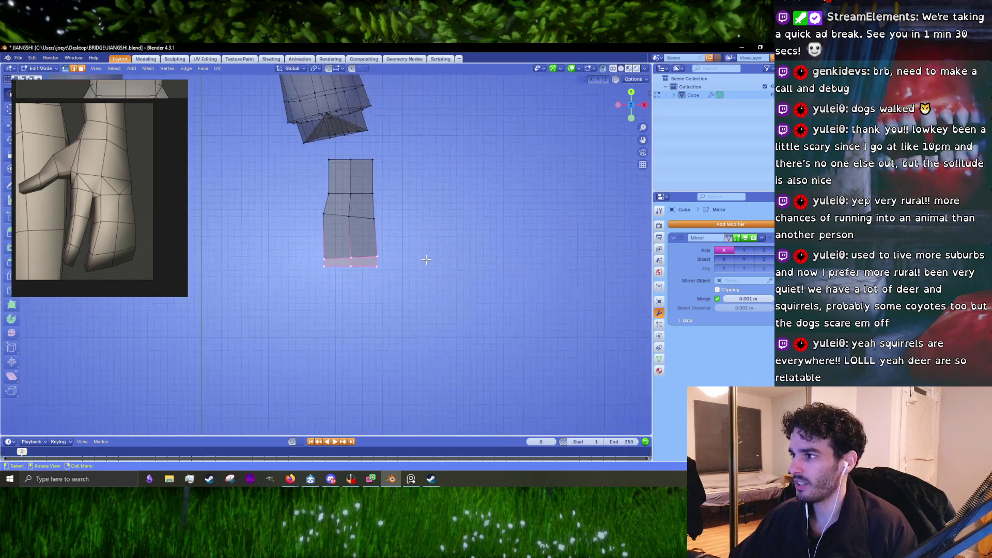
In front view, extrude the bottom face and lower the new bottom edge into place.
drag(579, 239, 432, 263)
key(KP_3)
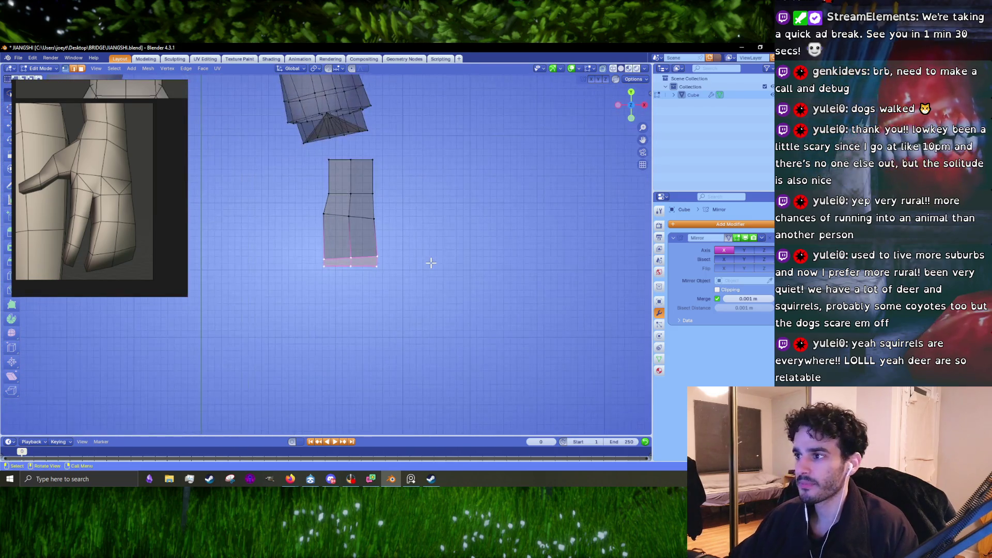
scroll(up, 3)
drag(514, 304, 466, 296)
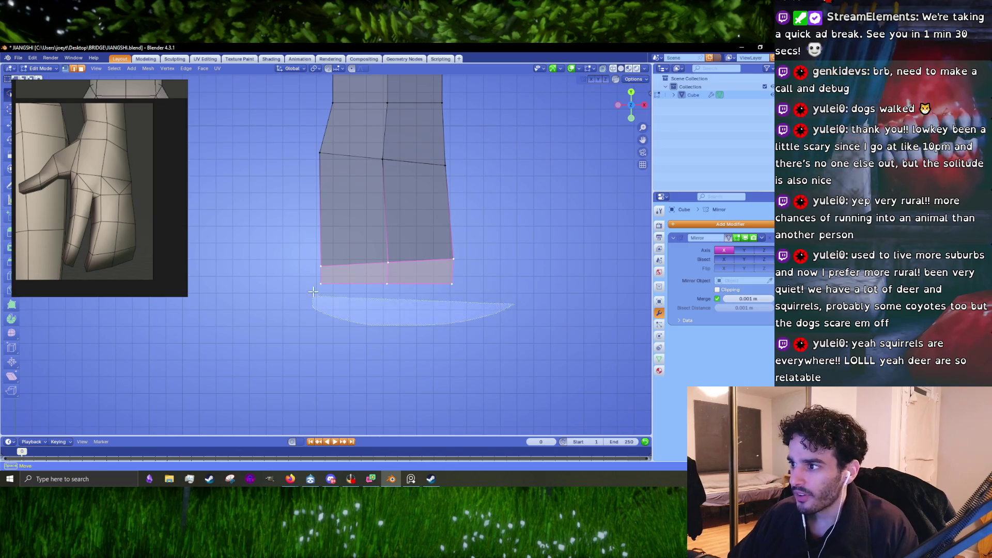
key(KP_3)
scroll(up, 3)
key(e)
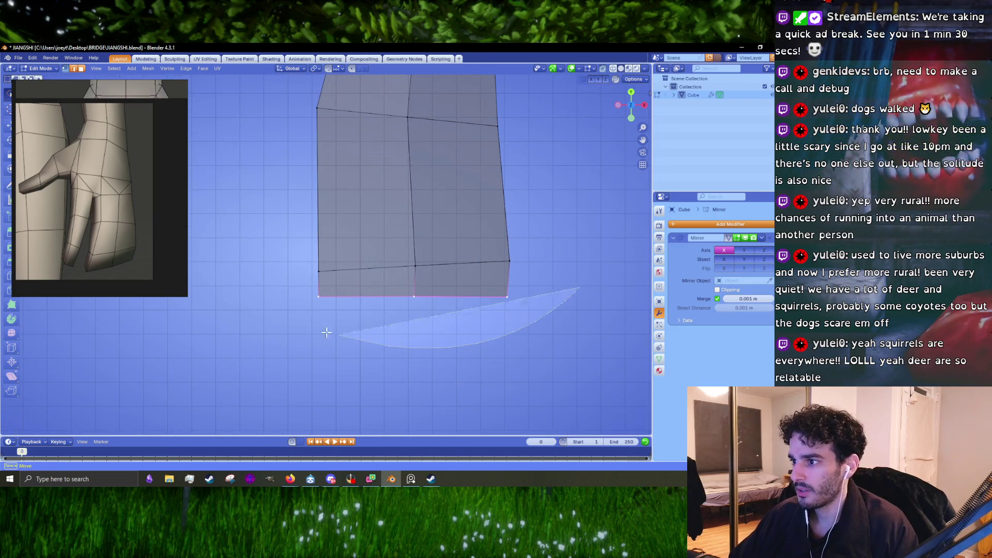
key(Escape)
key(g)
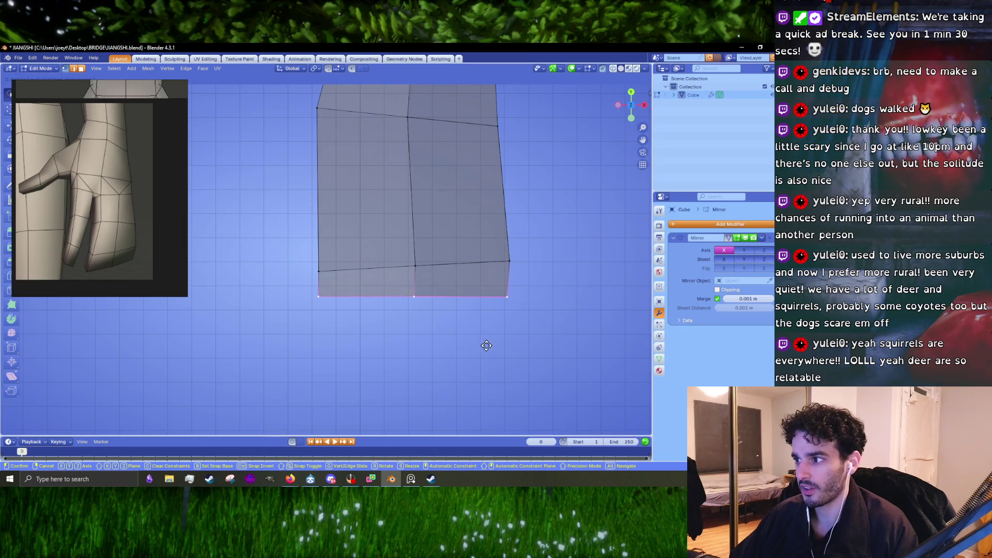
click(486, 358)
key(g)
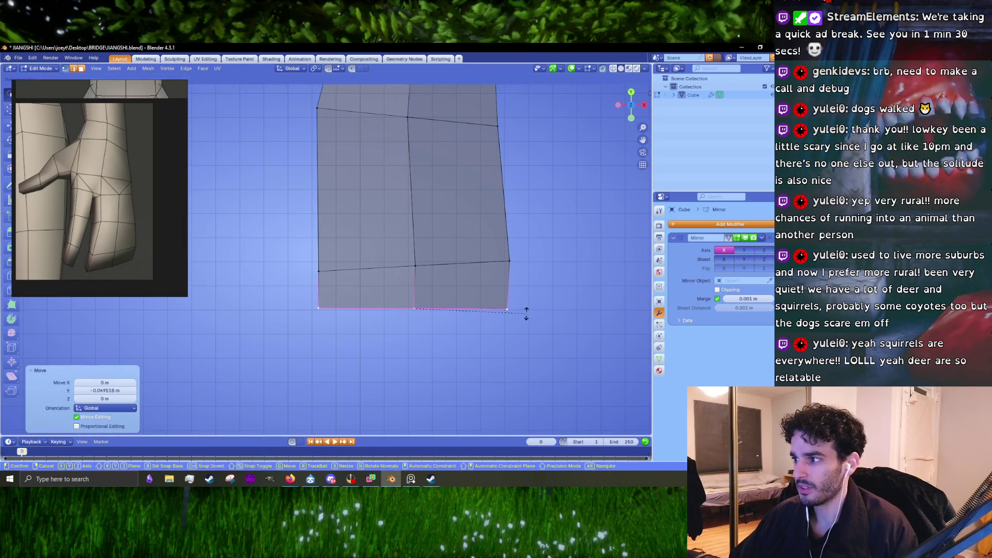
click(525, 318)
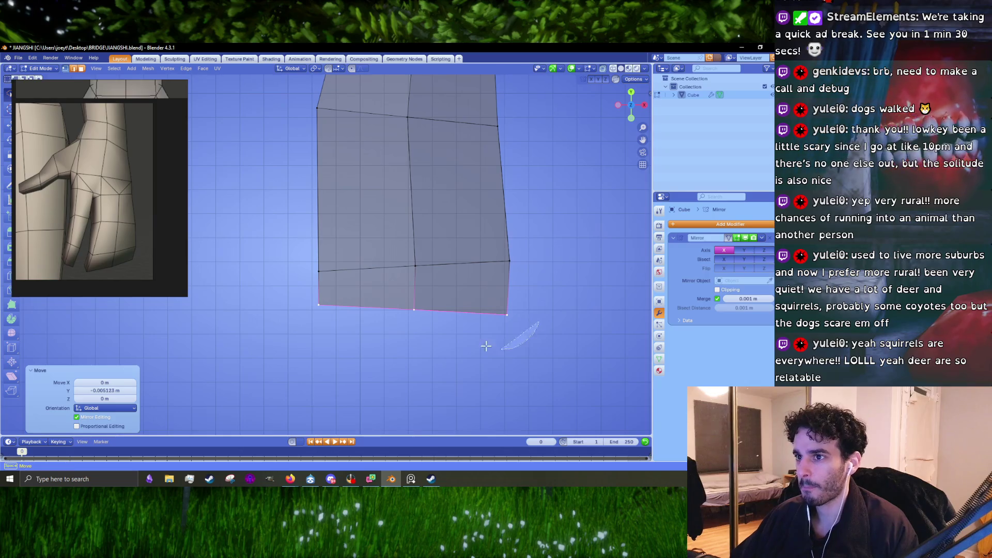
Nudge the two right-side vertices outward along X, previewing then cancelling an extra edge loop.
drag(539, 351, 458, 196)
key(g)
key(x)
click(583, 275)
scroll(down, 3)
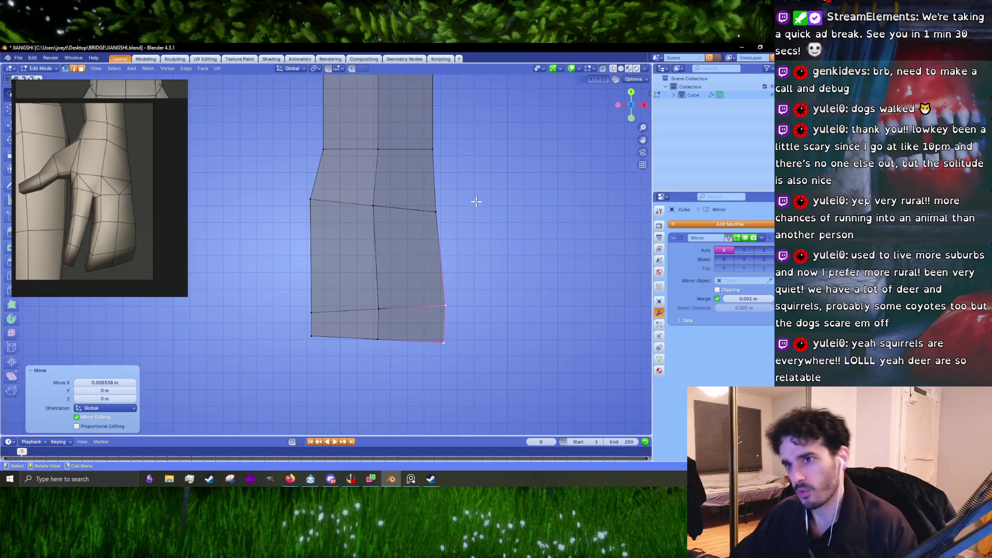
click(398, 205)
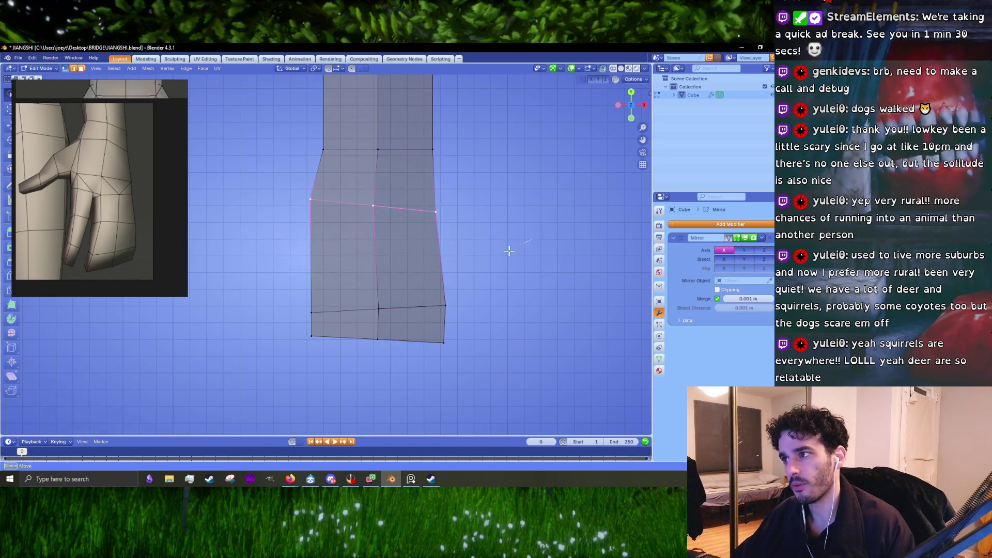
key(ctrl+r)
key(Escape)
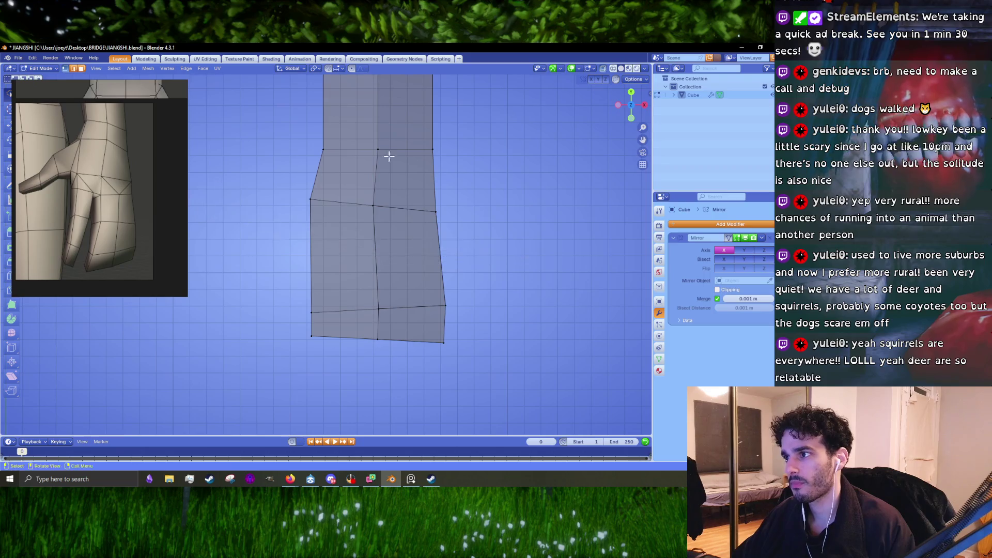
click(266, 204)
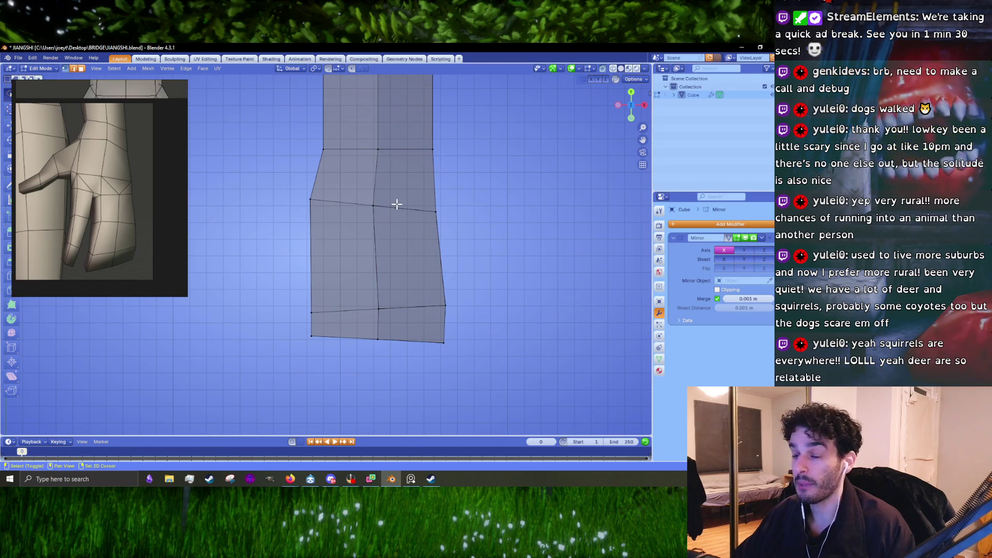
scroll(up, 3)
Reposition the bottom-left, top-left, middle and right vertices so the block's sides taper.
drag(353, 296, 313, 320)
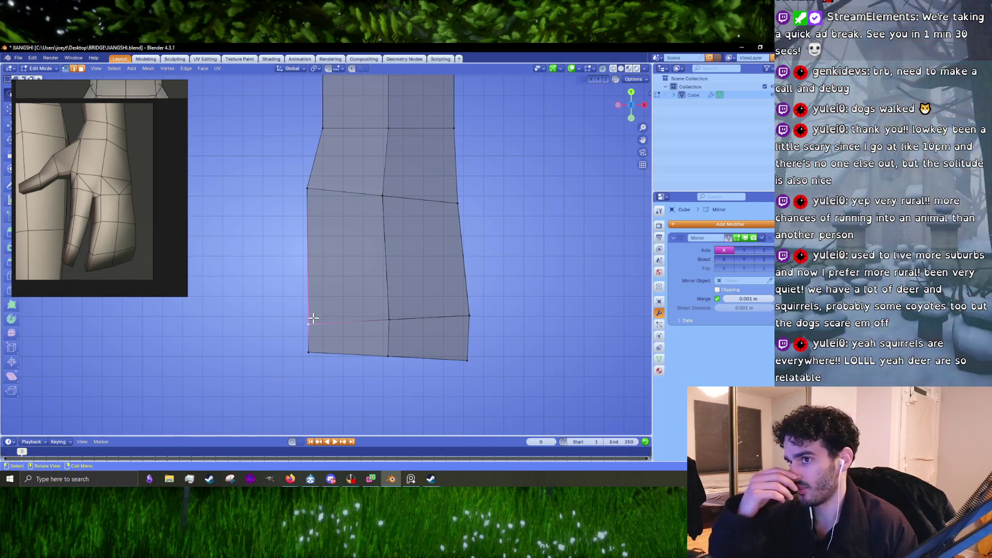
key(g)
click(312, 306)
click(265, 188)
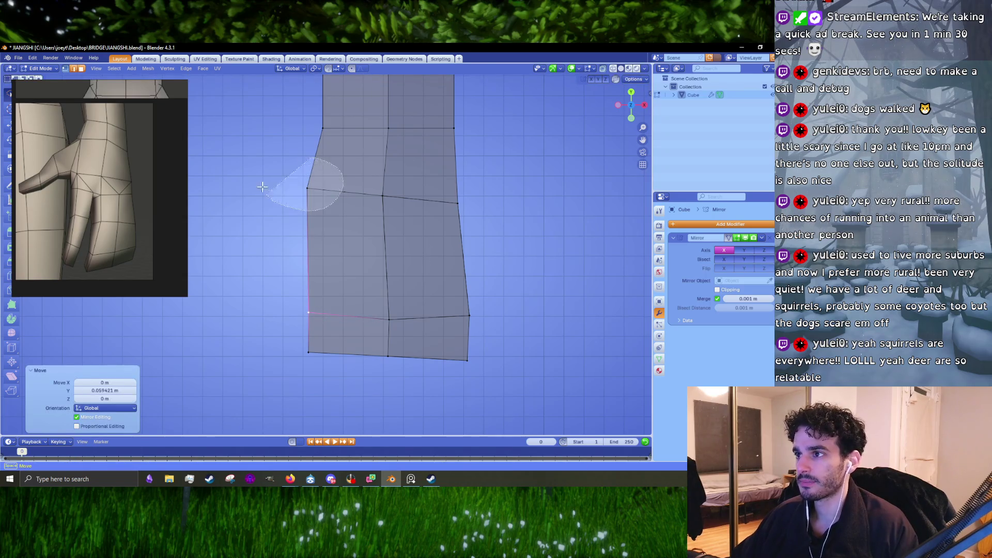
key(g)
click(262, 184)
drag(400, 167, 408, 161)
key(g)
click(421, 163)
click(388, 181)
key(g)
click(383, 179)
Raise the bottom-right vertex and move the bottom-middle vertex so the bottom edge angles down.
click(474, 308)
drag(493, 309, 483, 359)
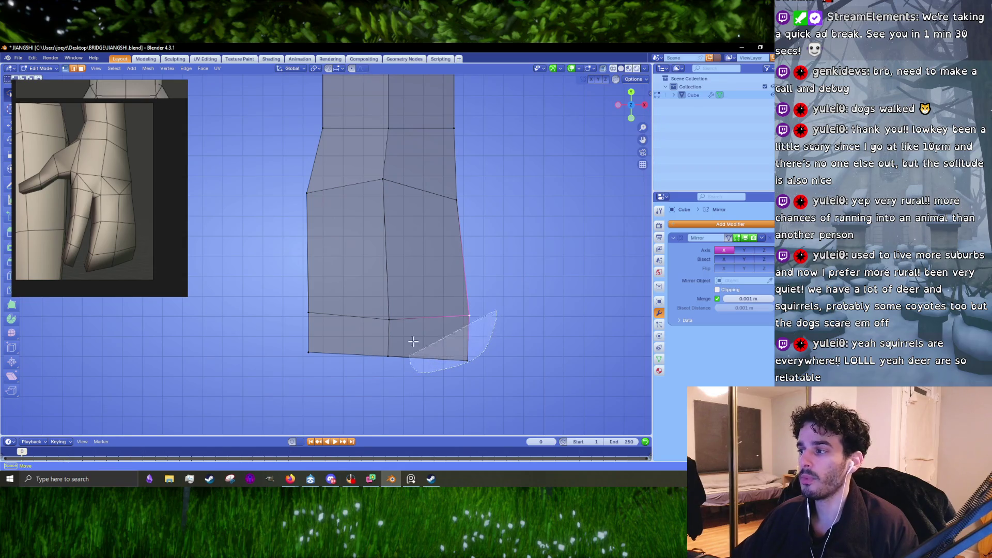
key(g)
click(482, 344)
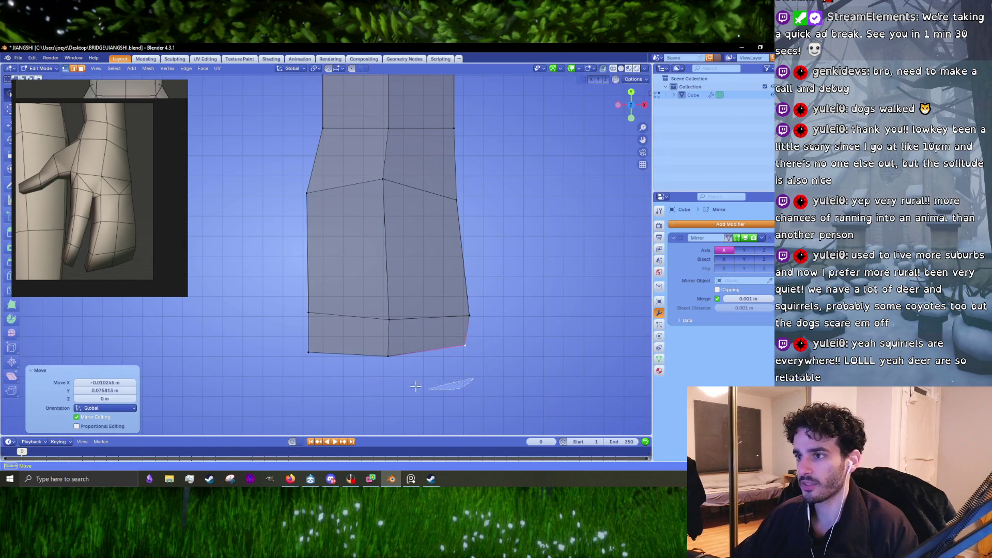
drag(434, 397, 394, 349)
key(g)
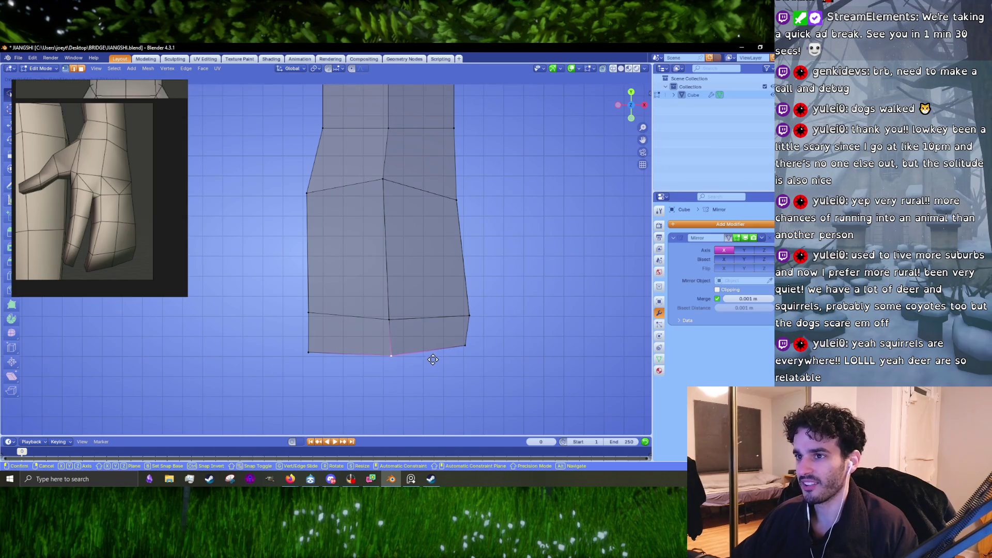
click(432, 359)
scroll(up, 3)
scroll(up, 3)
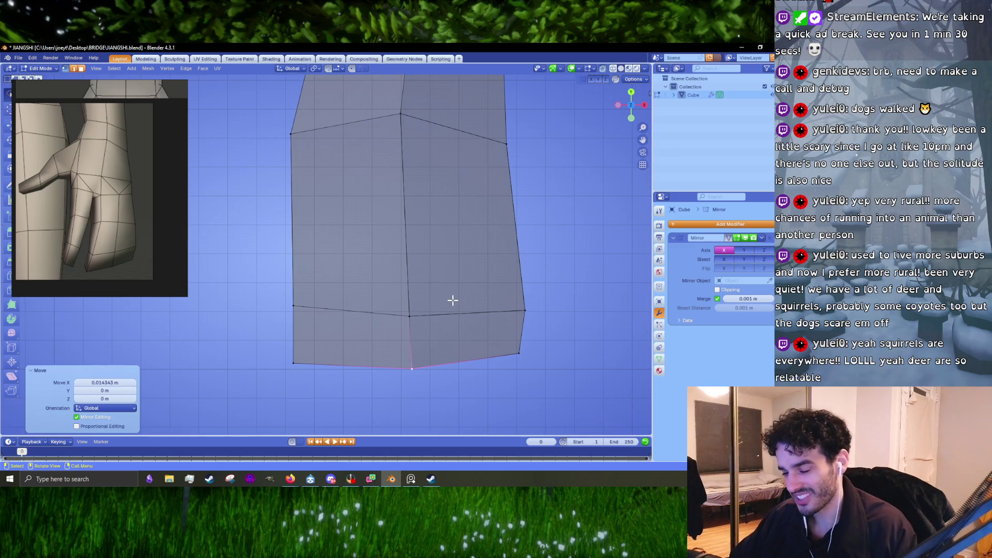
Knife-cut a centre line through the lower section and shift the two lower centre vertices left.
key(k)
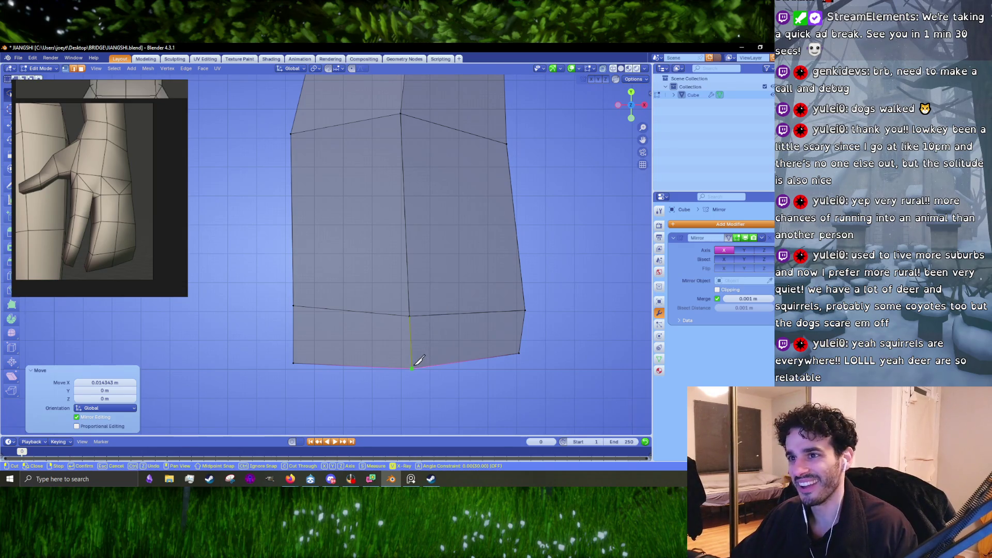
click(412, 365)
key(Return)
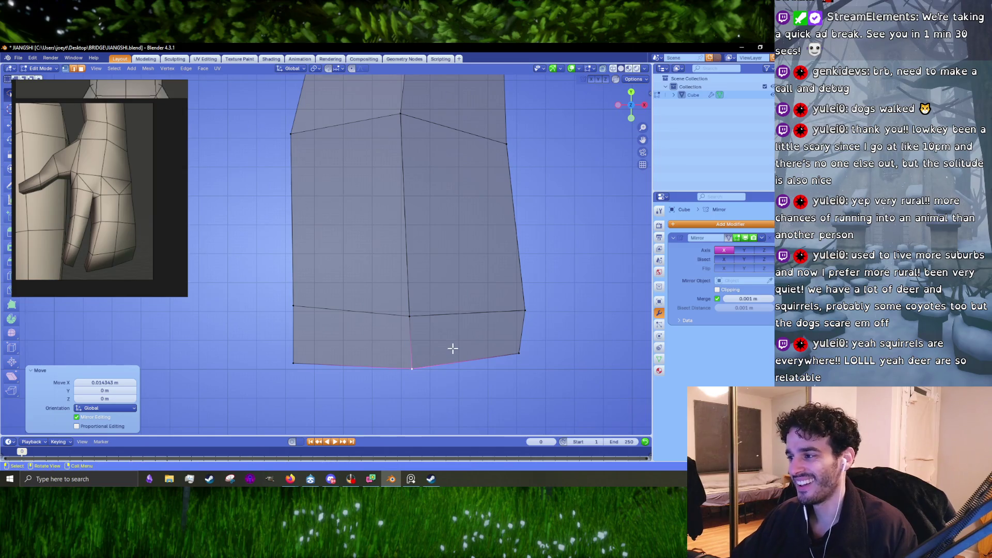
click(436, 302)
drag(454, 300, 407, 256)
key(g)
click(418, 334)
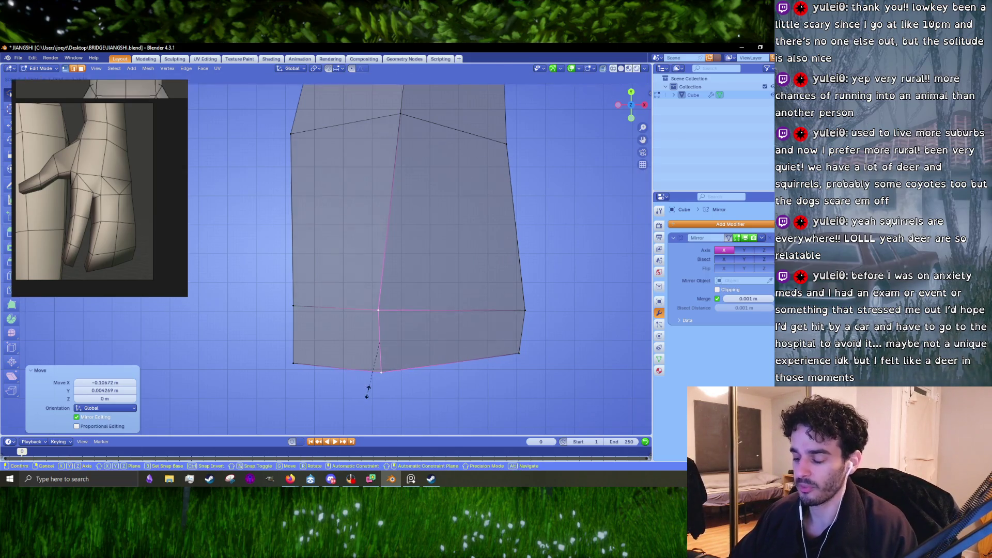
Slightly scale, rotate and nudge the lower centre vertices so the bottom-middle drops to a point.
key(g)
key(y)
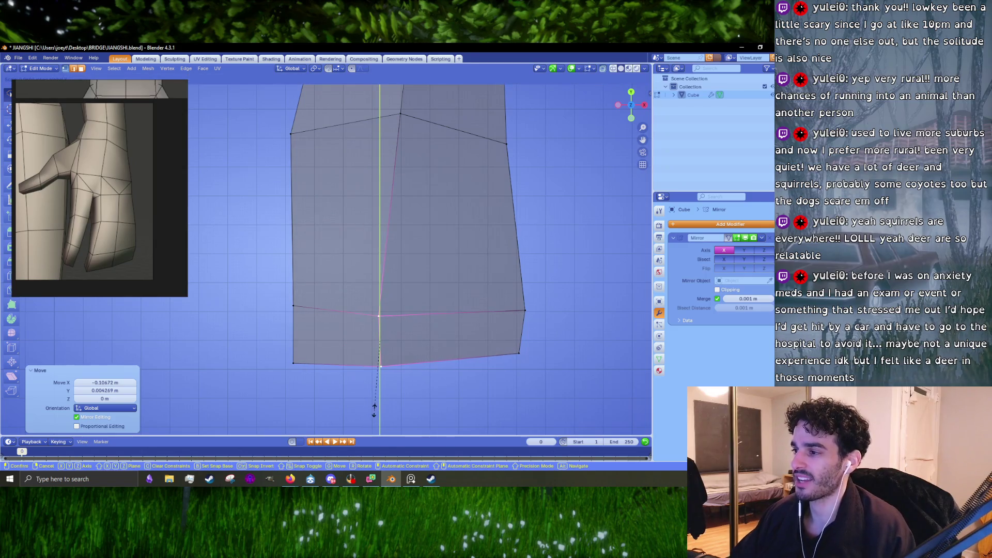
key(s)
click(373, 410)
key(r)
click(433, 367)
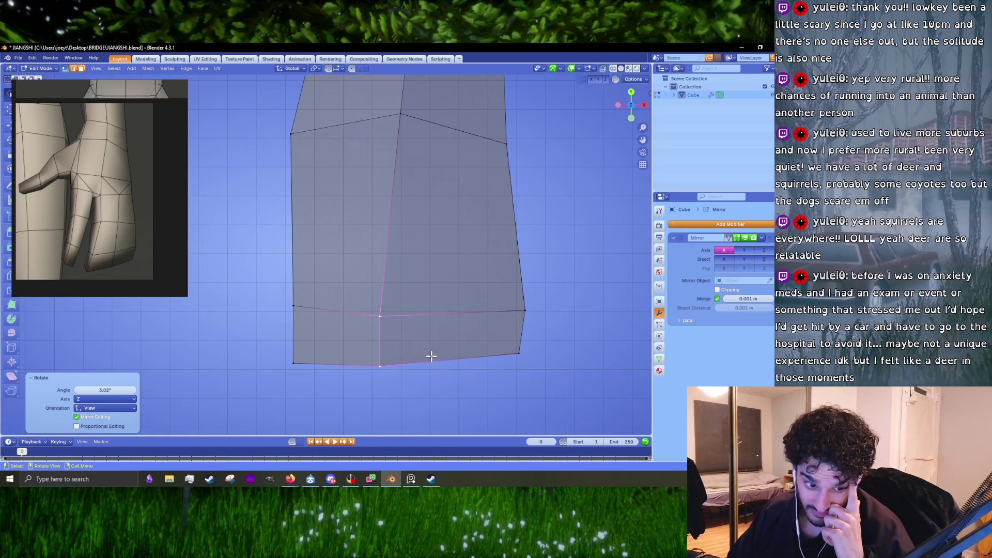
key(g)
click(402, 366)
Start a knife cut from the block's left edge and orbit into perspective.
drag(401, 365, 378, 349)
key(k)
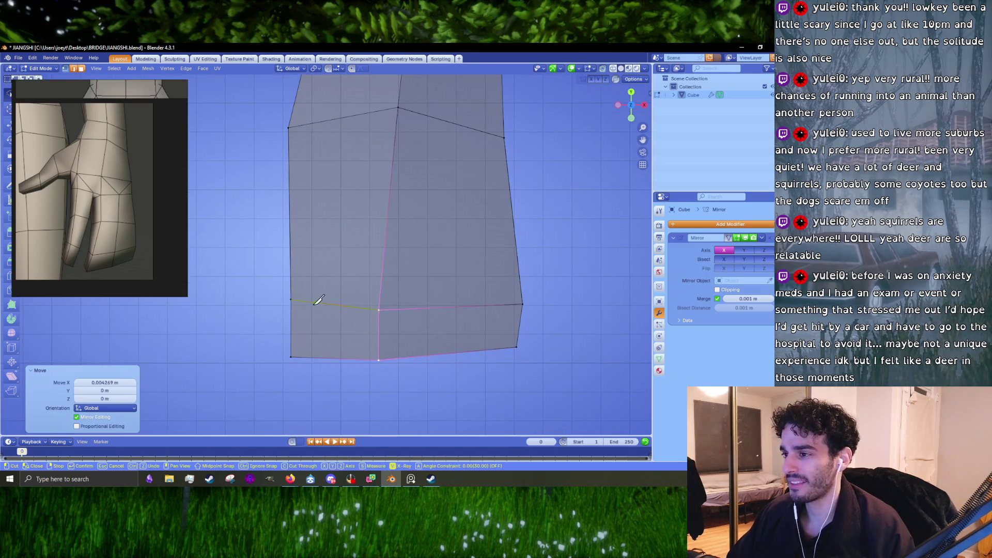
click(294, 300)
drag(294, 300, 397, 341)
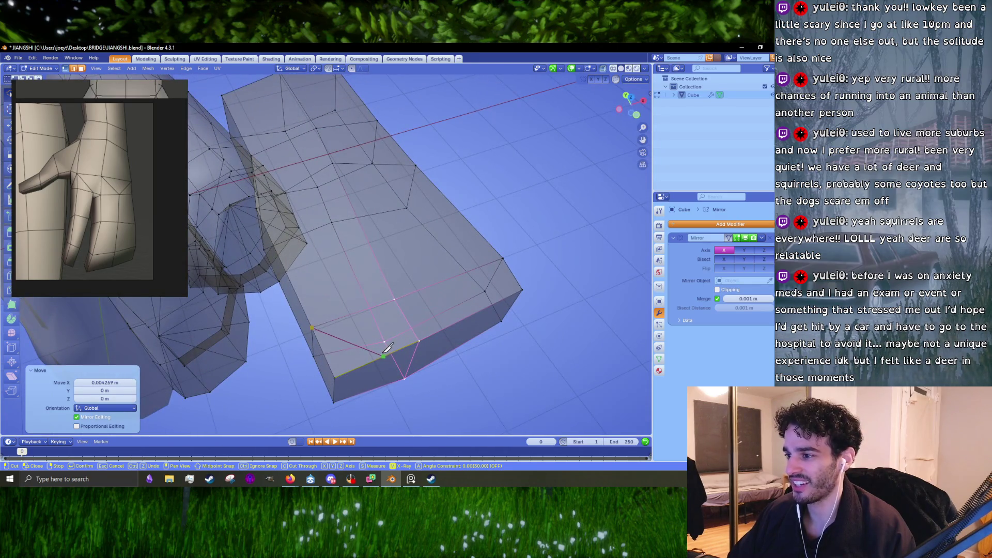
Orbit around the block and confirm the knife cut across its left section.
drag(386, 348, 361, 320)
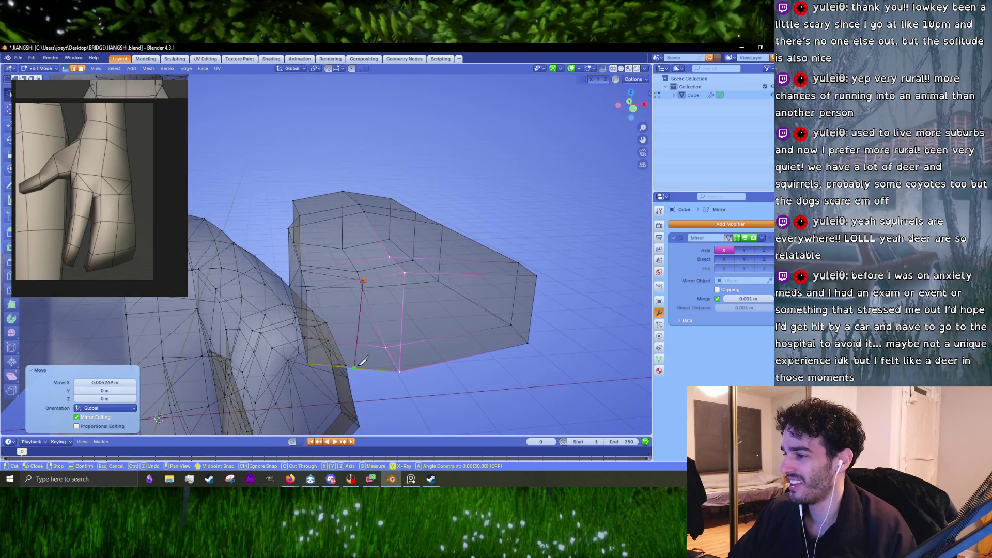
drag(361, 363, 403, 318)
scroll(up, 3)
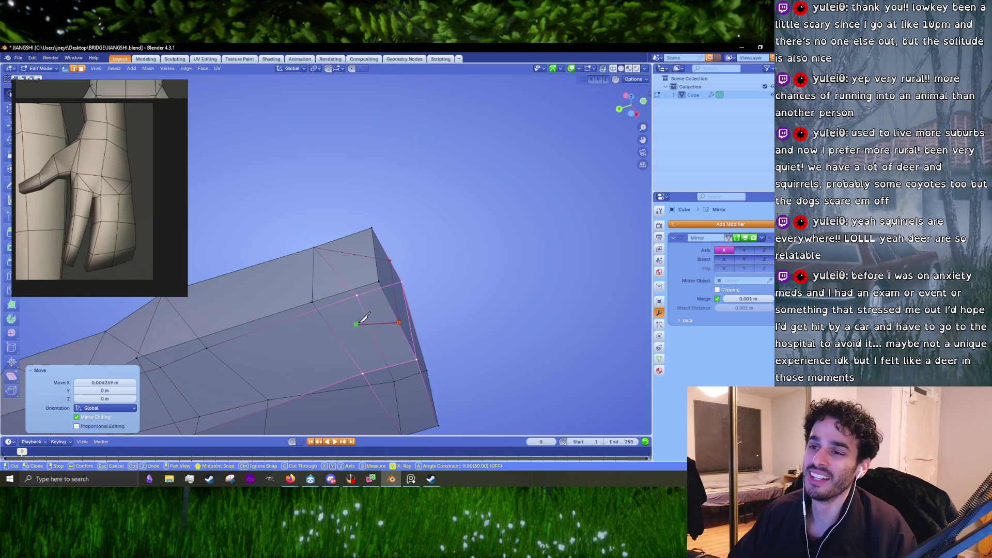
drag(364, 319, 370, 295)
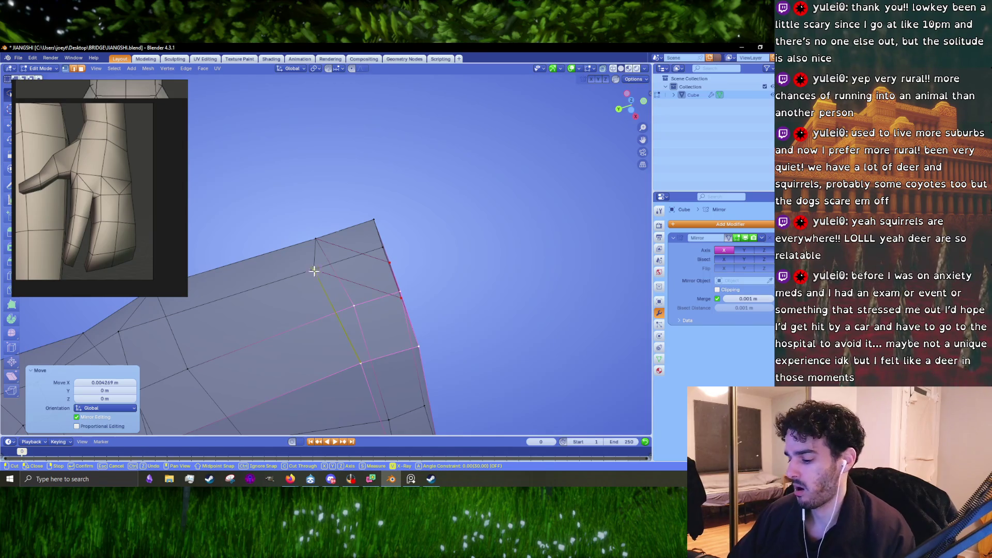
key(Return)
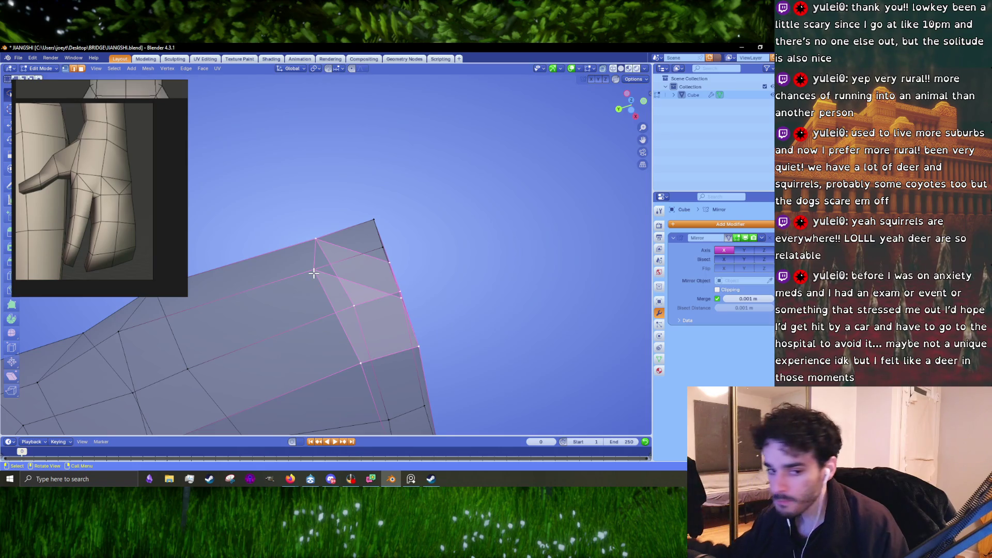
scroll(down, 3)
Turn off X-ray so the mesh shows opaque and frame the hand block in view.
drag(394, 262, 660, 73)
click(602, 70)
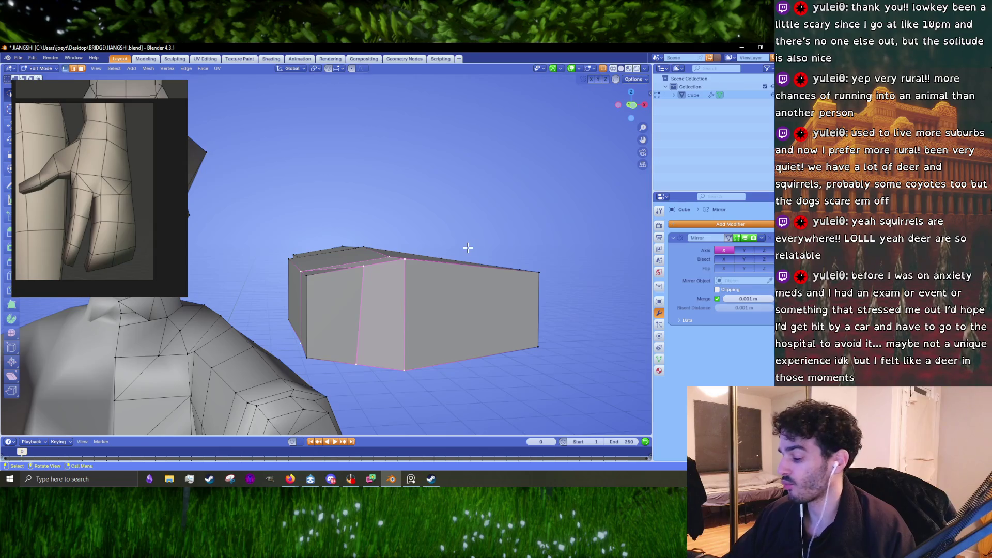
key(KP_1)
scroll(down, 3)
scroll(up, 3)
Slide the left and middle front vertical edges slightly right and adjust one along Z.
click(361, 275)
click(353, 357)
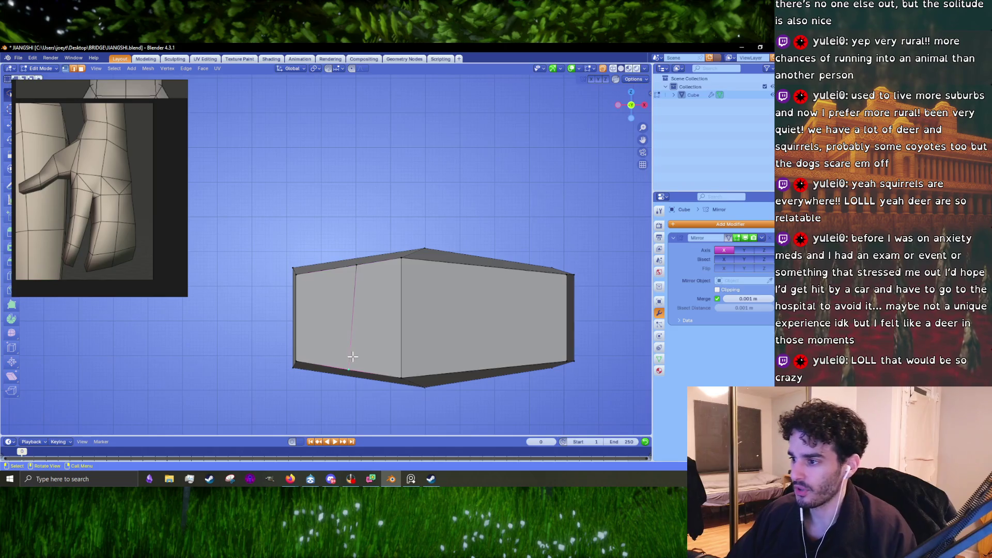
drag(354, 363, 360, 364)
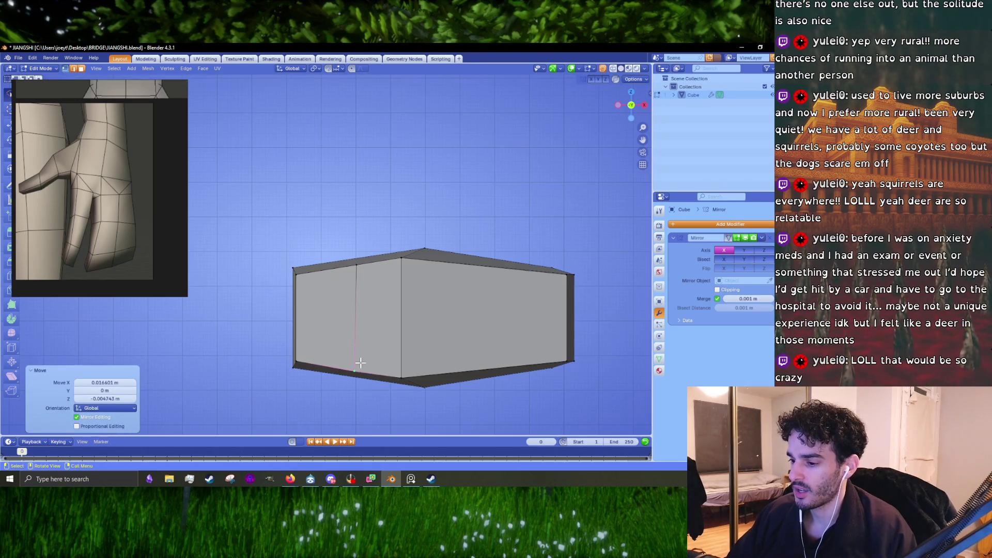
key(alt+a)
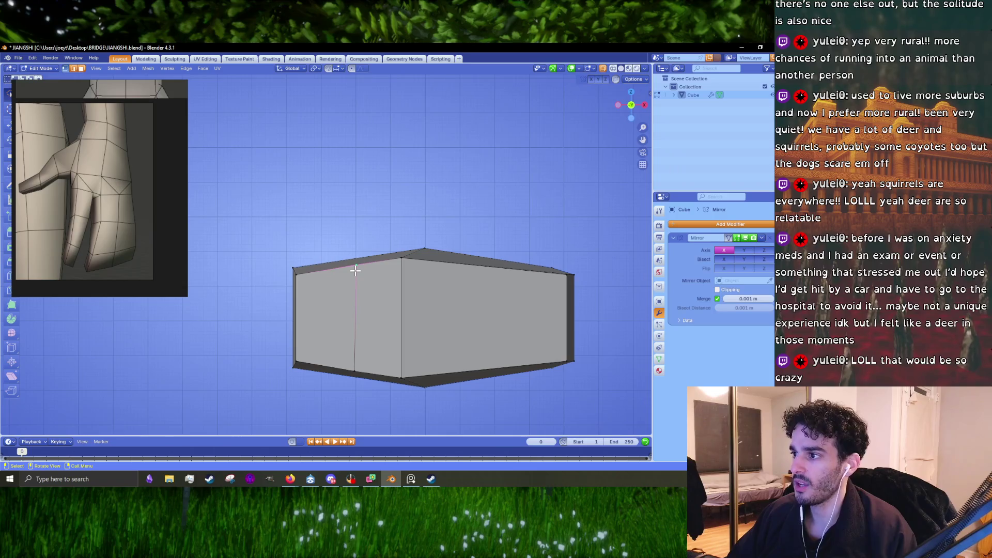
click(400, 269)
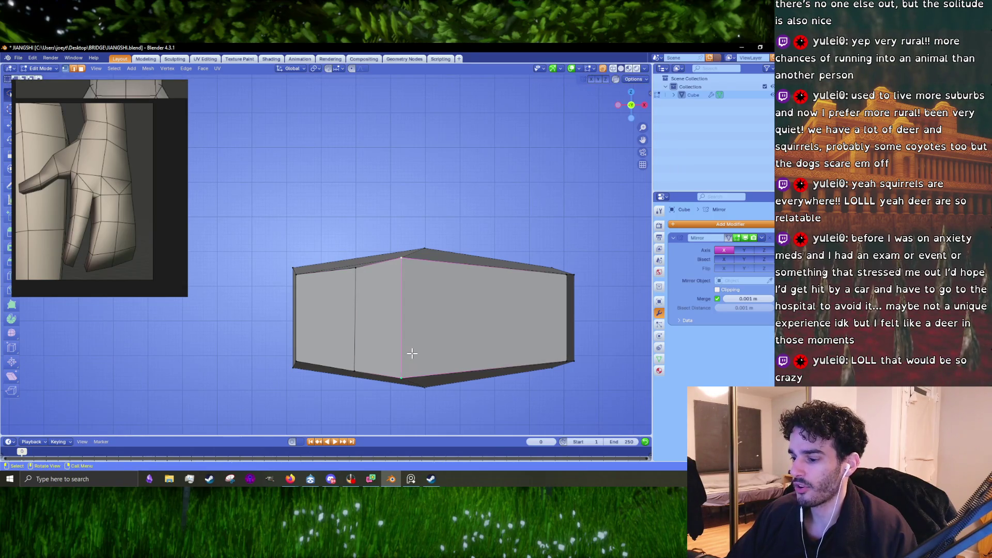
drag(412, 354, 421, 353)
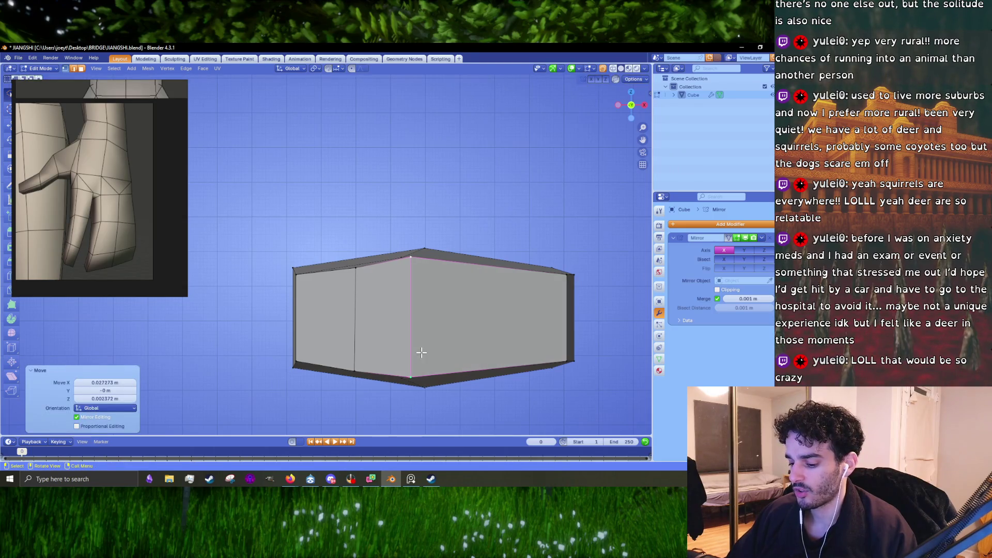
key(g)
key(z)
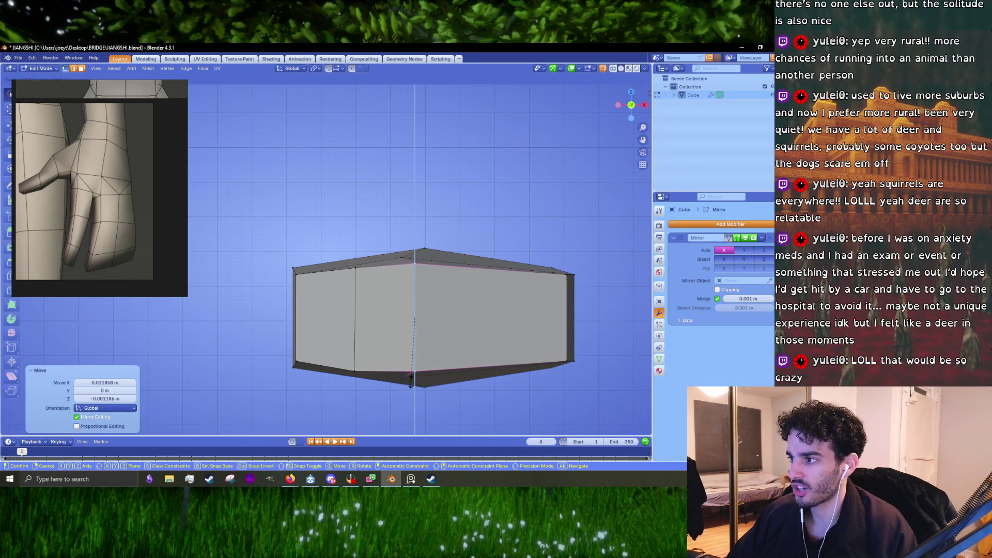
click(399, 376)
Shorten the left front edge vertically, scaling it in Z to about 0.945.
click(354, 283)
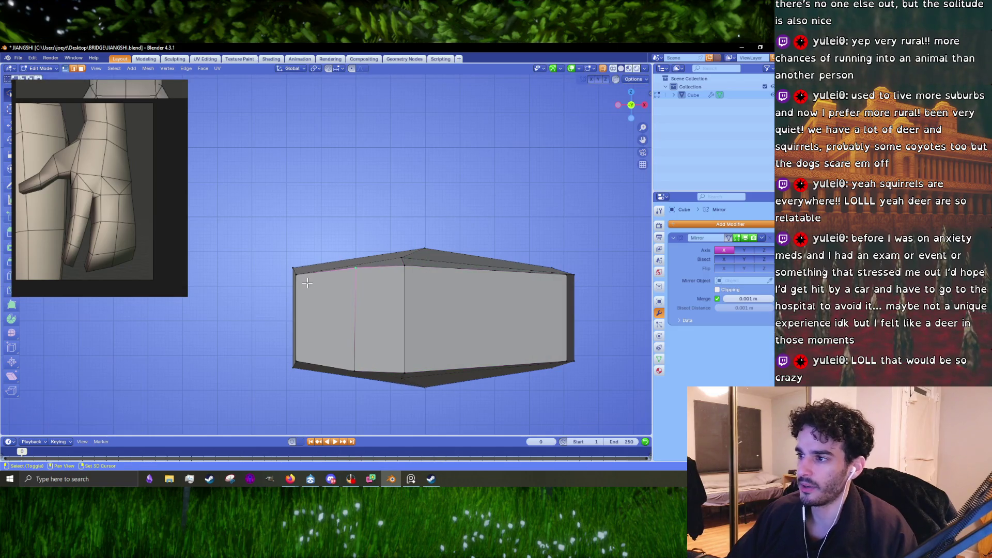
click(345, 363)
key(s)
key(z)
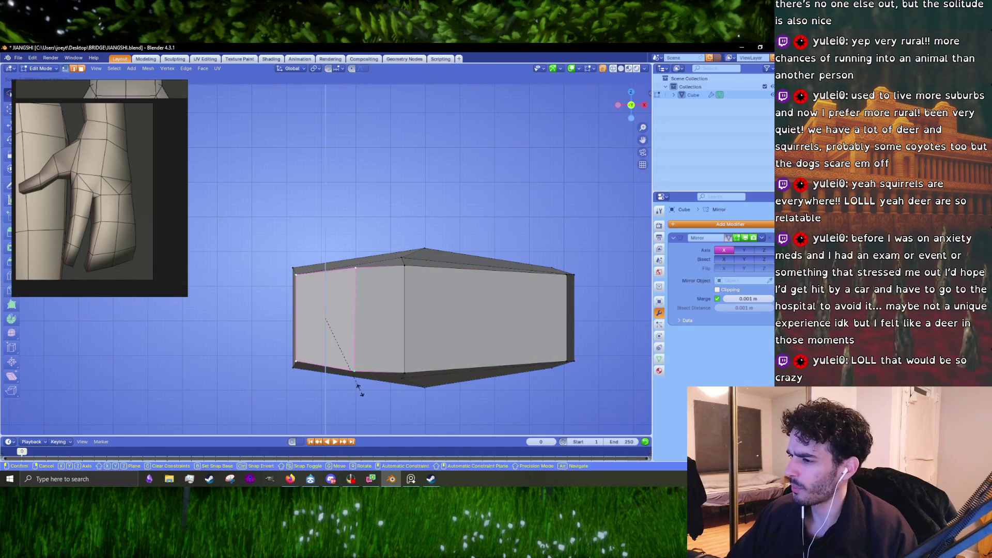
click(357, 383)
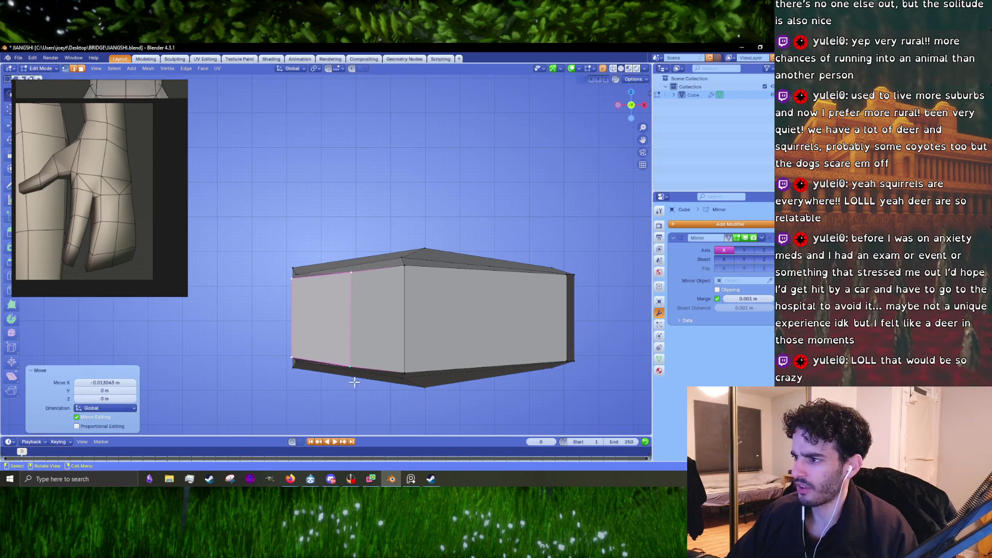
click(353, 347)
key(s)
key(z)
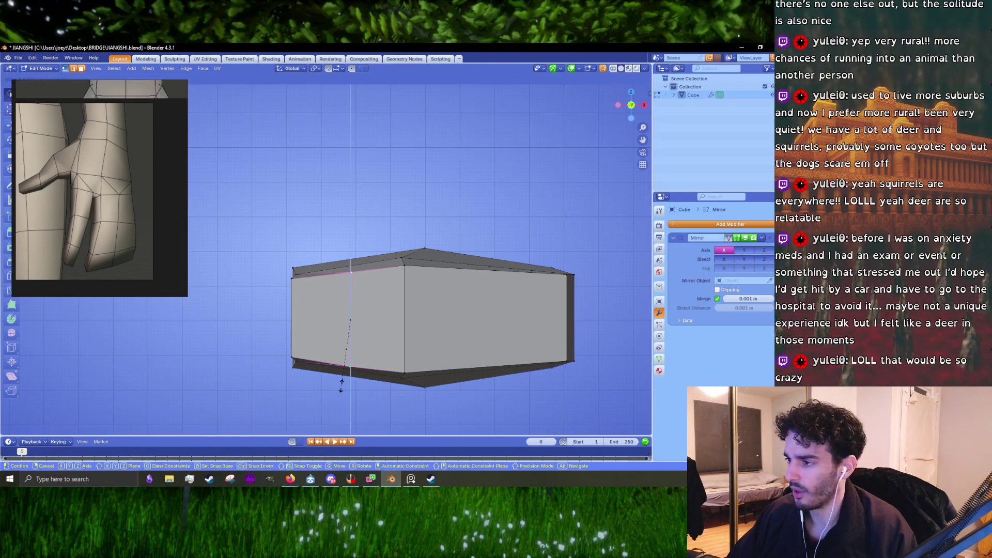
click(342, 382)
drag(342, 381, 377, 320)
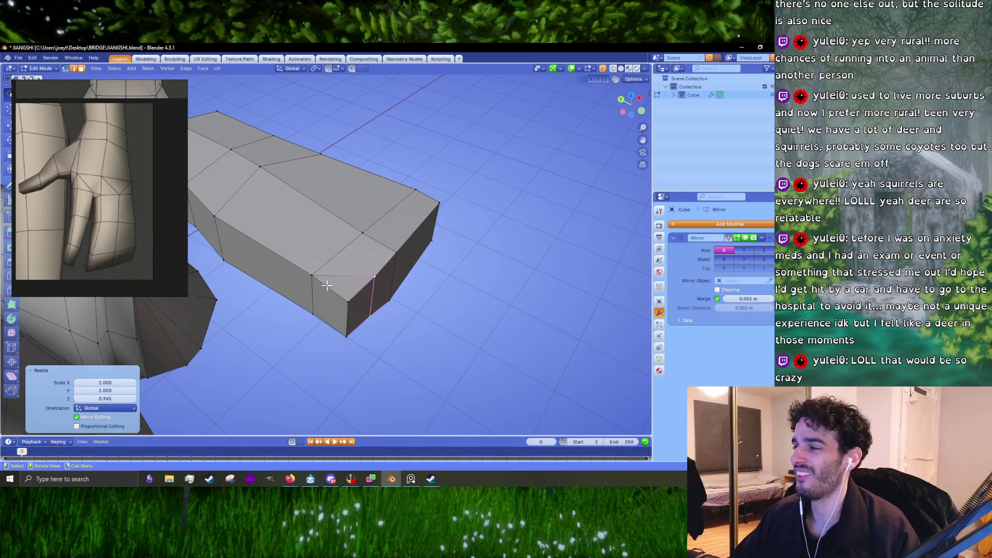
Flatten the hand's end edges in Z to about 0.69 so it tapers toward the fingertips.
click(343, 322)
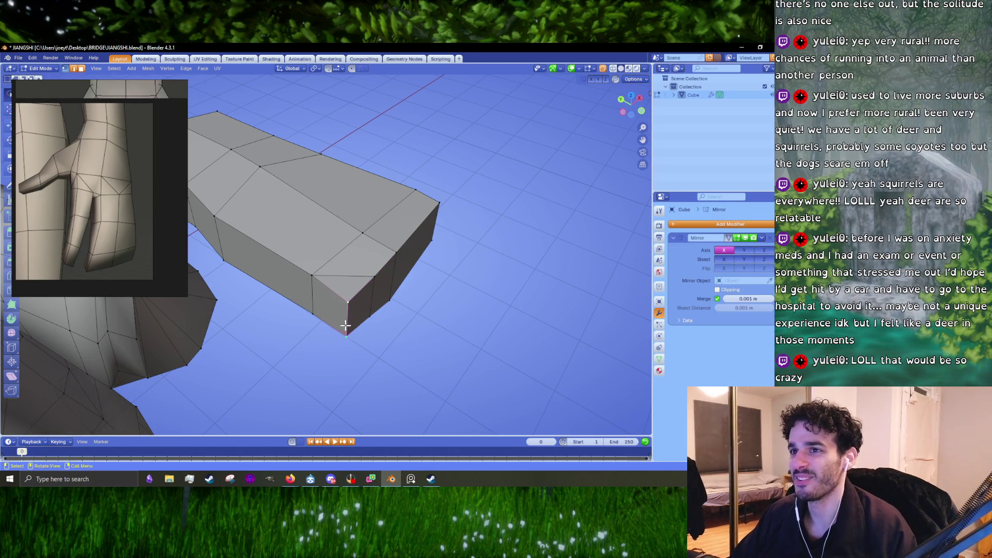
drag(344, 326, 370, 348)
key(g)
key(z)
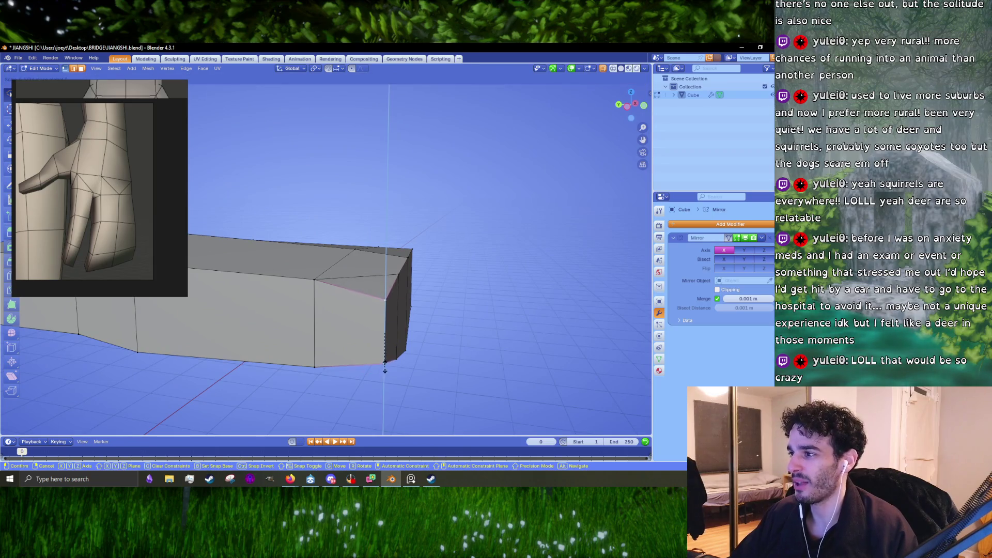
click(383, 364)
drag(384, 362, 314, 299)
scroll(up, 3)
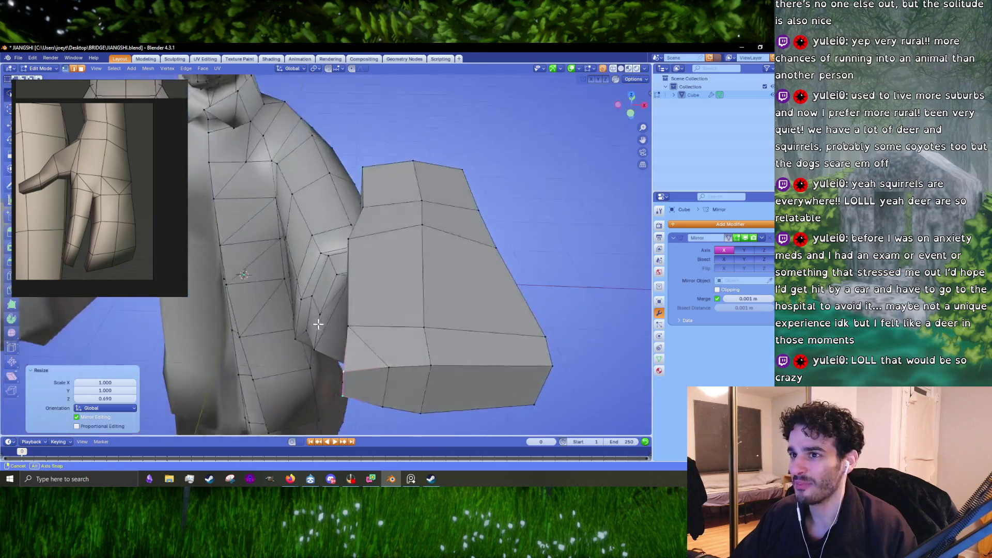
drag(367, 276, 412, 273)
scroll(down, 3)
scroll(up, 3)
scroll(down, 3)
scroll(down, 3)
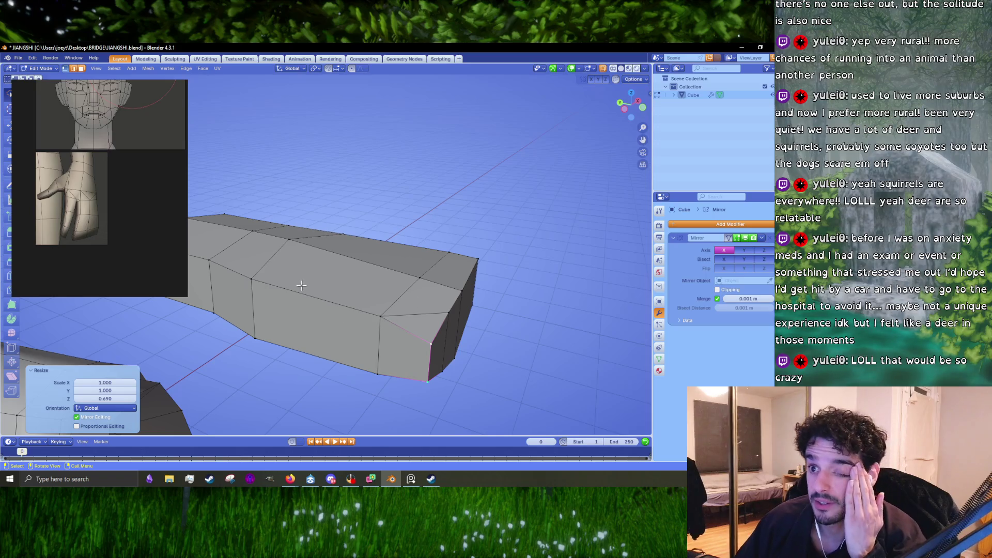
drag(397, 354, 418, 302)
key(ctrl+r)
Add a centered horizontal edge loop around the hand block and widen one loop along X.
click(384, 348)
right_click(384, 348)
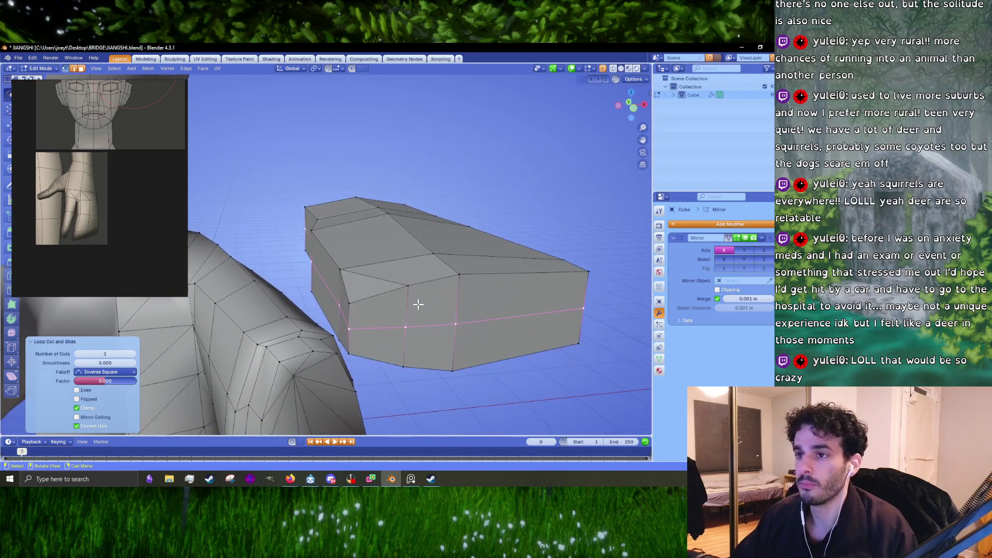
scroll(up, 3)
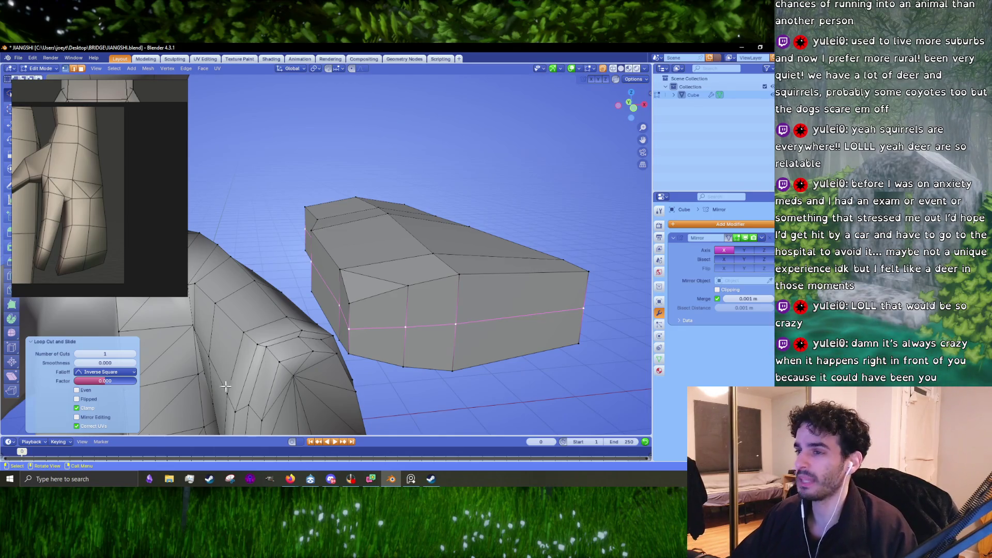
drag(451, 364, 439, 343)
click(398, 295)
key(KP_7)
key(s)
key(x)
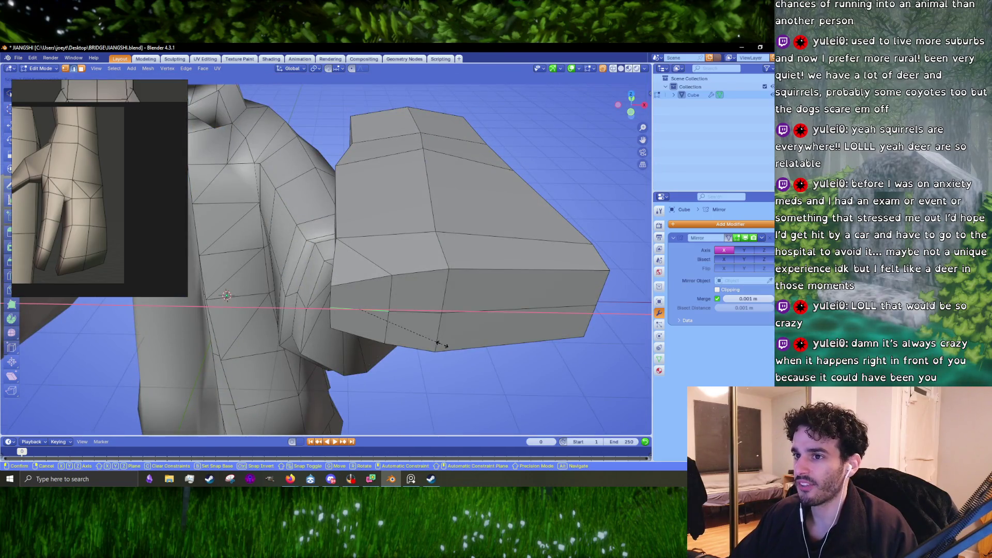
click(456, 347)
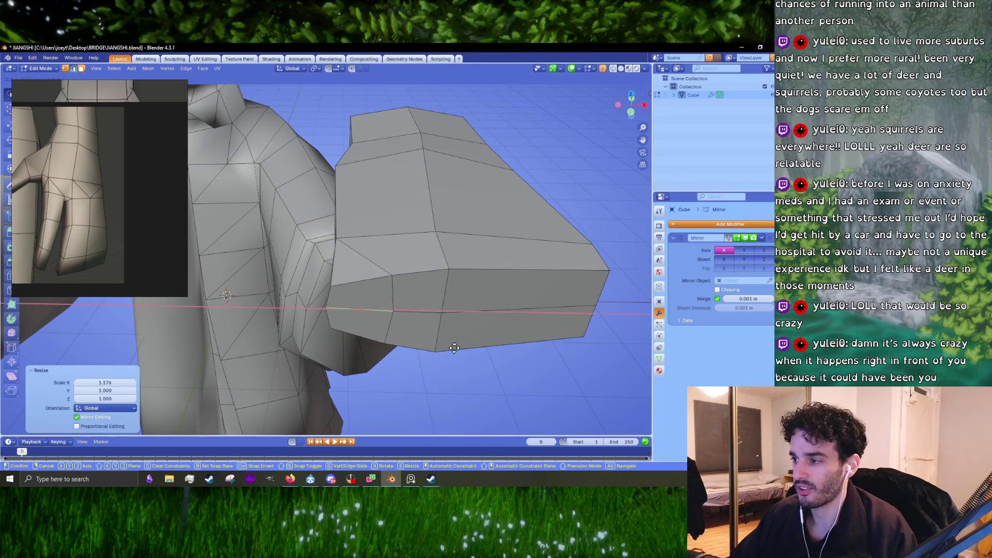
click(457, 350)
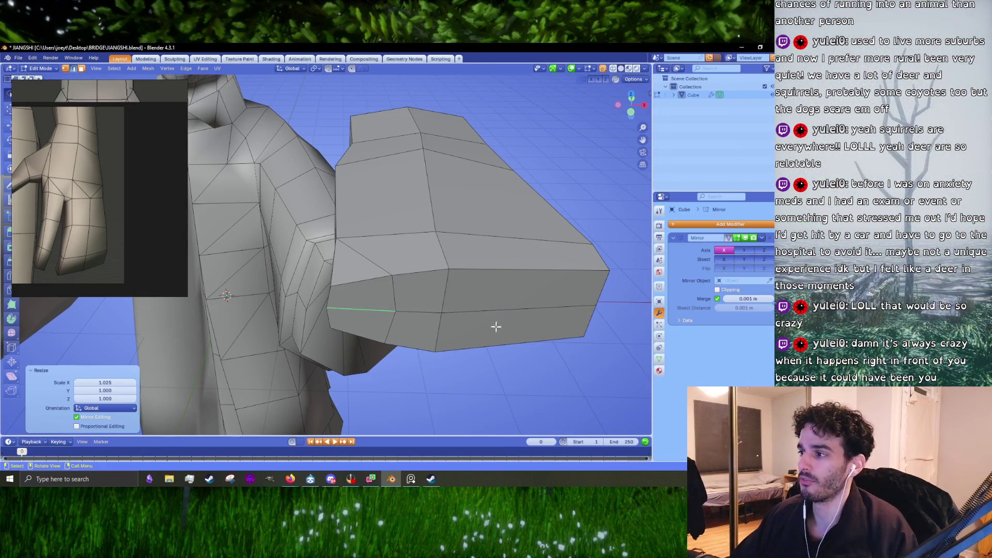
Widen another edge loop along X and nudge a bottom edge slightly in front ortho view.
click(471, 312)
drag(470, 312, 496, 319)
key(s)
key(x)
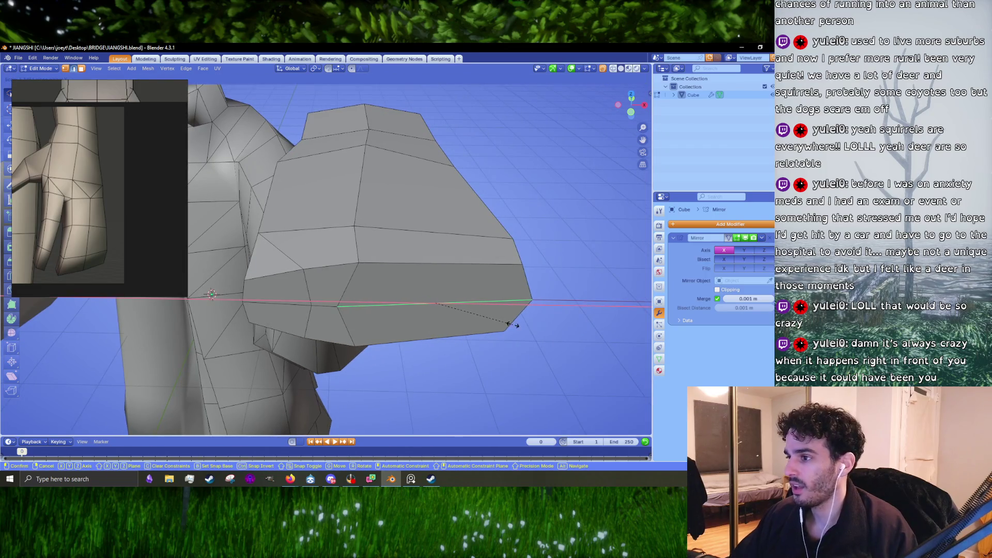
click(512, 326)
key(KP_7)
key(g)
click(512, 330)
click(444, 324)
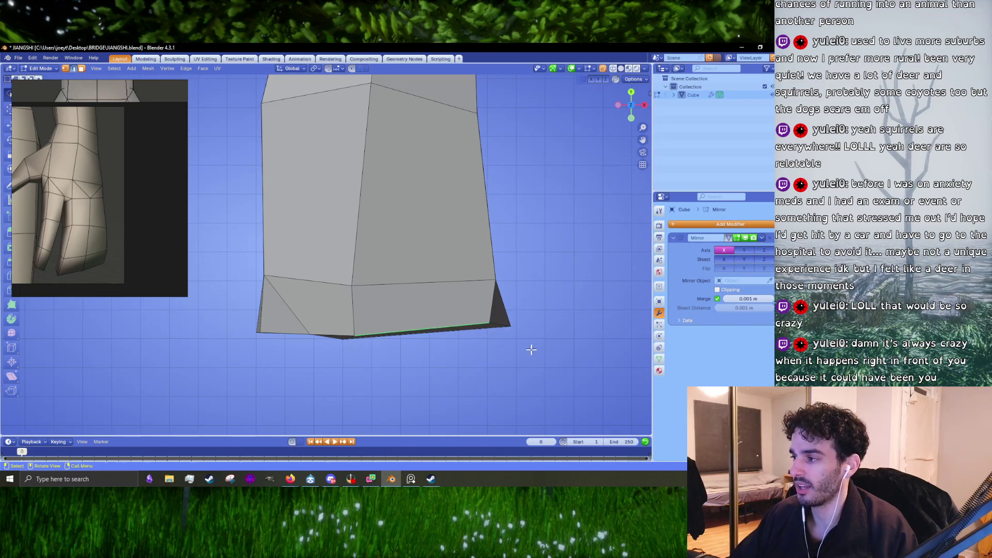
Scale the selected bottom edge down in two passes and line up a side orthographic view.
key(s)
click(545, 350)
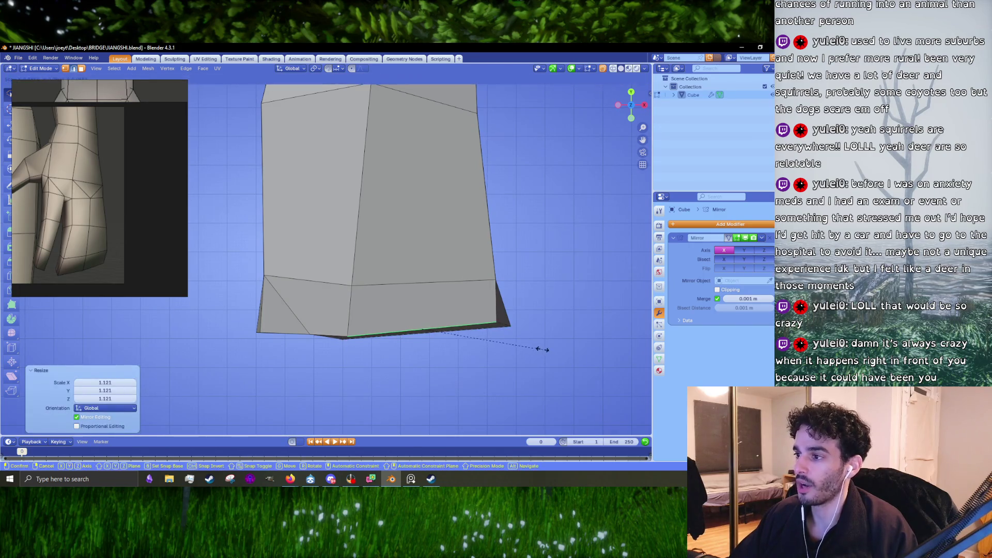
drag(541, 348, 577, 343)
key(s)
click(572, 349)
click(508, 300)
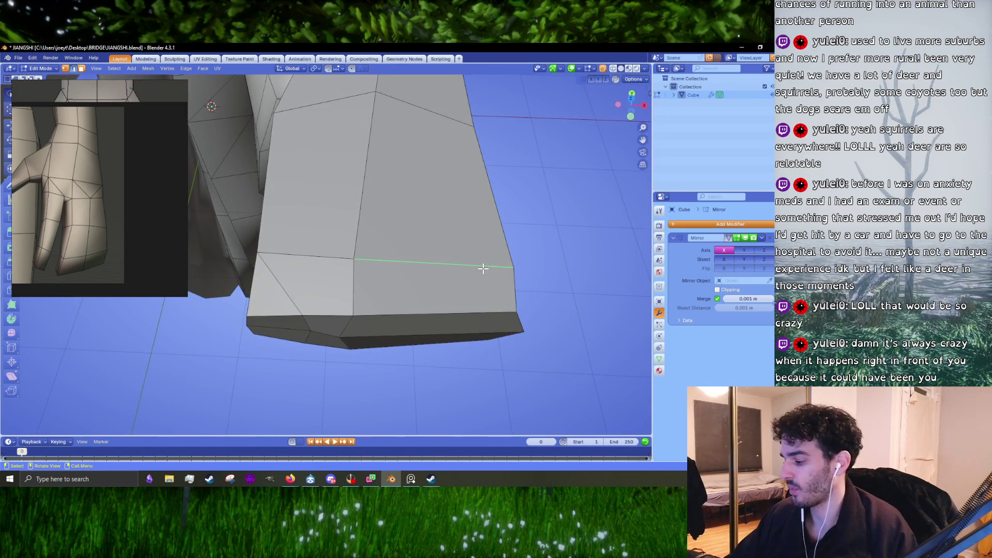
key(KP_3)
key(KP_1)
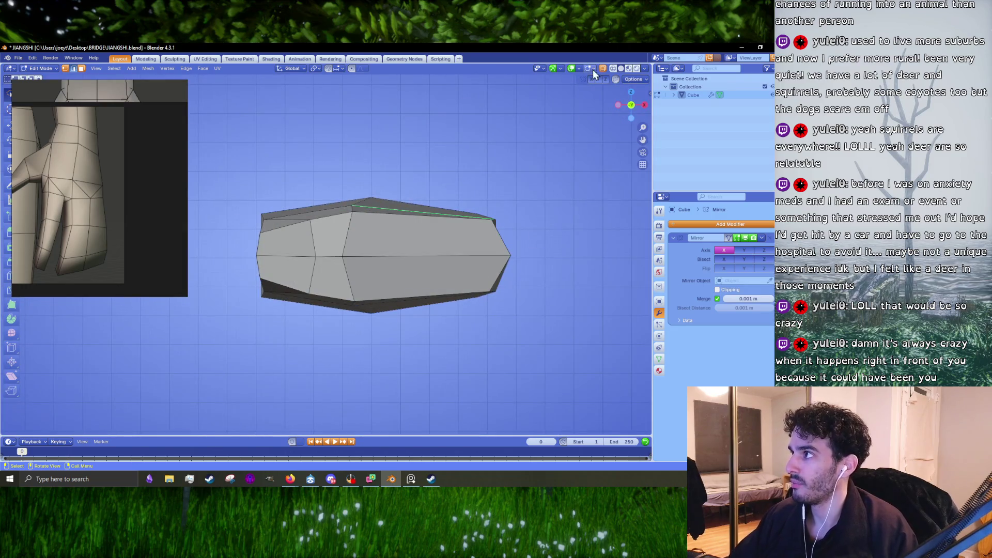
With X-ray on, lasso the middle loop and raise it along Z, then adjust the left end faces.
click(602, 70)
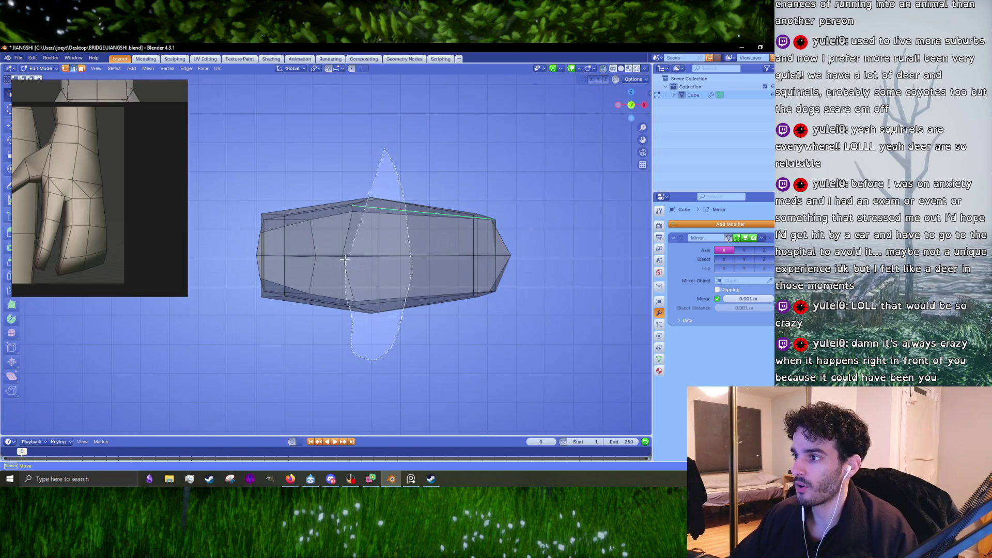
drag(399, 169, 410, 277)
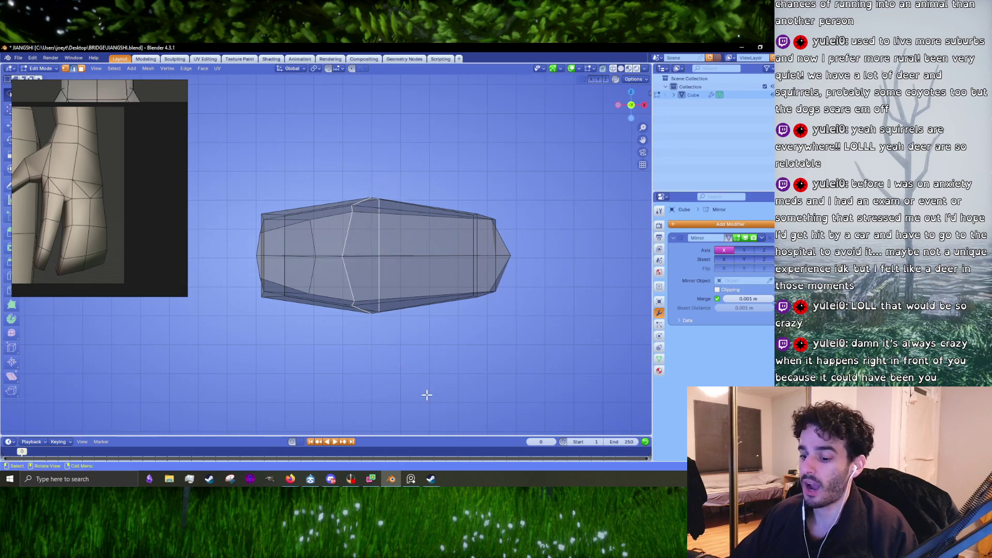
key(g)
key(z)
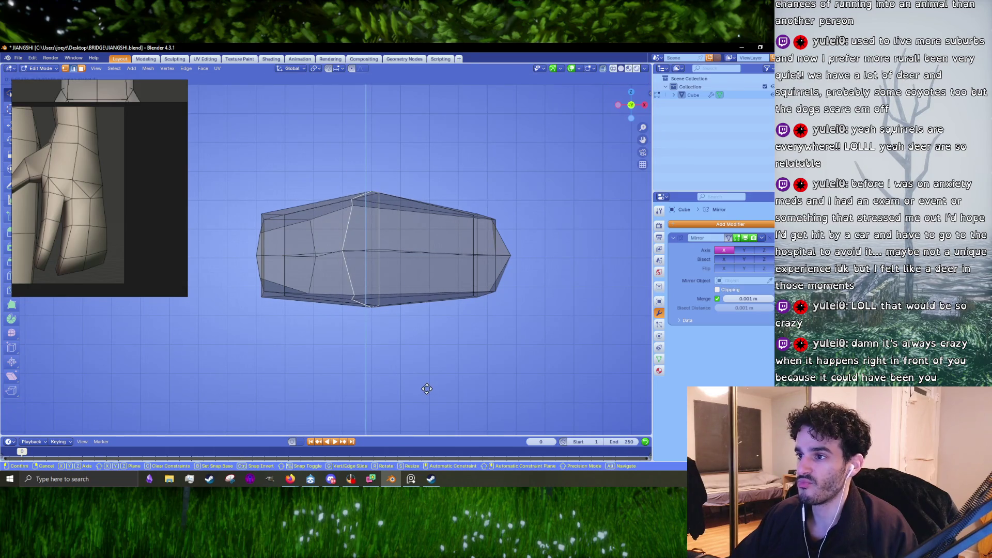
click(426, 390)
drag(275, 175, 302, 337)
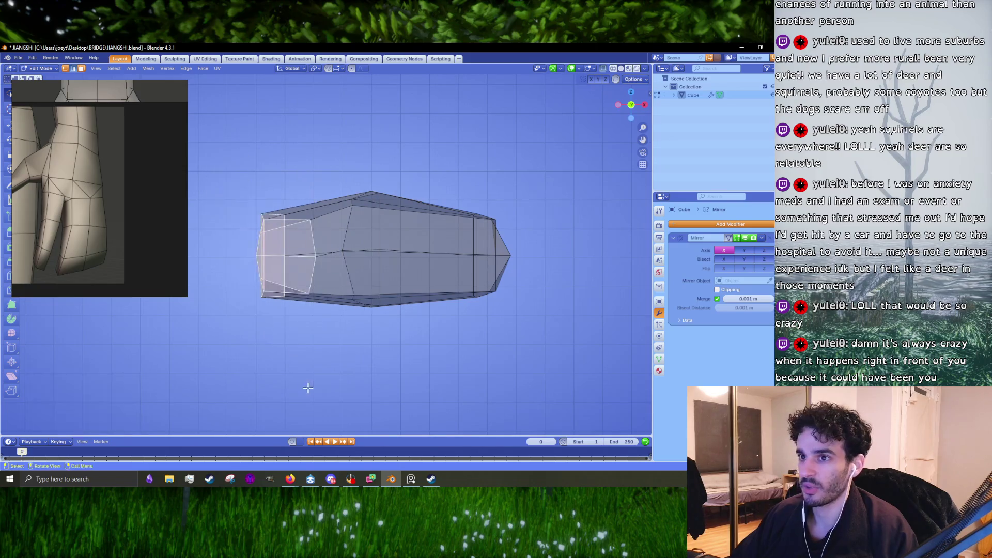
key(s)
click(314, 390)
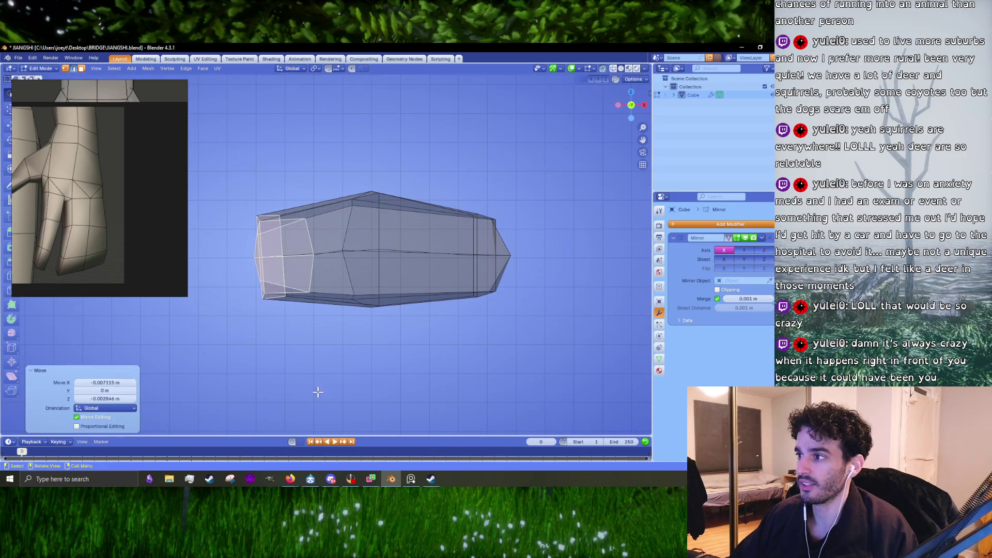
Tilt and lower the fingertip end faces, then turn off X-ray and unhide the rest of the model.
drag(453, 318, 565, 233)
key(r)
click(567, 244)
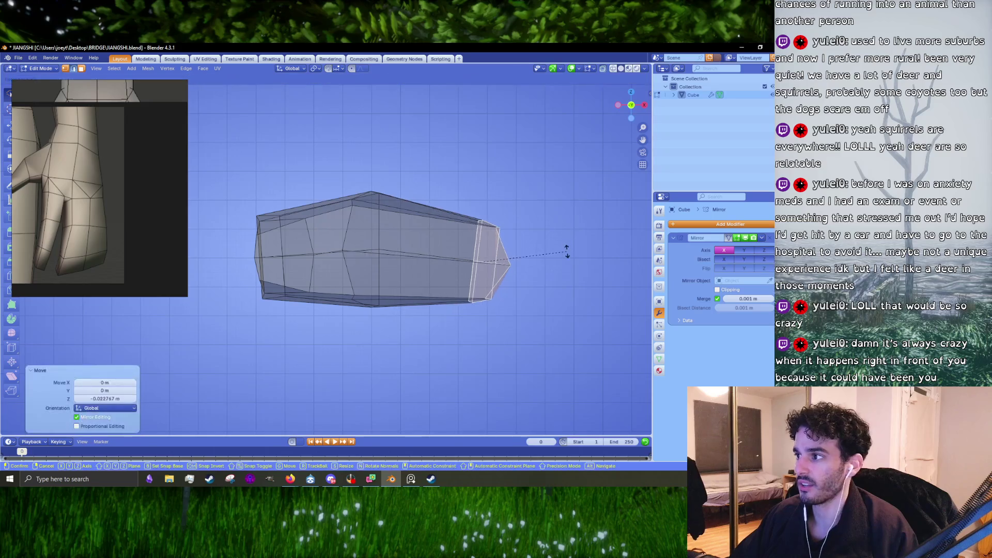
key(g)
click(566, 261)
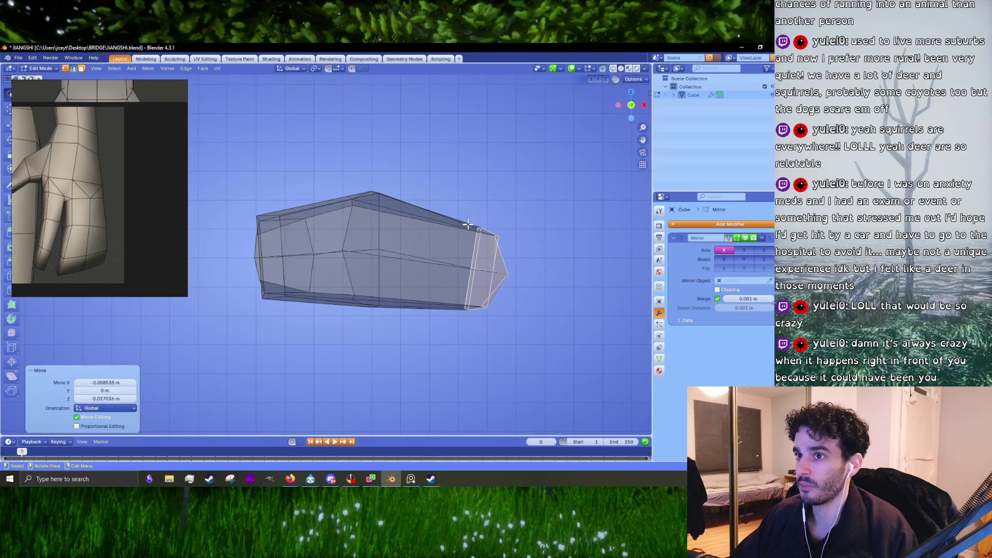
click(602, 71)
key(alt+h)
drag(483, 273, 357, 226)
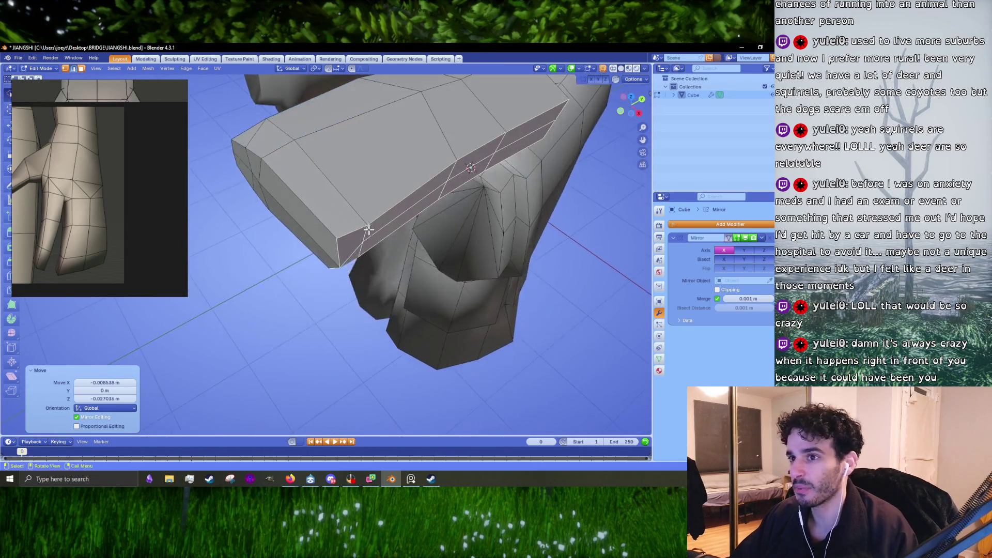
Insert a vertical edge loop near the block's end from side view and slide it into place.
key(KP_1)
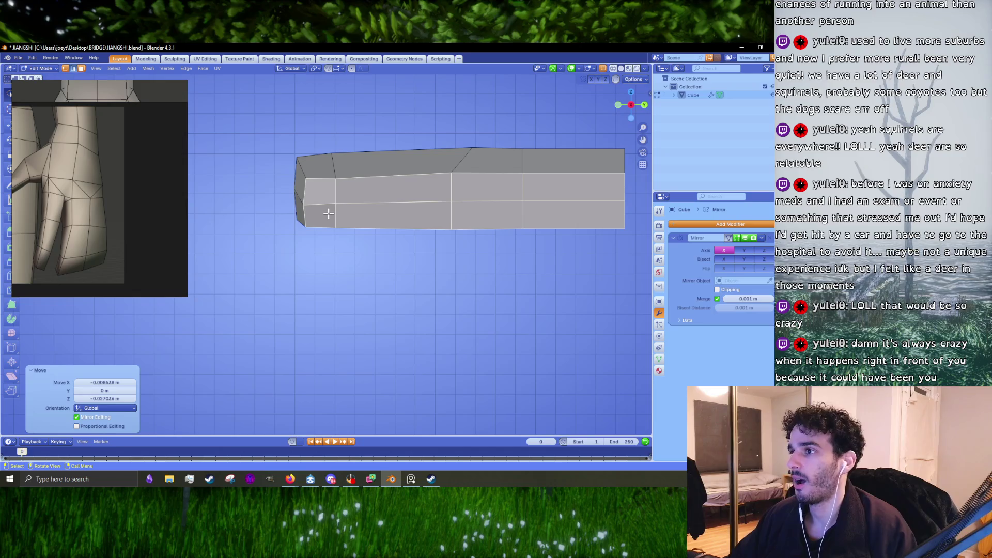
key(ctrl+r)
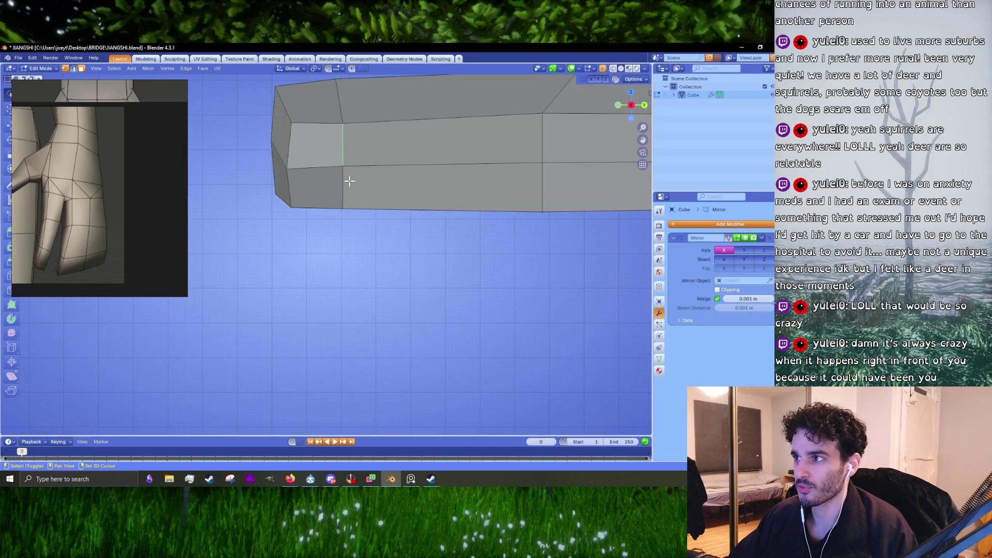
click(349, 181)
click(355, 182)
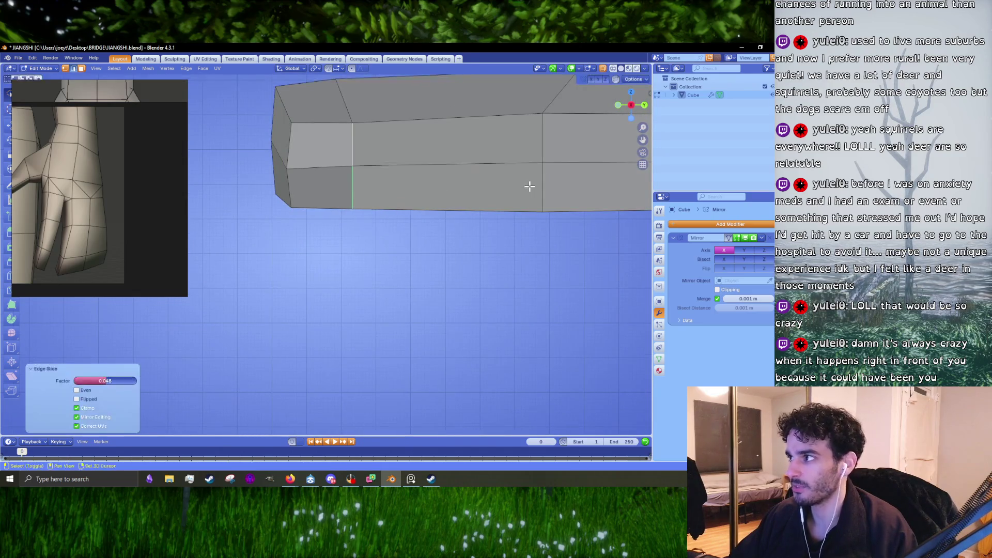
drag(527, 186, 460, 246)
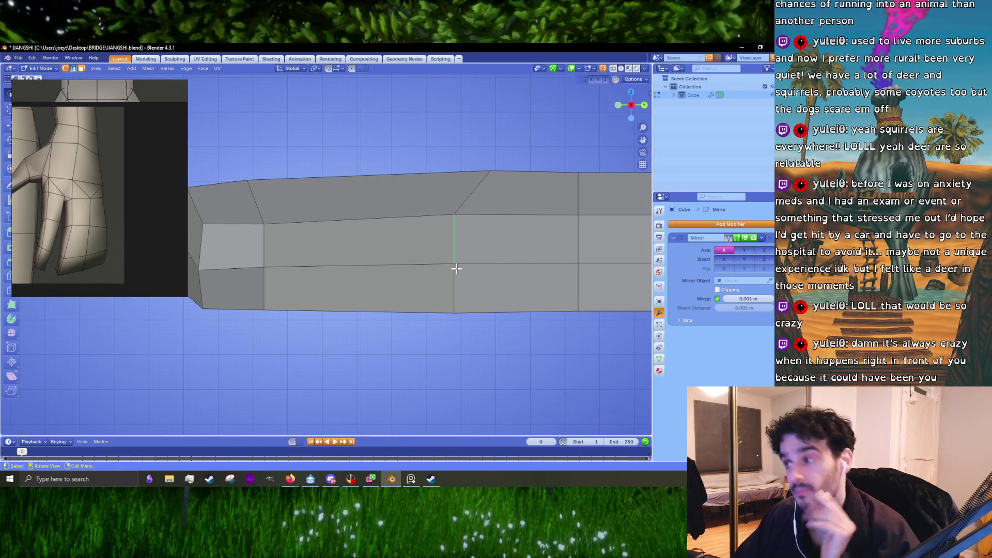
drag(460, 287, 405, 351)
key(KP_1)
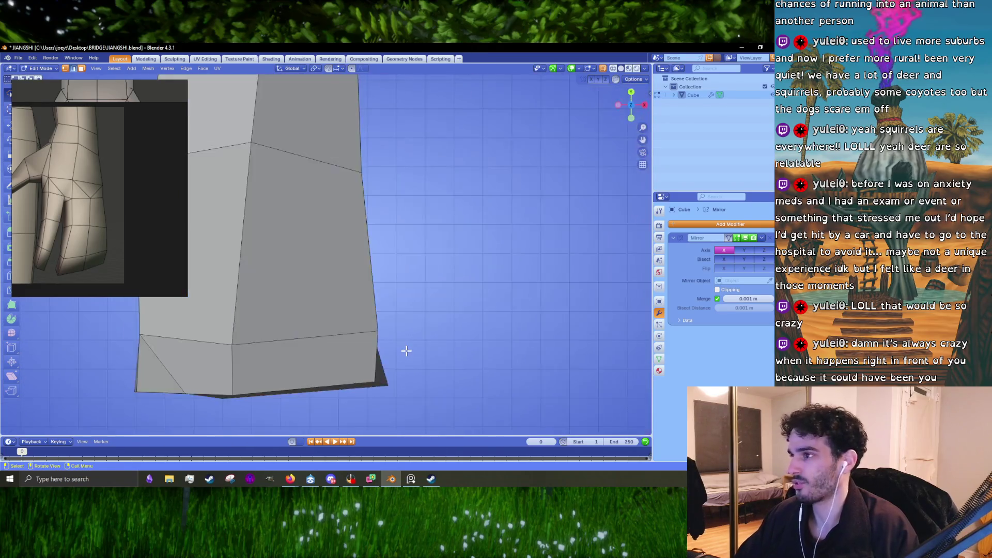
scroll(up, 3)
scroll(down, 3)
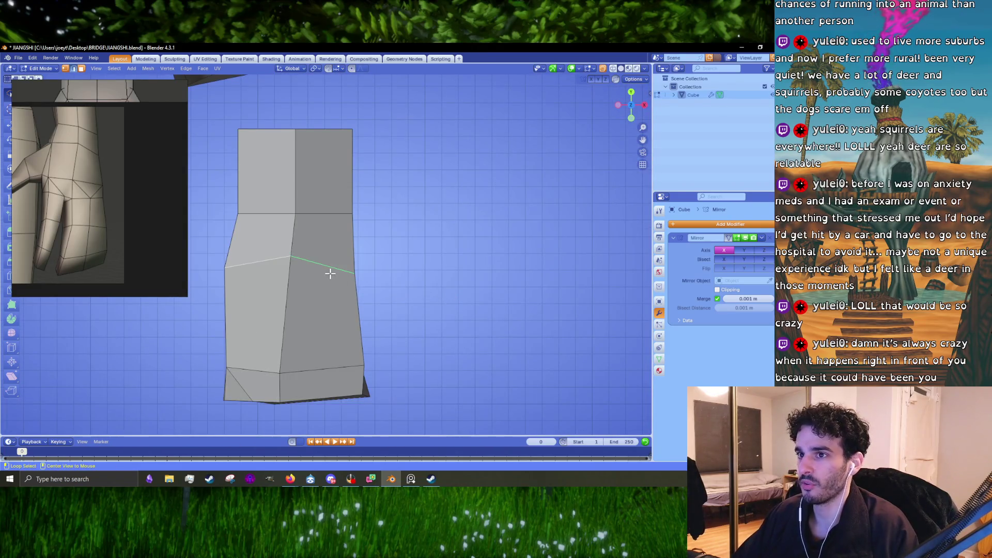
Insert a horizontal edge loop across the hand block and slide it up toward the middle.
click(329, 274)
drag(330, 273, 339, 255)
click(345, 250)
key(KP_1)
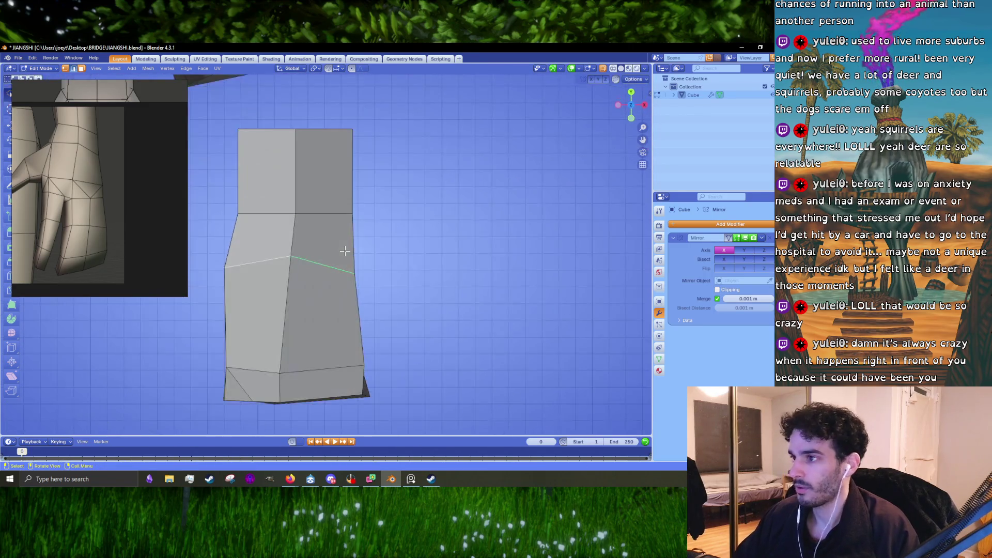
click(339, 271)
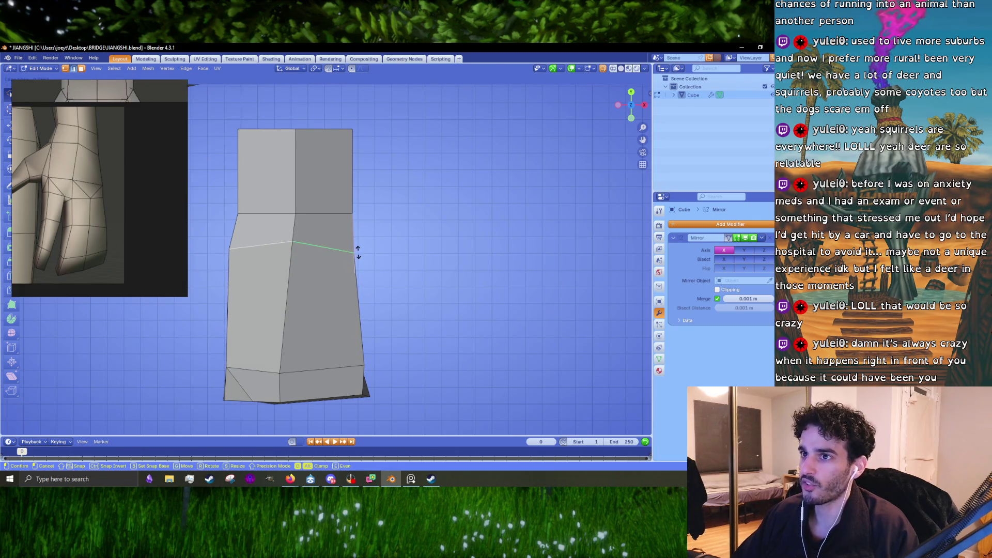
click(354, 262)
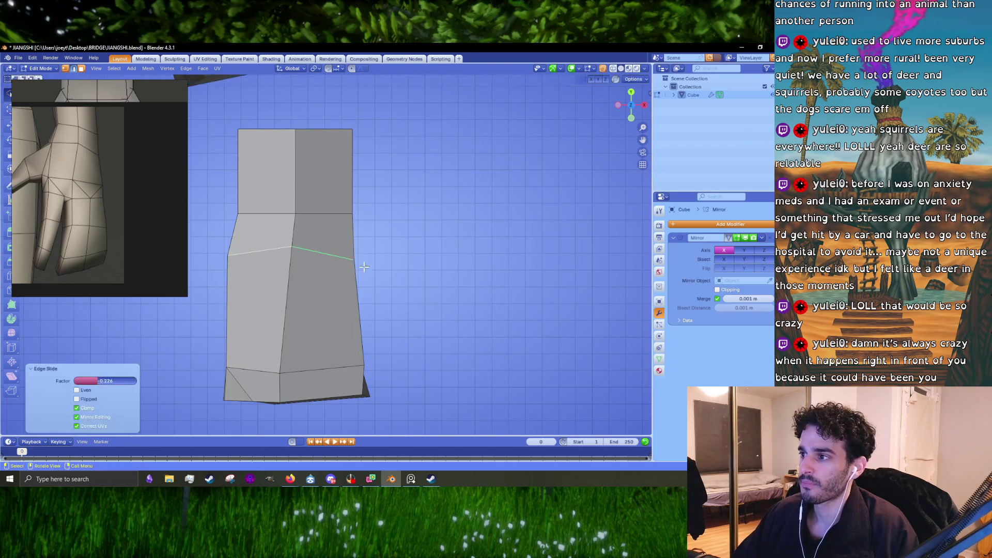
drag(355, 262, 352, 260)
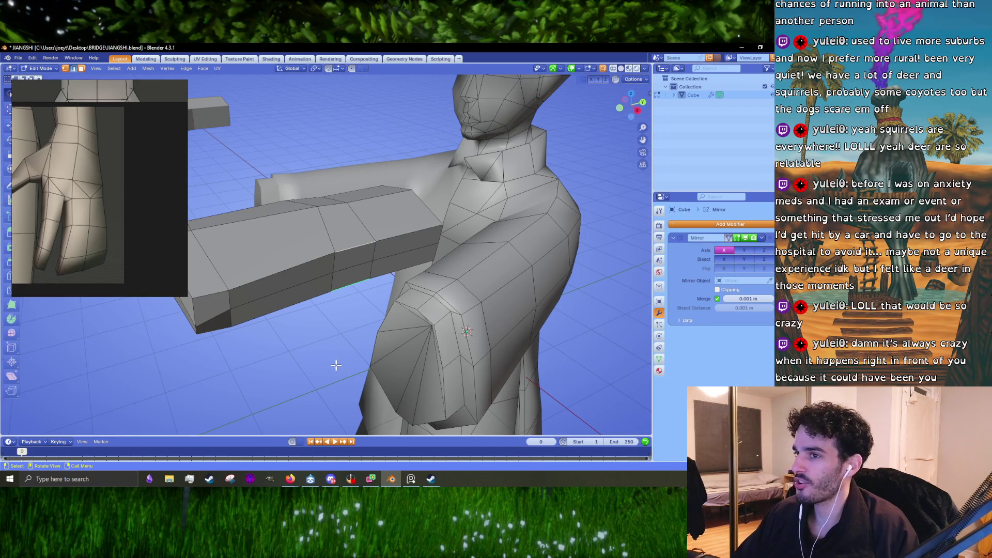
Frame the new loop and squash it vertically to about 0.844 to thin the hand.
key(KP_Decimal)
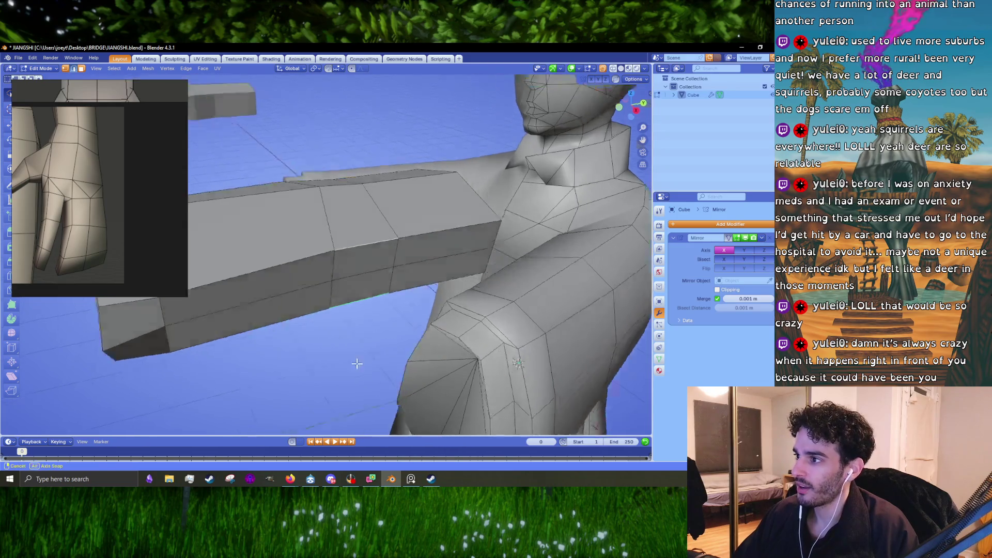
key(g)
key(z)
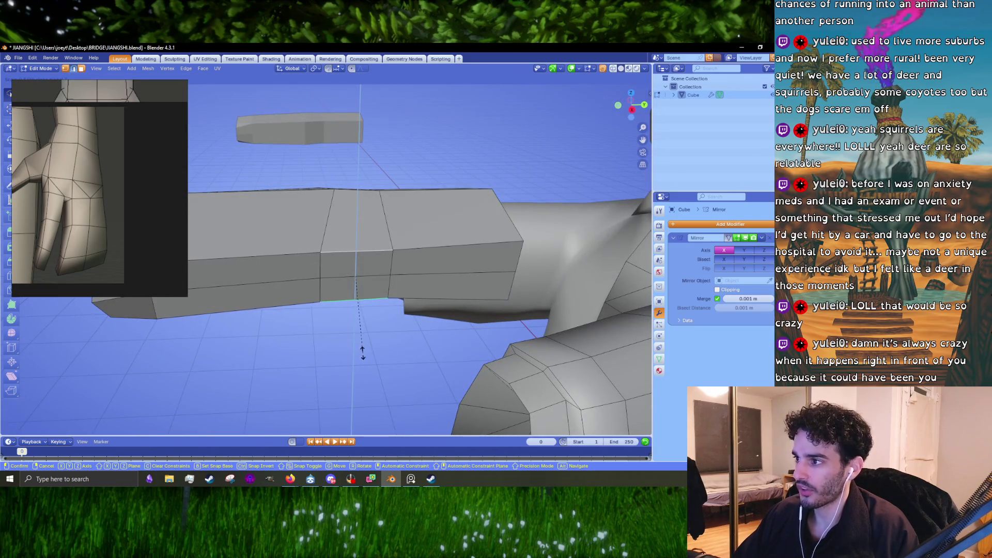
click(361, 348)
Build an edge selection on the block's corner and side, dropping one stray edge.
drag(362, 348, 400, 312)
drag(487, 299, 313, 302)
click(341, 345)
click(272, 310)
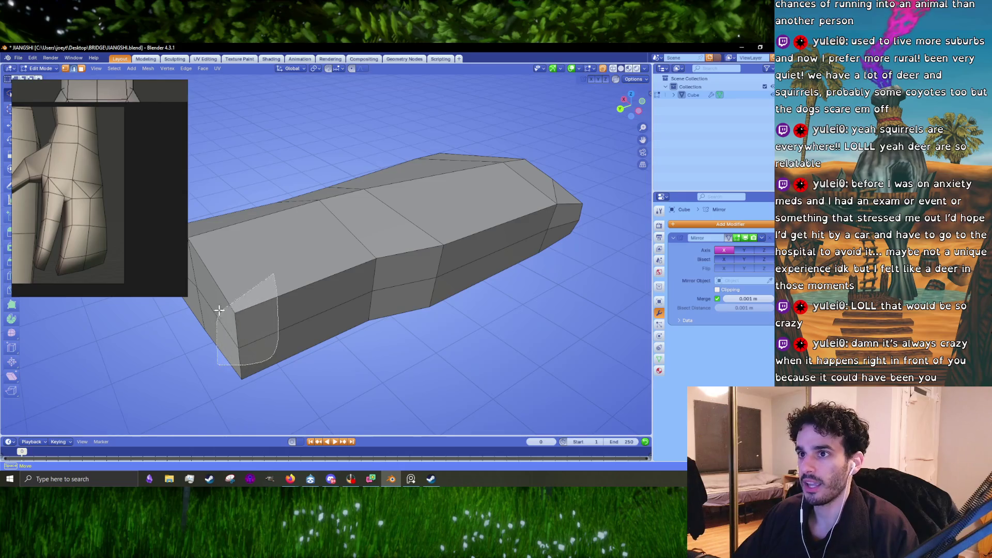
click(287, 347)
drag(287, 347, 306, 331)
click(289, 273)
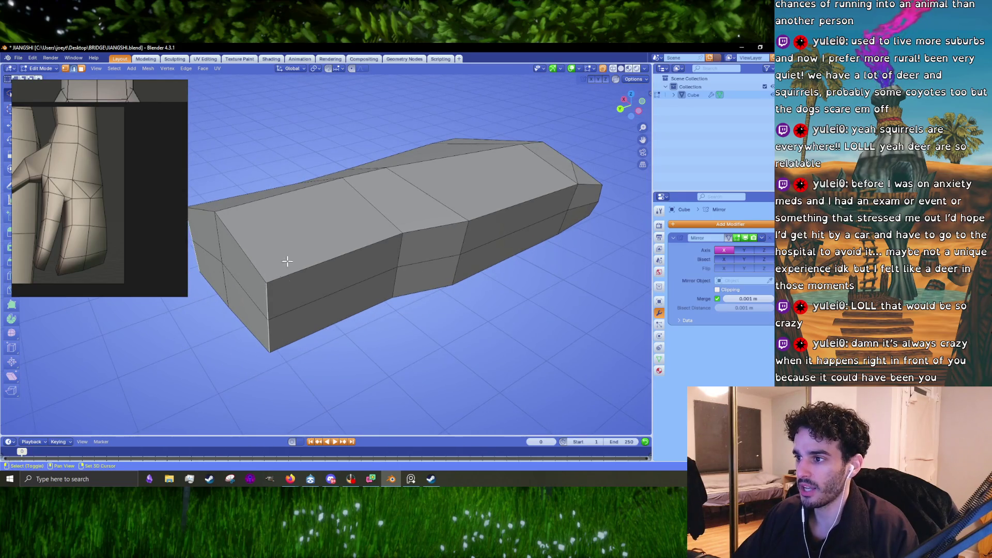
key(KP_7)
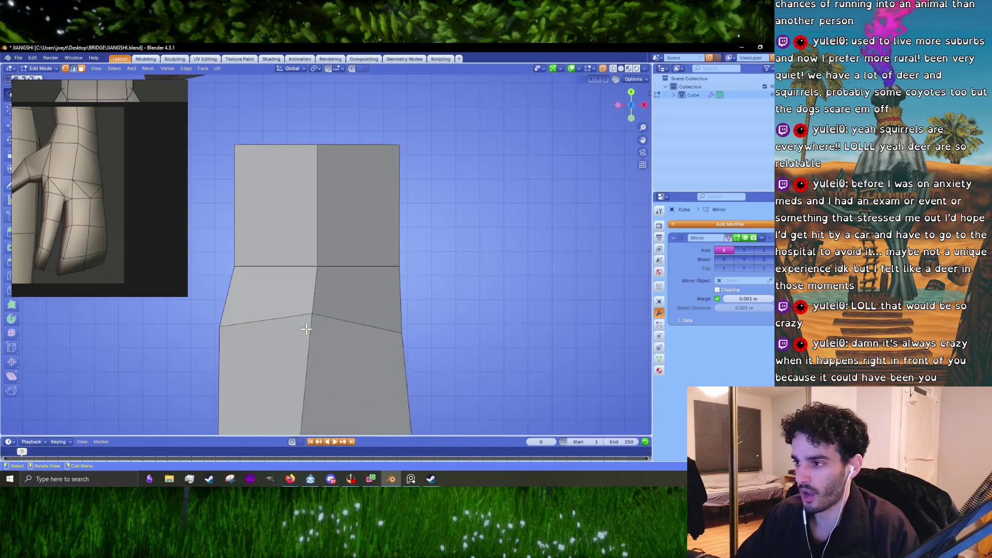
Narrow the selected upper edges sideways along X to about 0.911.
key(r)
key(x)
click(466, 308)
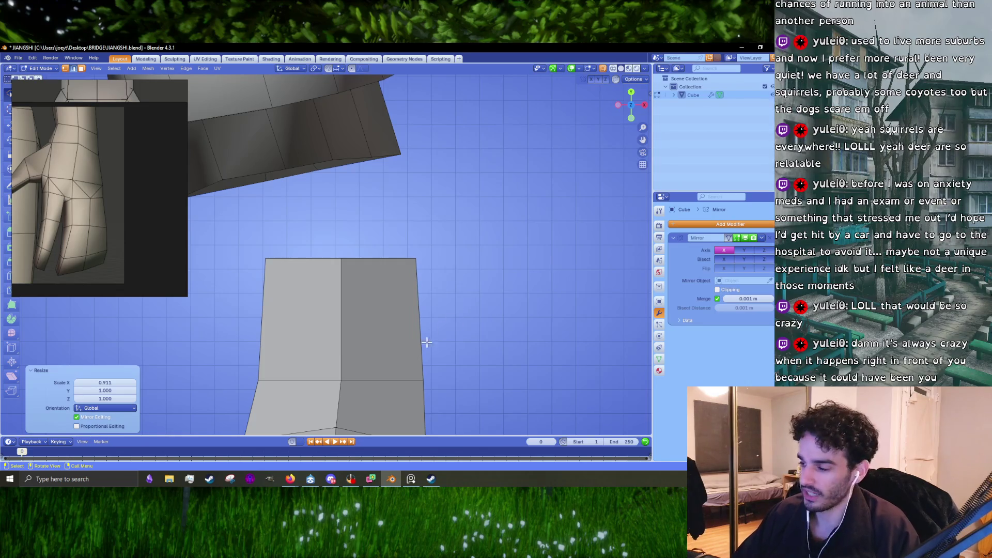
Select a bottom edge and narrow it along X to about 0.943, then inspect the taper.
click(392, 381)
drag(517, 365, 427, 312)
scroll(down, 3)
key(KP_7)
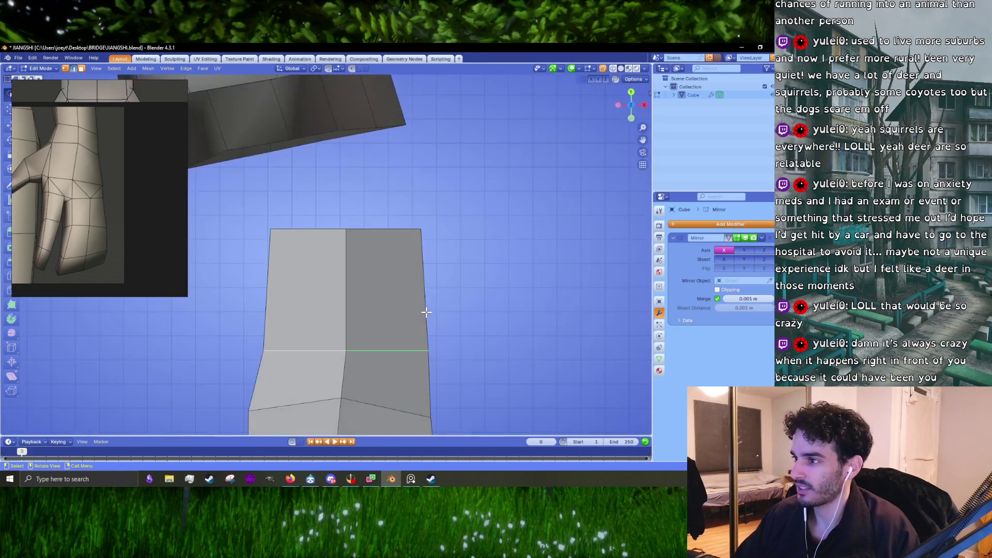
key(s)
key(x)
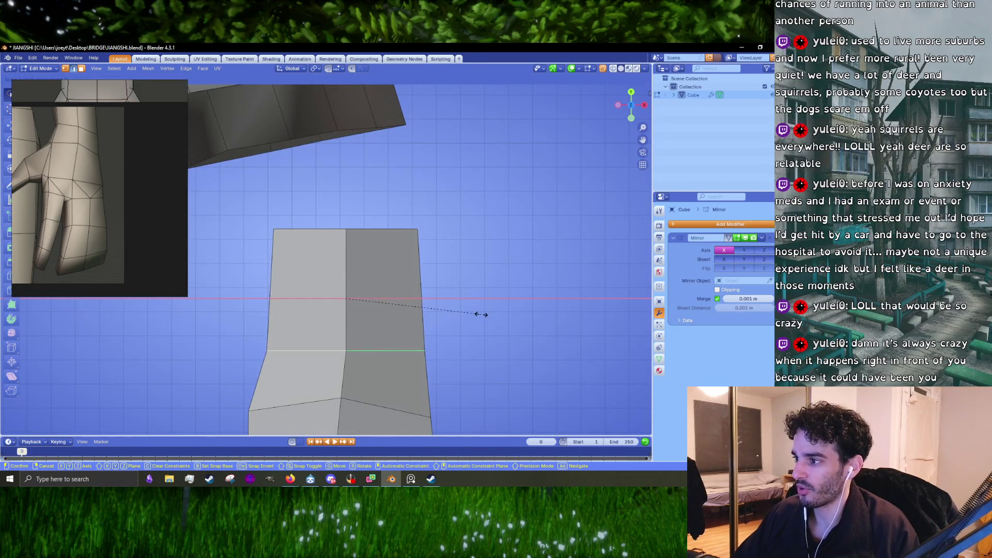
click(480, 315)
drag(480, 314, 373, 318)
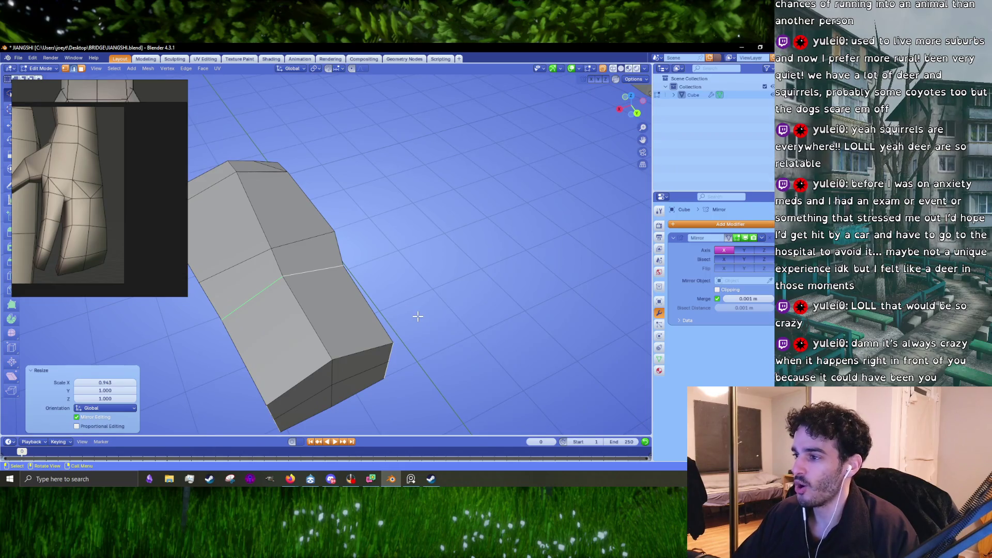
drag(374, 314, 394, 297)
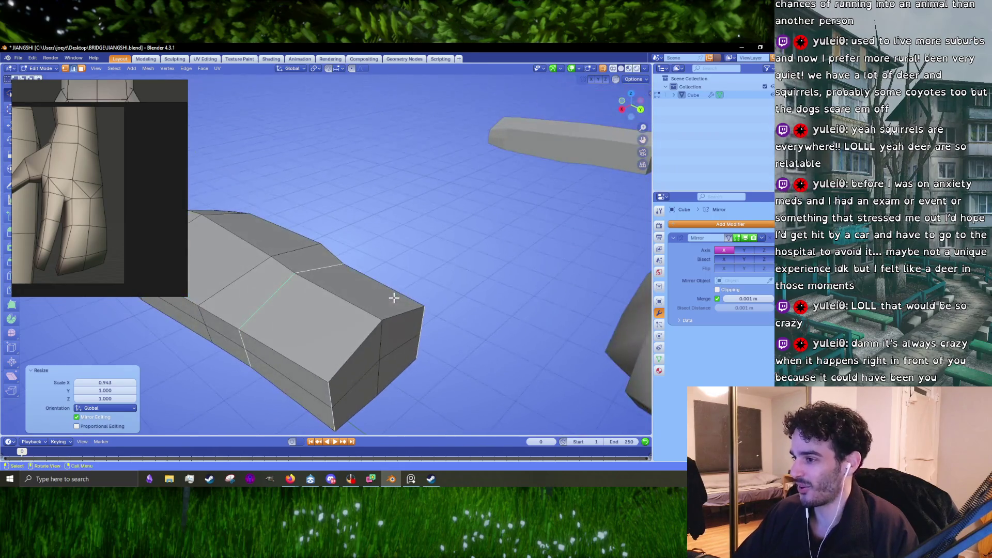
drag(348, 347, 446, 281)
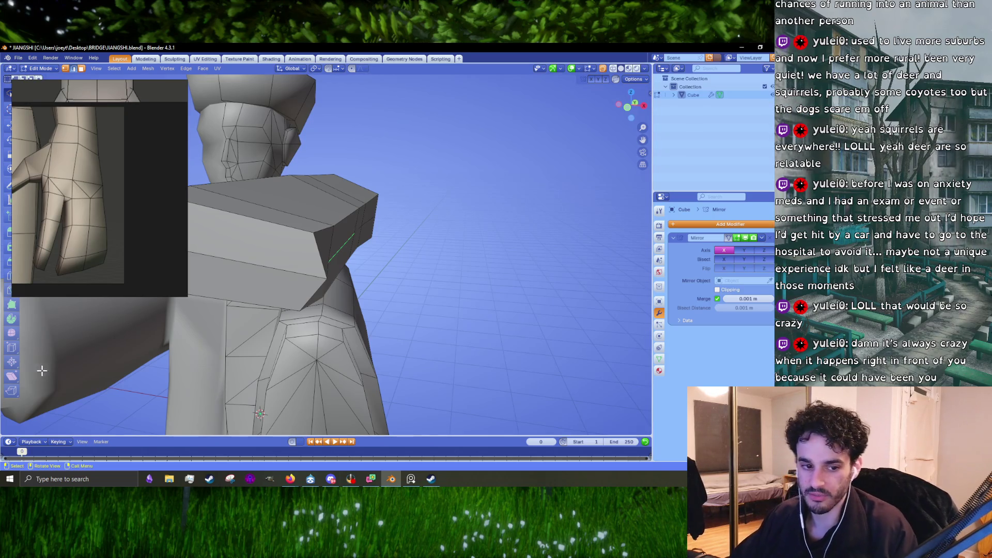
Shift the selected vertices along the arm's X axis in two small moves.
drag(230, 94, 436, 284)
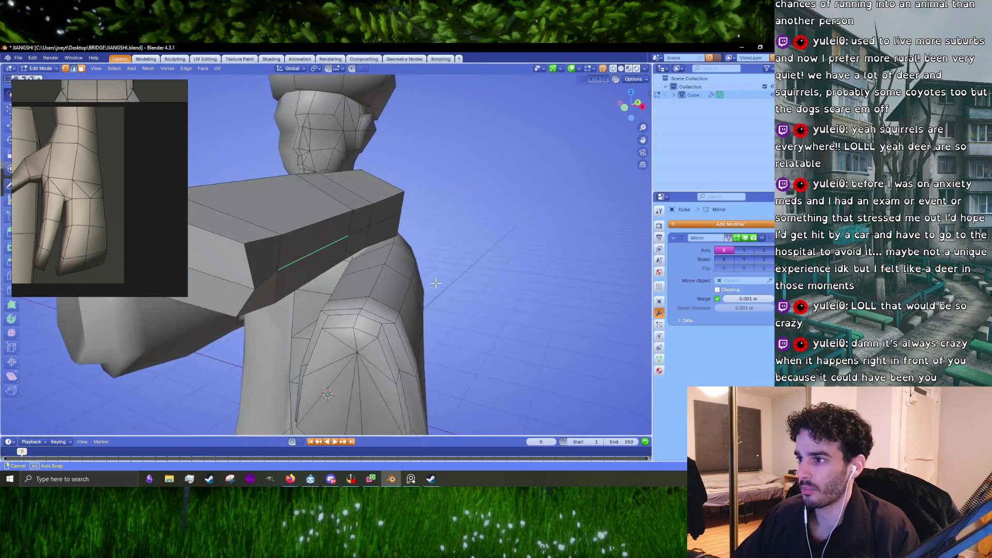
key(g)
key(y)
key(y)
key(x)
click(394, 264)
drag(376, 221, 398, 256)
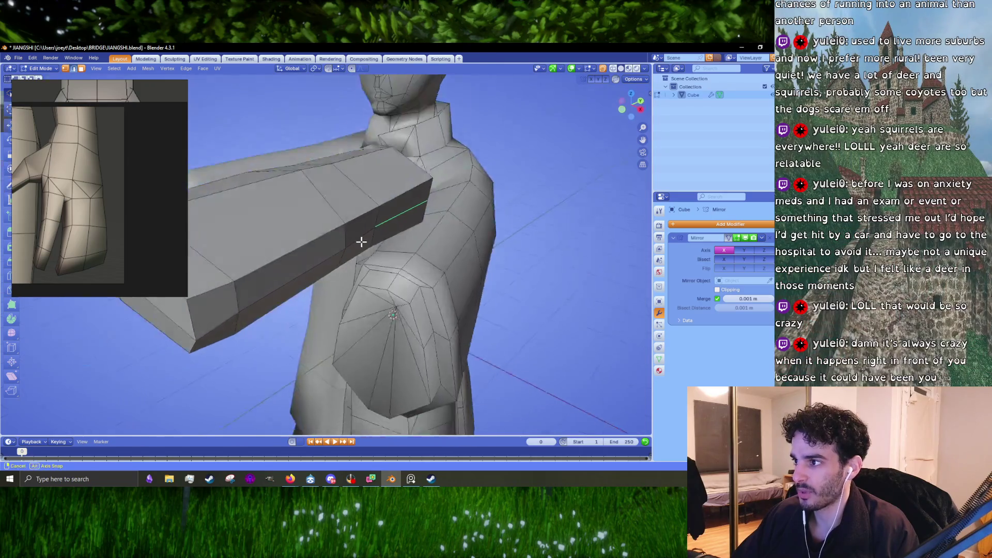
key(x)
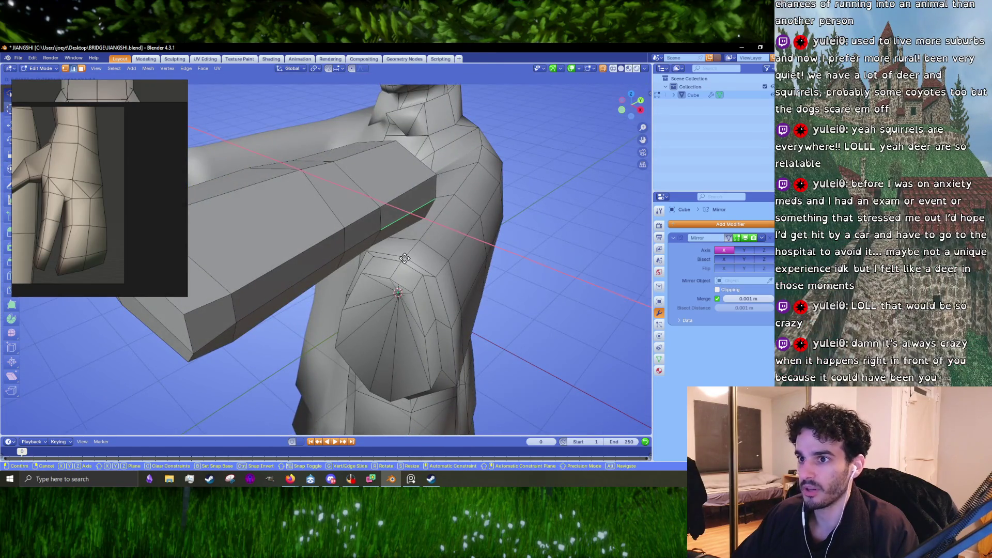
click(402, 257)
Slide an edge loop across the arm along X to respace it.
drag(436, 219, 331, 230)
click(308, 254)
key(g)
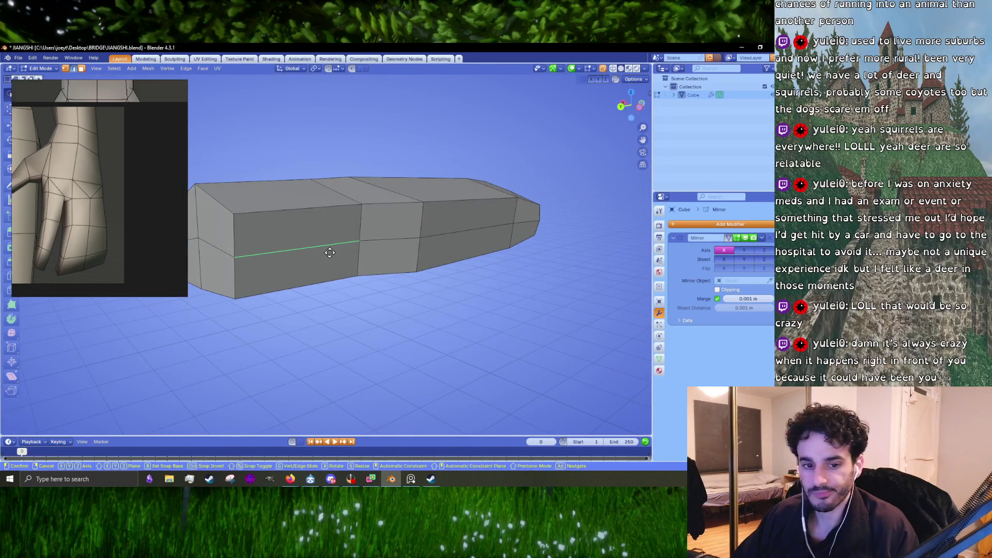
key(x)
click(318, 260)
drag(313, 265, 359, 279)
In face select, narrow the three end faces of the hand along X and return to Object Mode.
key(3)
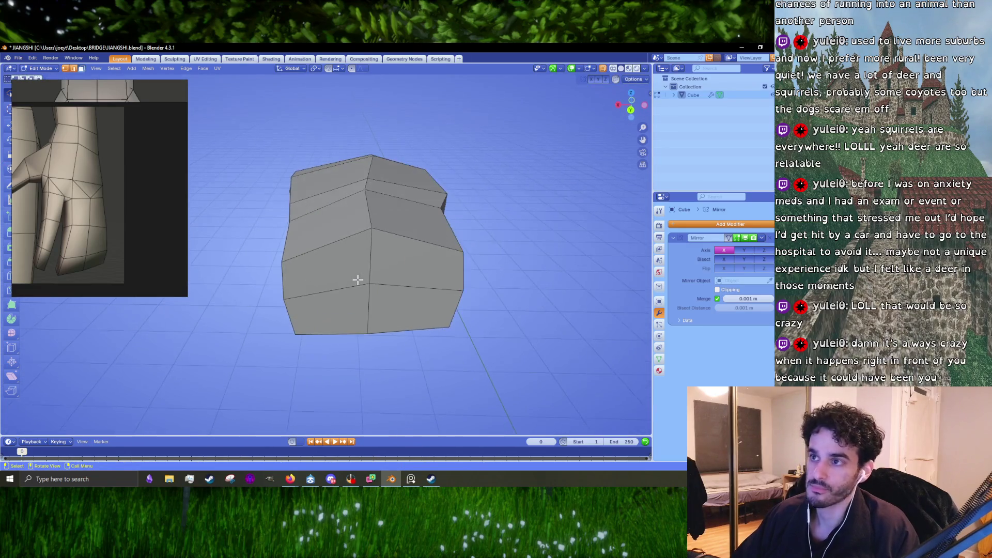
click(381, 252)
click(333, 266)
click(397, 317)
key(s)
key(x)
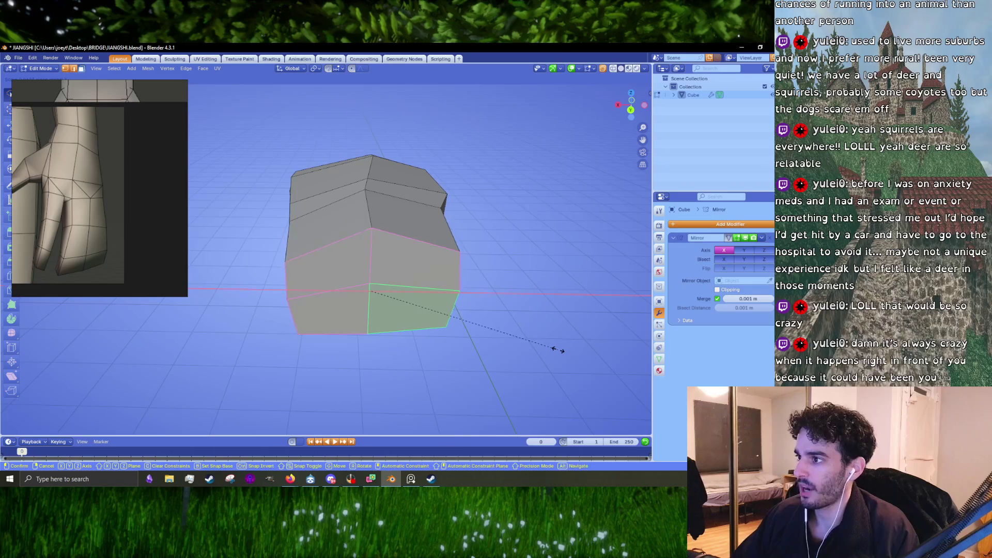
click(556, 350)
drag(501, 336, 405, 254)
key(Tab)
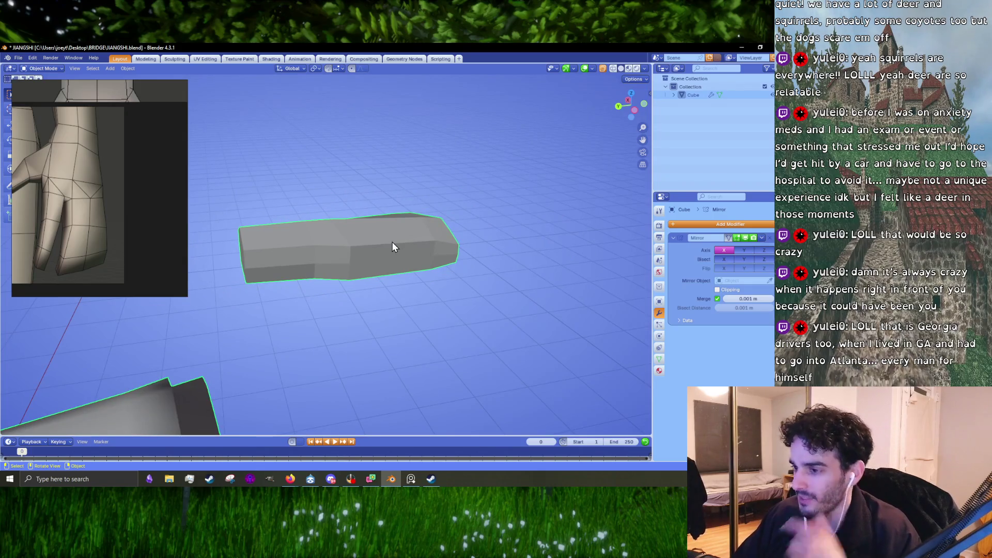
Re-enter mesh editing, select a lower side face and line up a top-down ortho view.
drag(392, 285, 353, 293)
key(Tab)
click(357, 303)
scroll(up, 3)
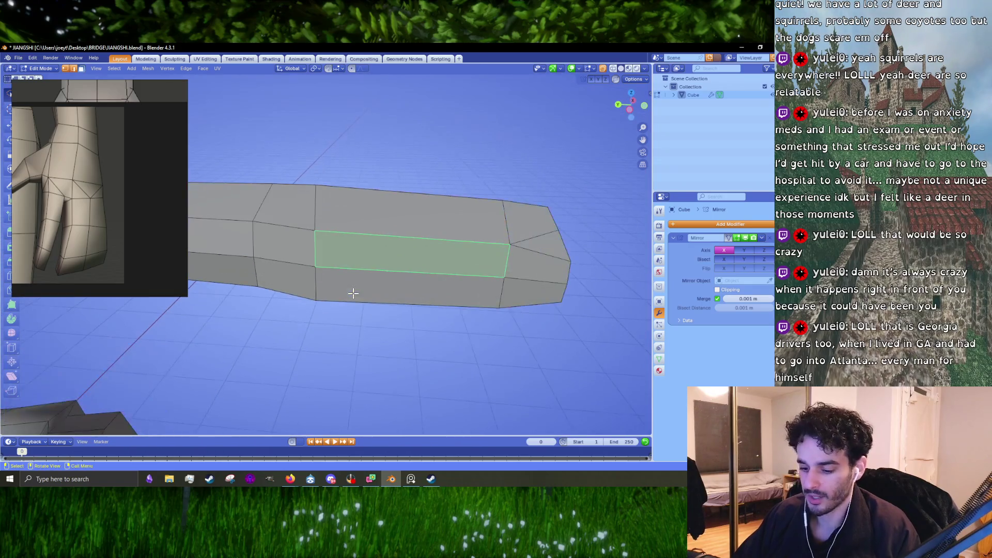
click(368, 288)
key(KP_7)
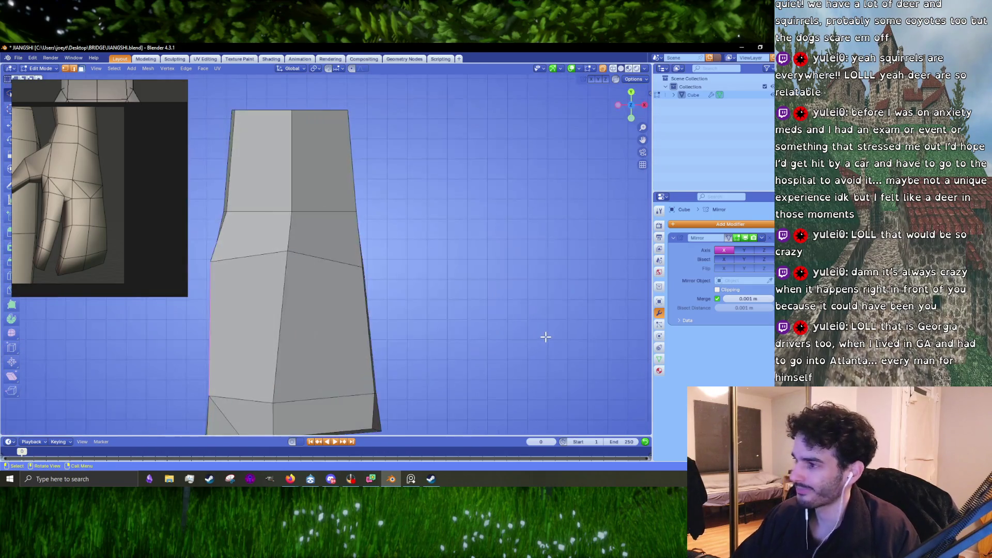
drag(361, 336, 331, 380)
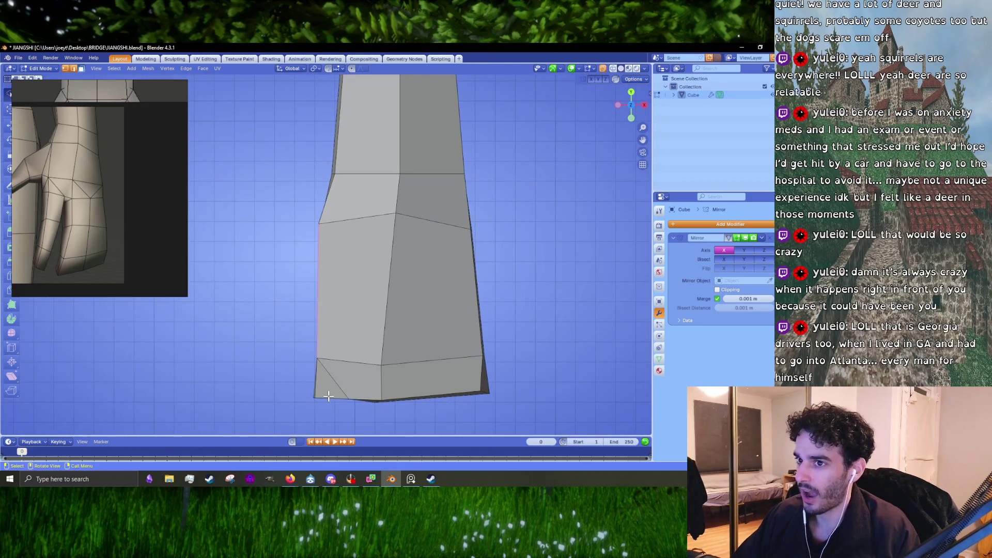
Adjust the selection along Y, hide it and bring up the face operations menu.
key(k)
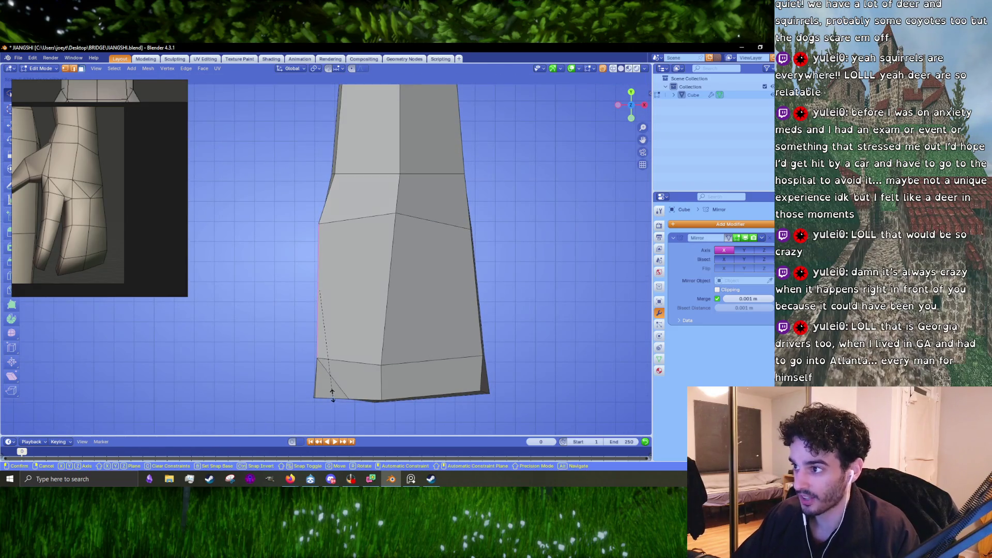
key(y)
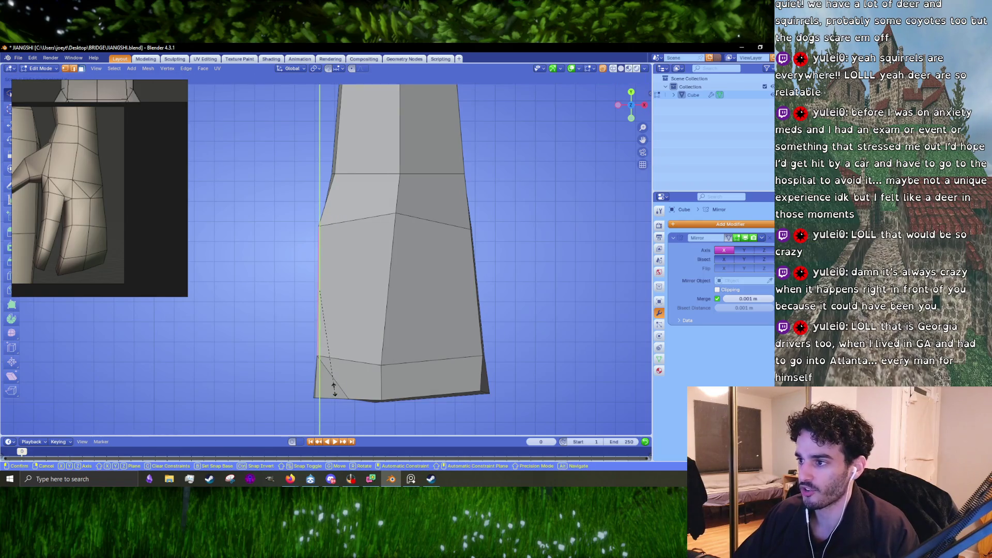
click(334, 387)
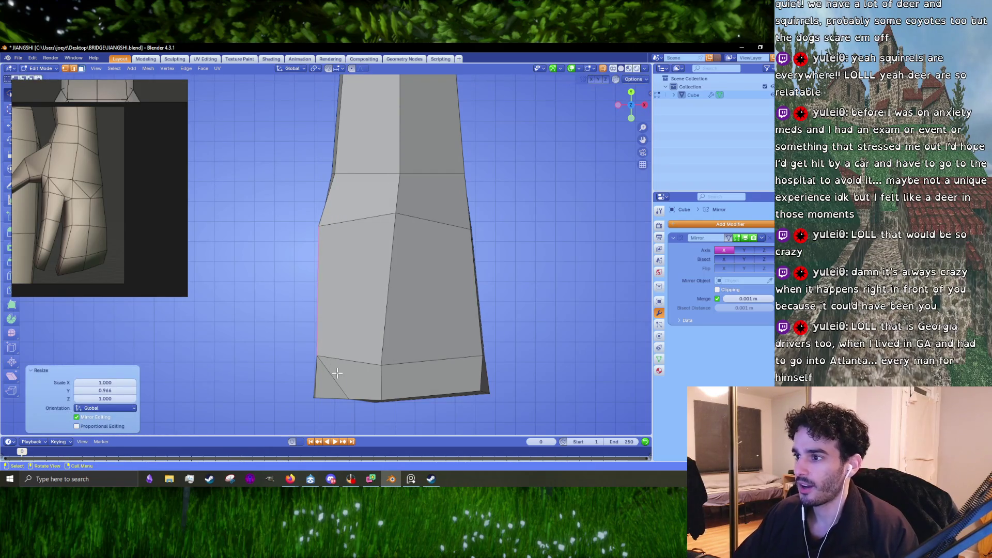
key(h)
right_click(335, 366)
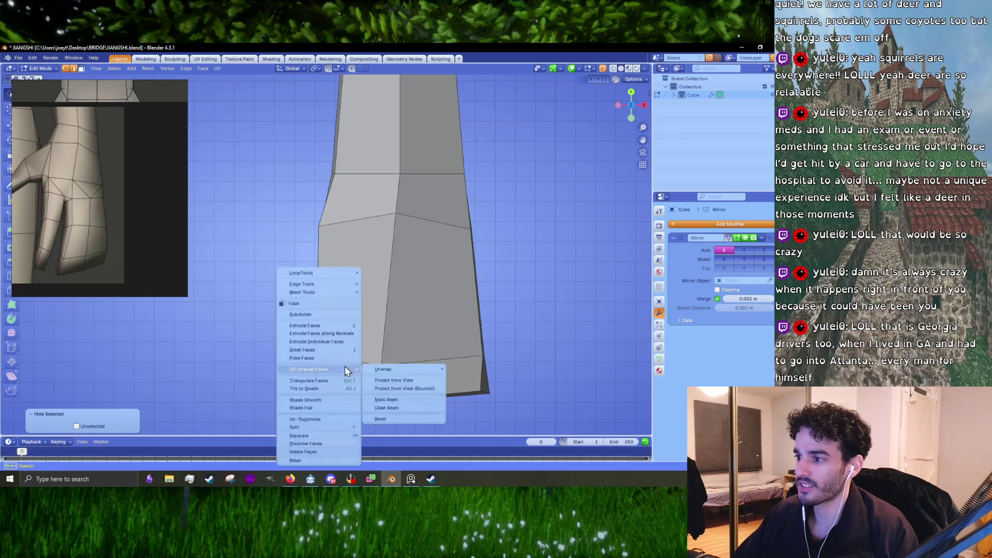
Select a face on the hand's underside and return to the straight top-down view.
drag(571, 354, 337, 230)
click(338, 230)
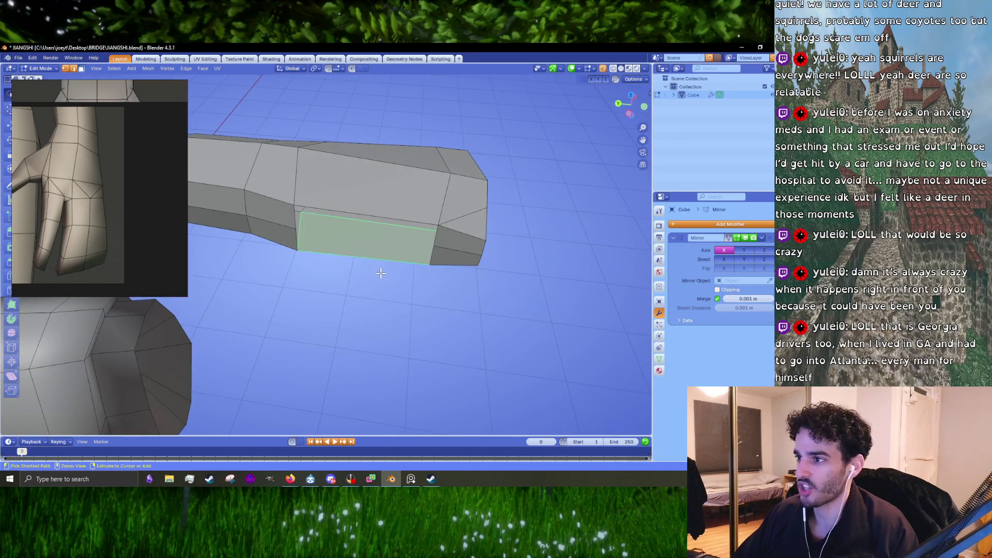
key(KP_7)
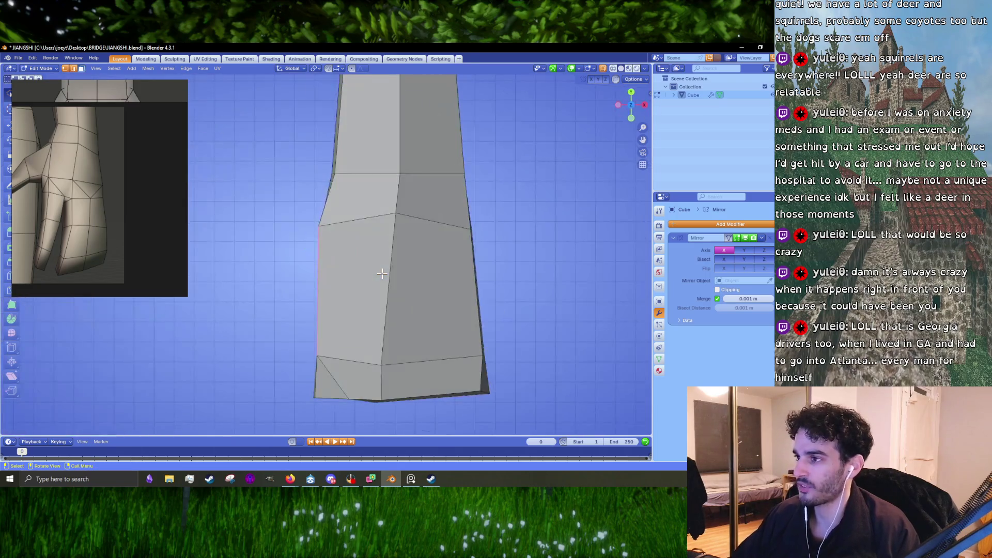
drag(323, 293, 405, 232)
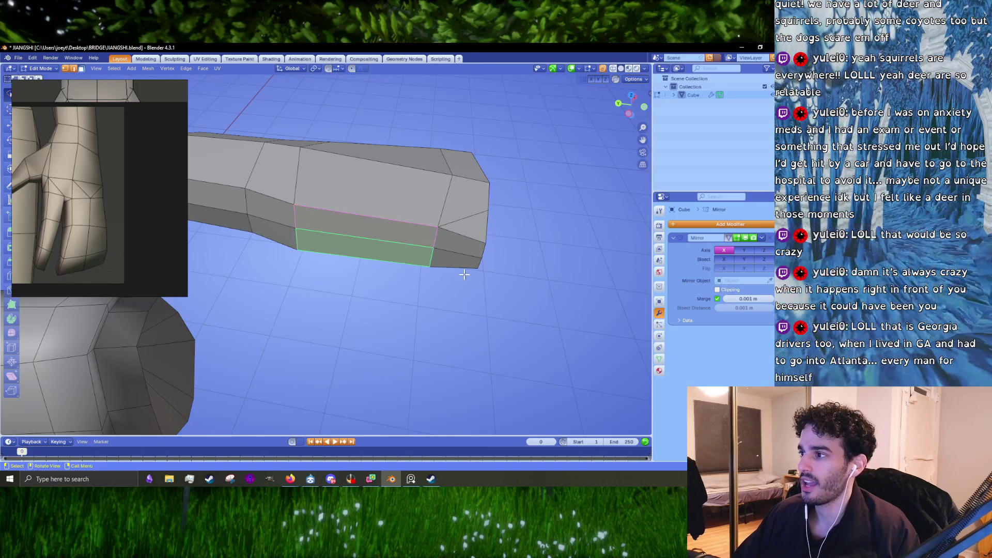
drag(330, 225, 442, 277)
key(KP_7)
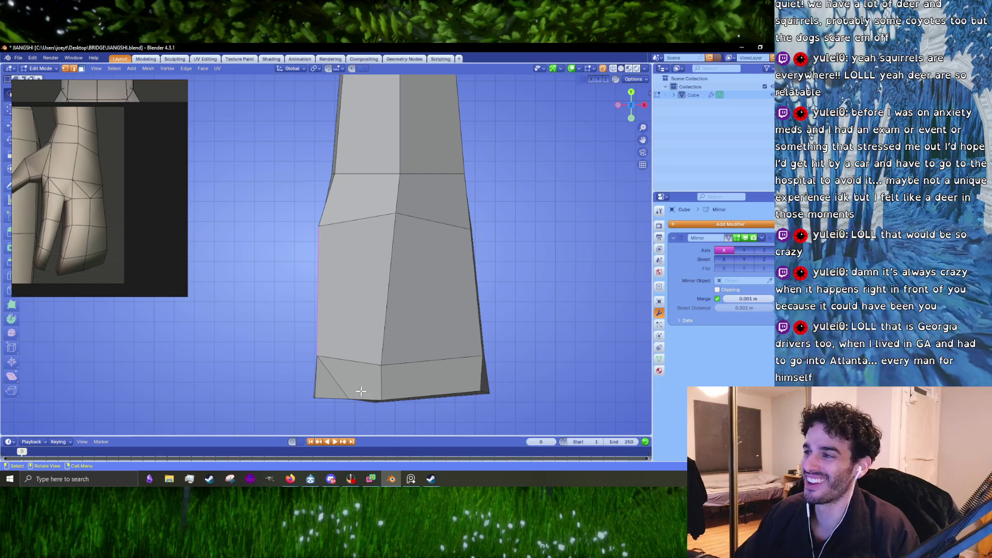
Stretch and shift the lower part along Y, then tilt it about 1.78 degrees.
key(s)
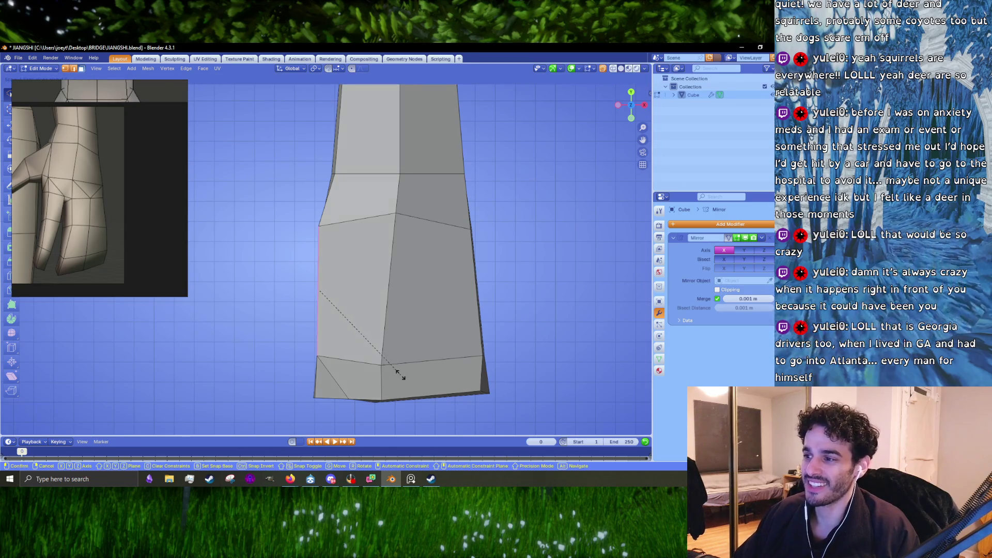
key(y)
click(404, 380)
key(g)
key(y)
click(419, 323)
key(g)
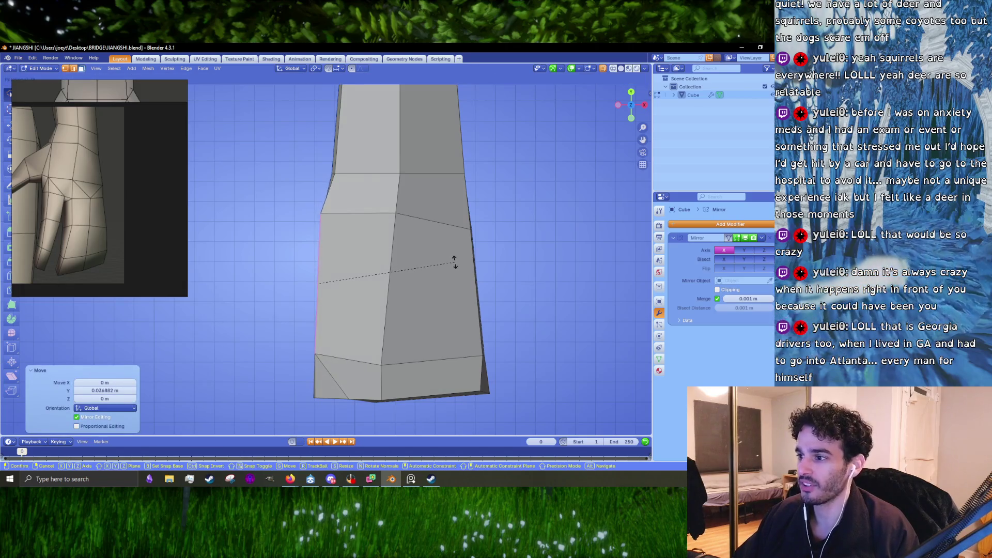
click(455, 262)
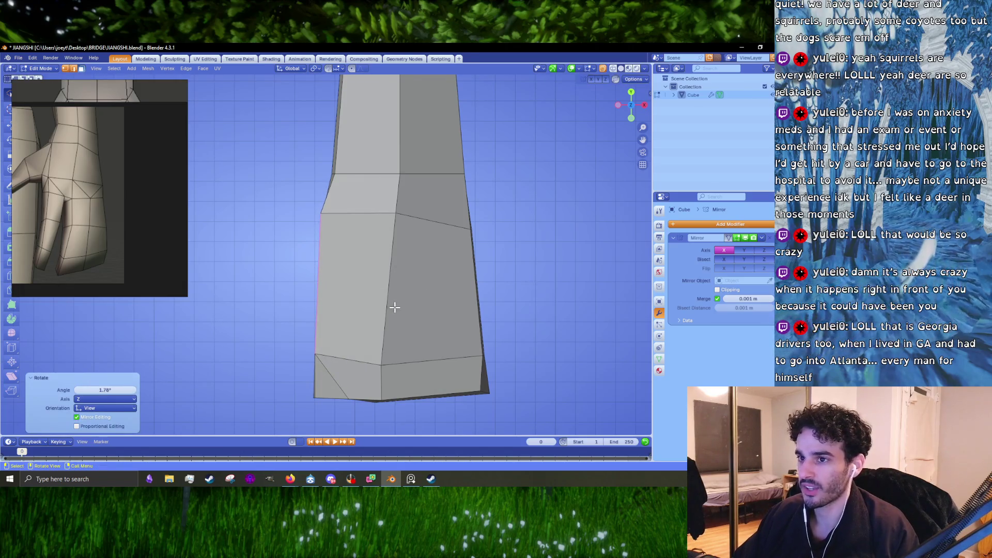
Switch to edge select and bring up the delete options for the selection.
key(s)
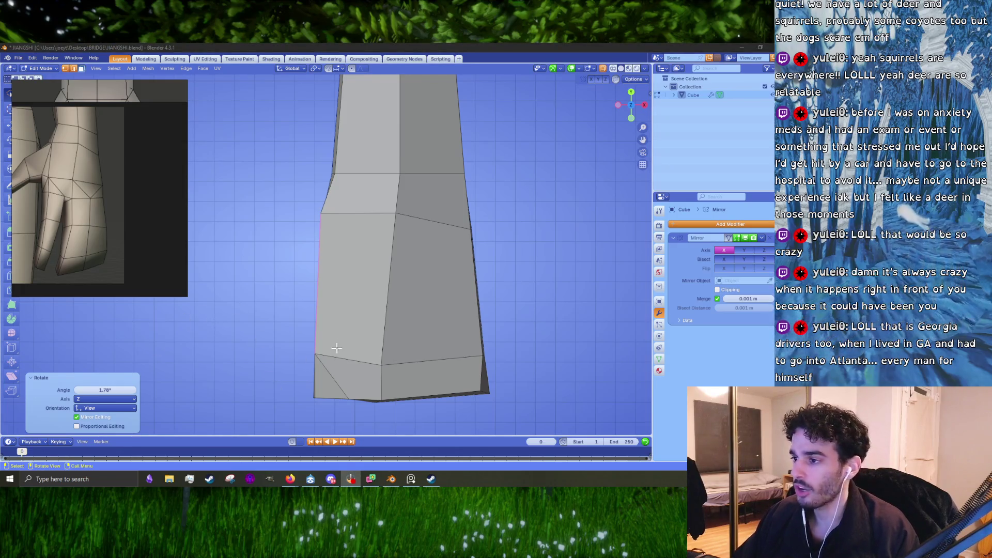
scroll(up, 3)
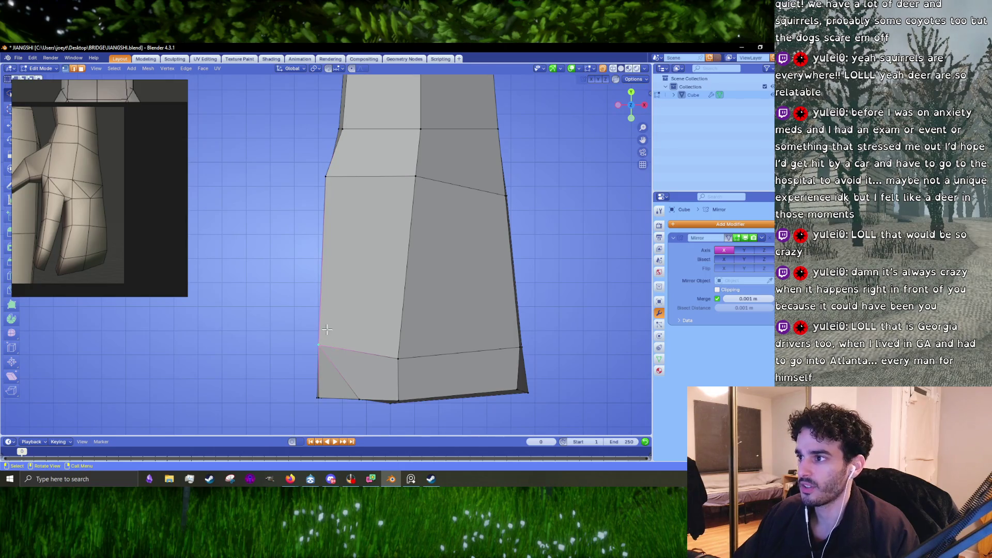
key(1)
key(x)
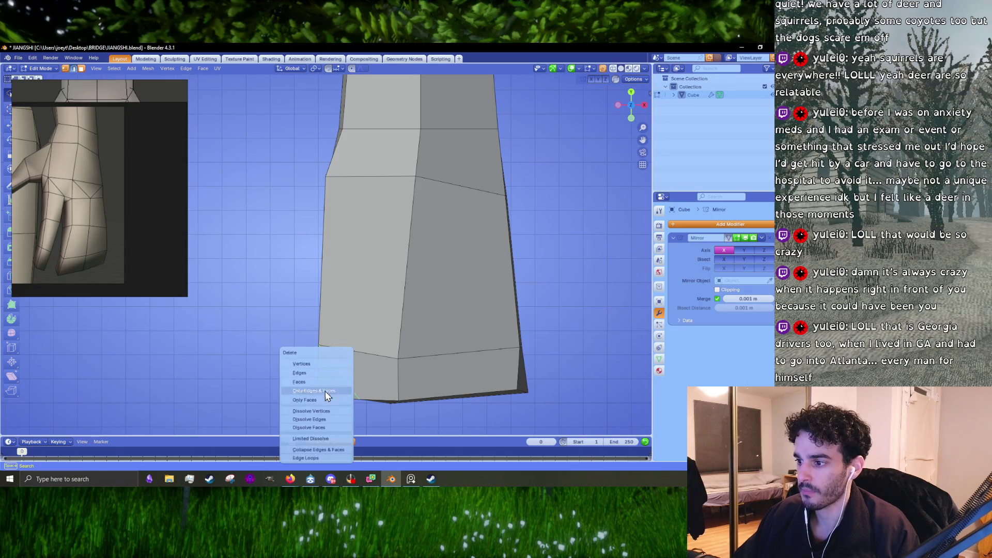
Dissolve the selected diagonal edge and make a first knife cut across the hand block.
click(319, 417)
key(k)
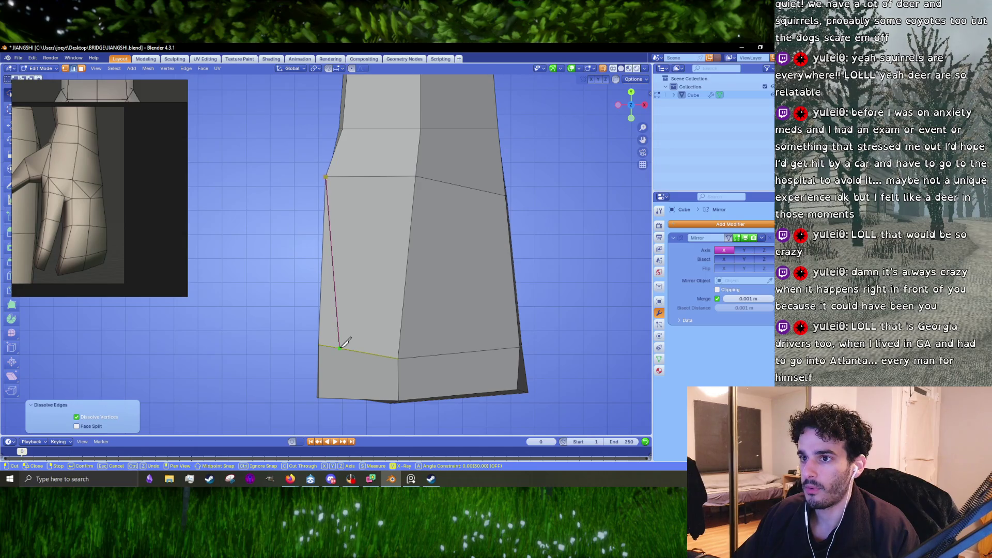
drag(344, 392, 391, 221)
key(Return)
Dissolve a second unwanted edge on the hand block.
click(393, 179)
drag(393, 179, 378, 239)
key(x)
click(380, 161)
Start a new knife cut down the side face, orbiting to line it up.
key(k)
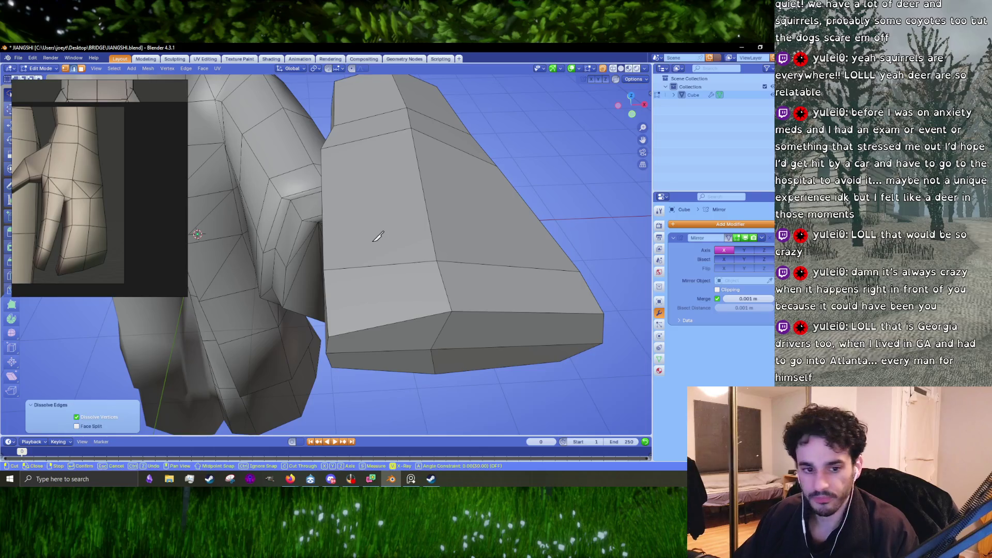
drag(332, 148, 328, 154)
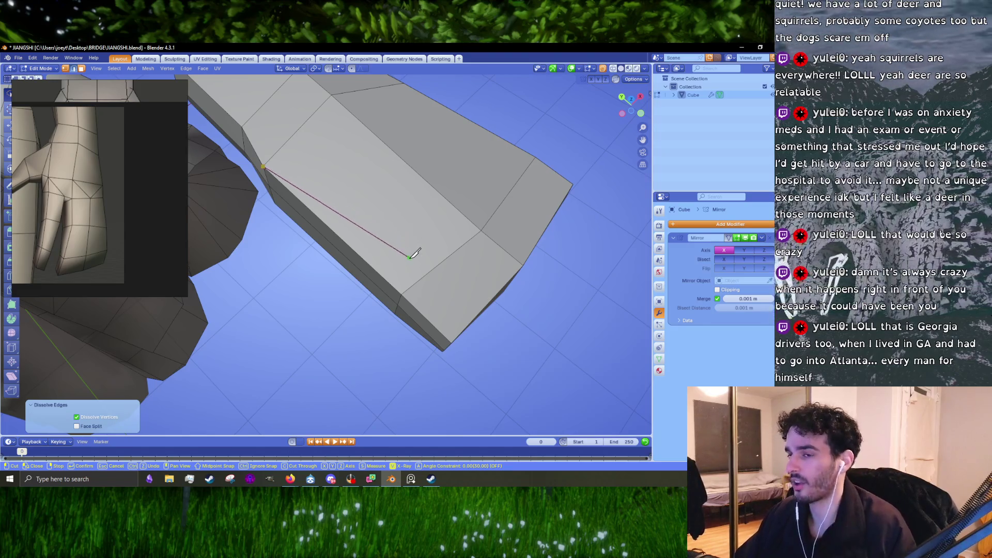
drag(414, 258, 354, 305)
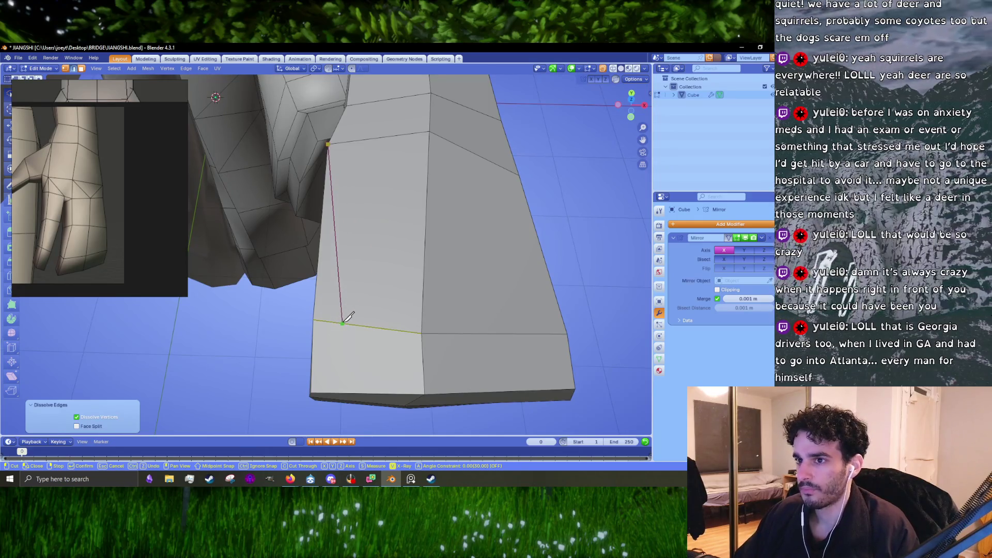
drag(351, 315, 417, 259)
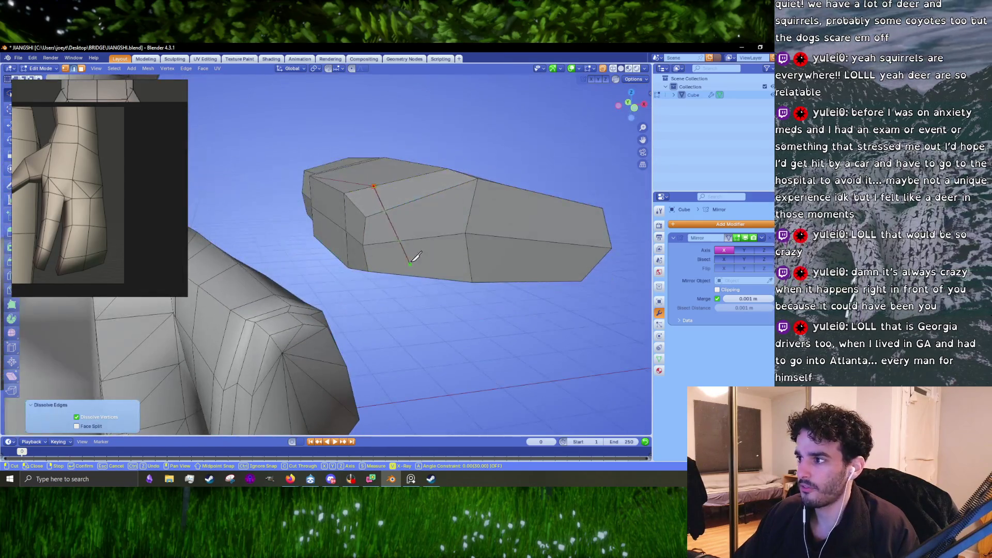
drag(394, 217, 384, 181)
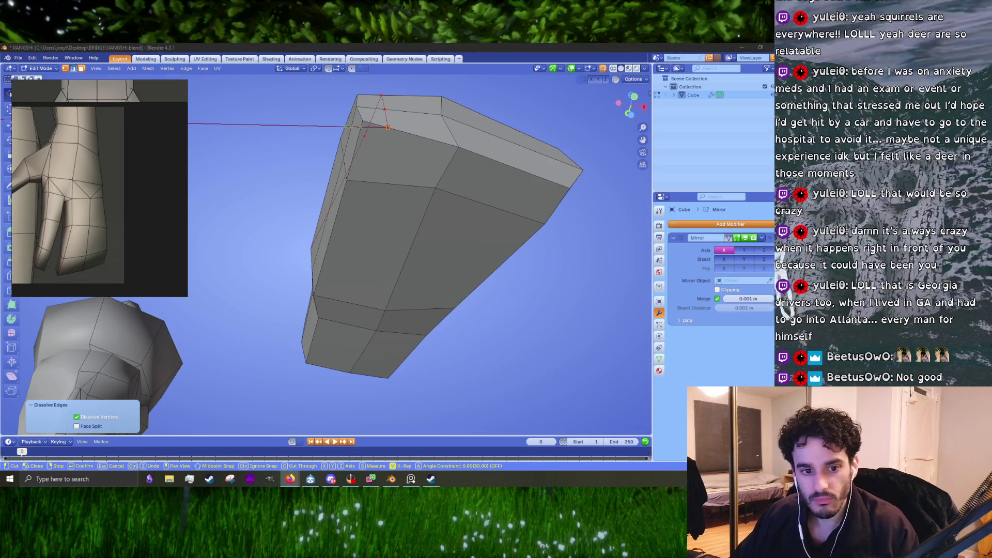
Add the remaining knife point along the side face and check the cut from below.
click(389, 217)
drag(415, 271, 409, 248)
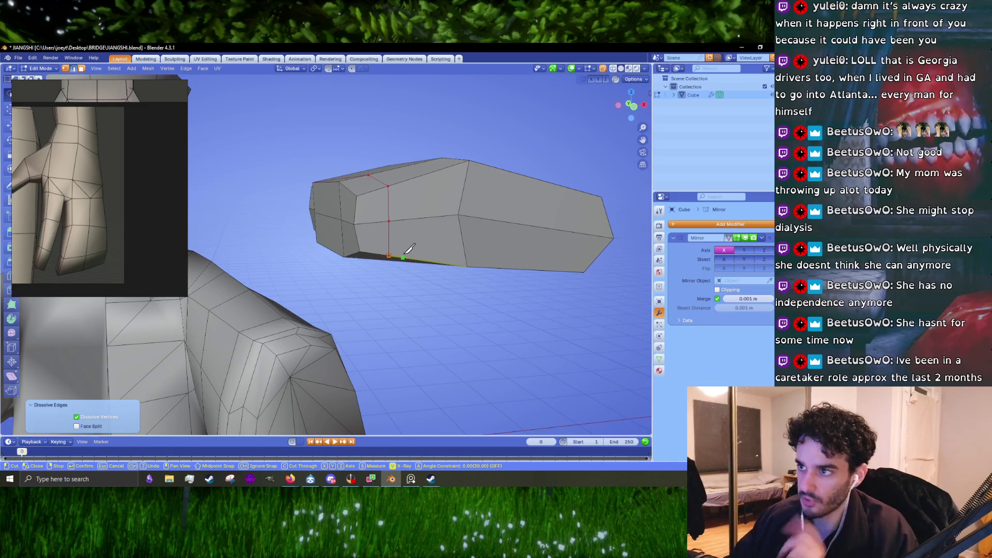
drag(410, 249, 418, 198)
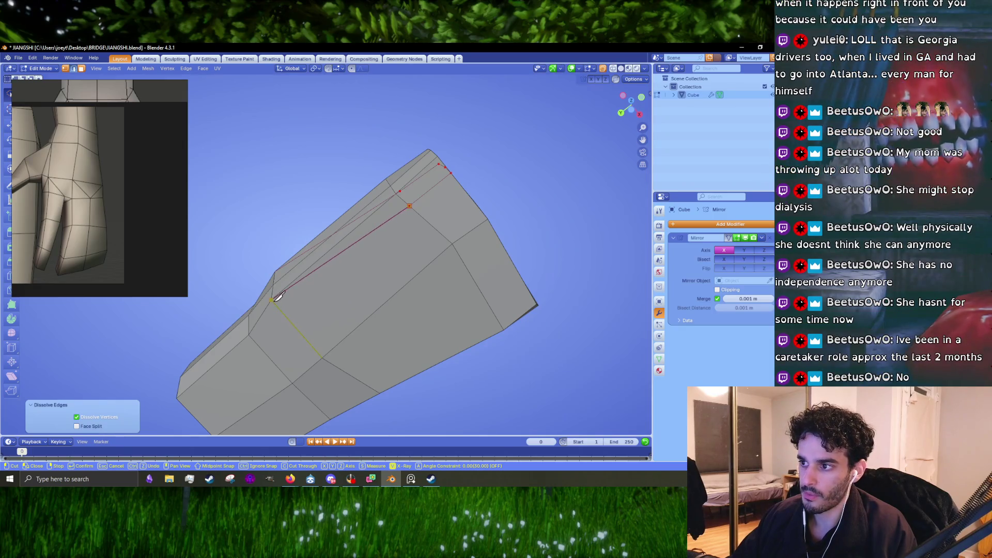
drag(281, 297, 401, 204)
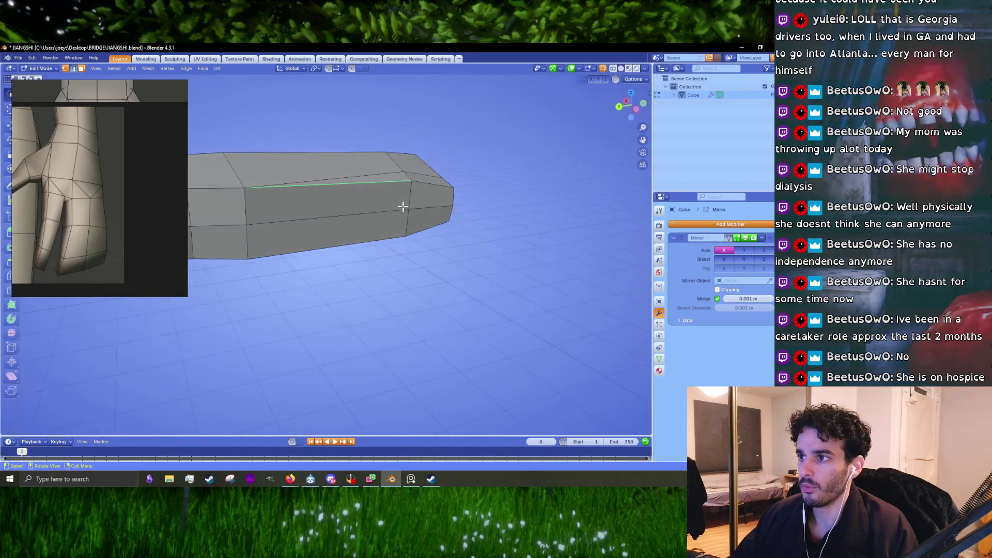
Commit the knife cut, select two edge loops and shrink them to about 0.9.
key(Return)
click(255, 192)
click(255, 258)
key(s)
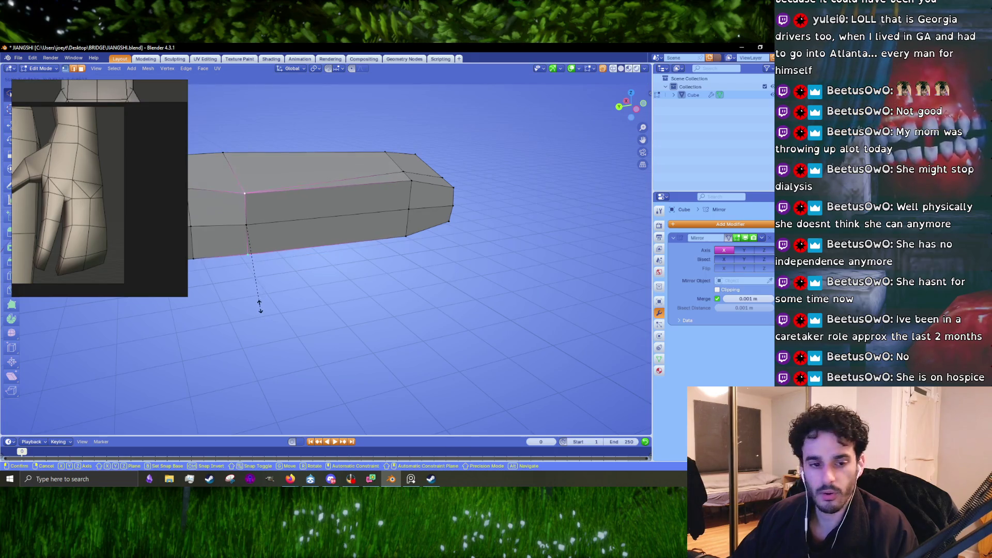
click(261, 311)
drag(261, 310, 411, 210)
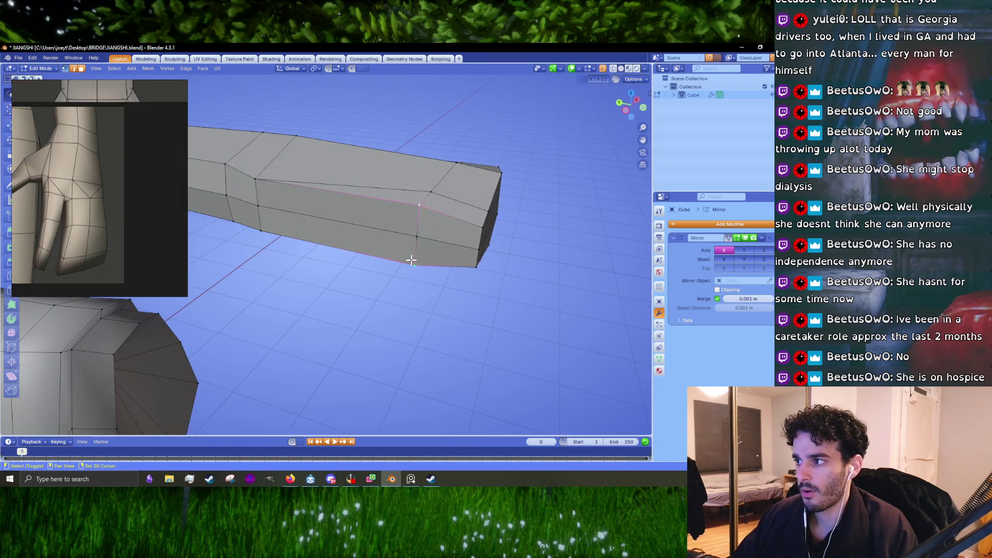
Shrink the loops slightly again to taper the block, then view it from the top.
key(s)
click(422, 315)
drag(422, 316, 475, 279)
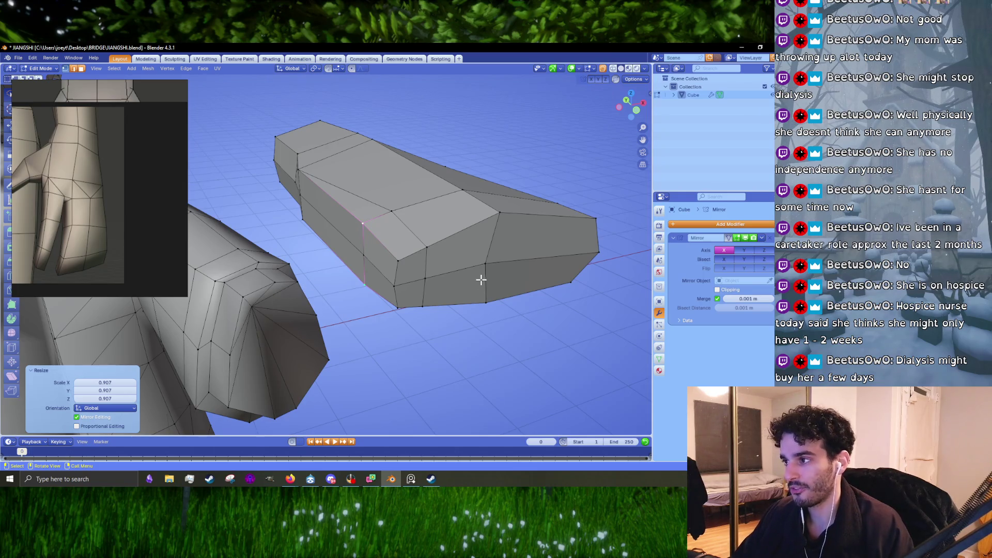
key(KP_7)
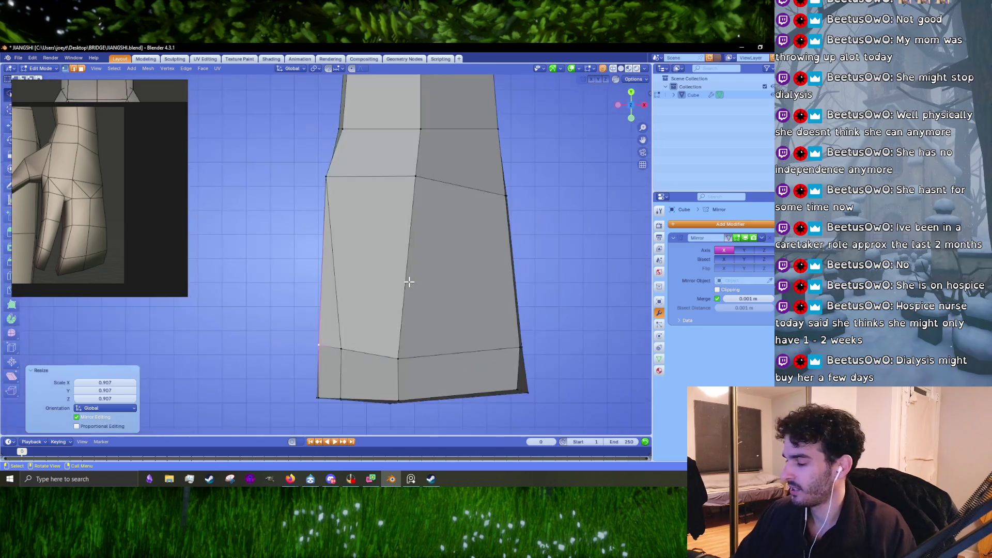
drag(392, 286, 351, 280)
click(346, 200)
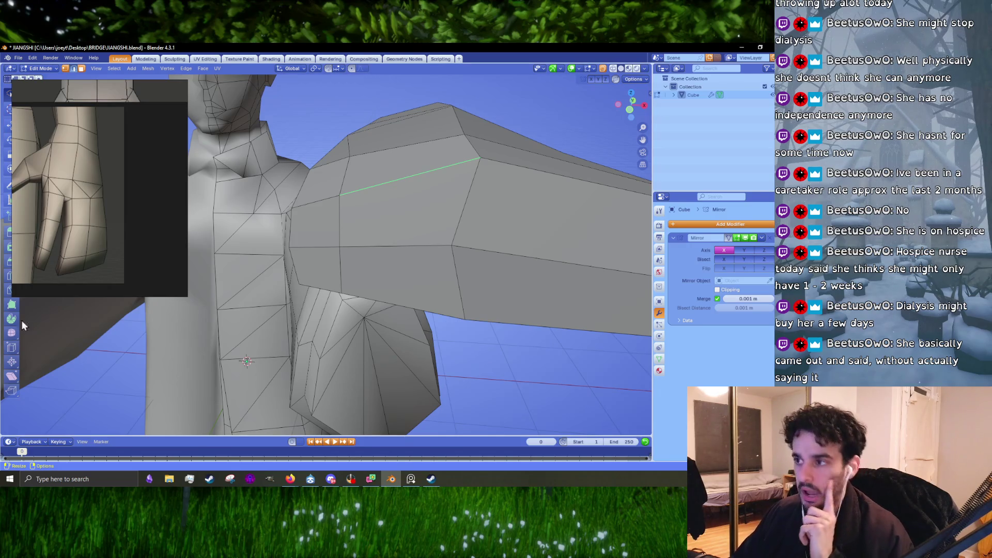
drag(458, 186, 506, 210)
click(437, 241)
key(g)
key(y)
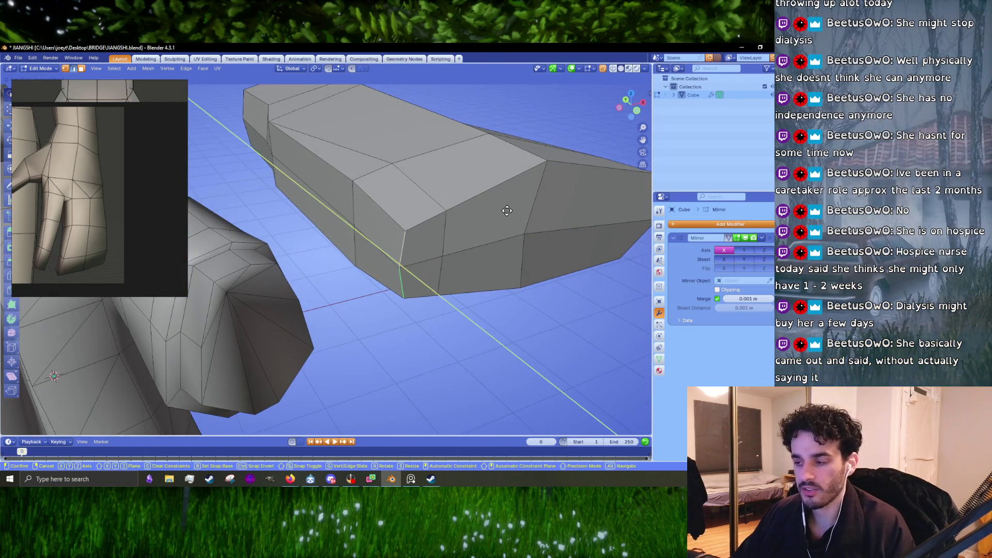
key(Escape)
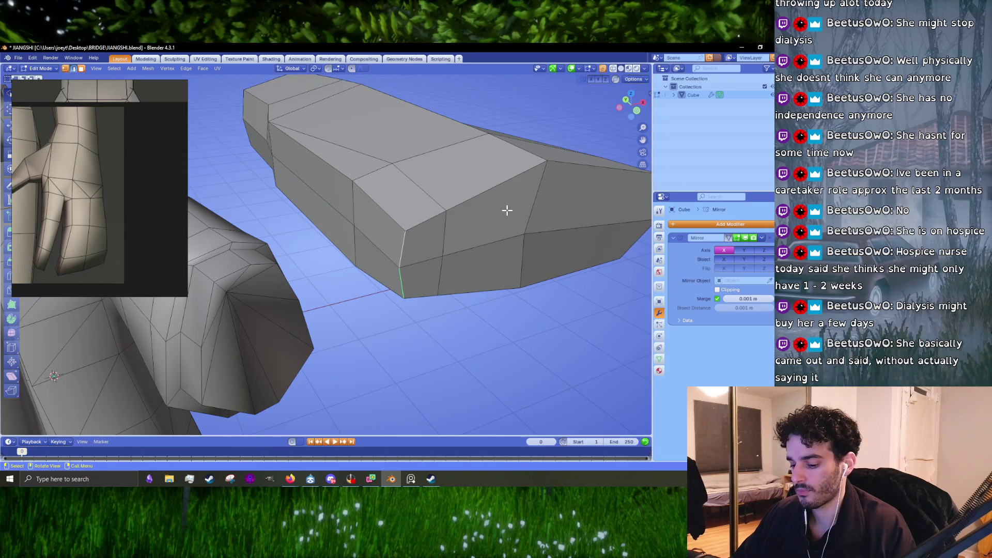
key(g)
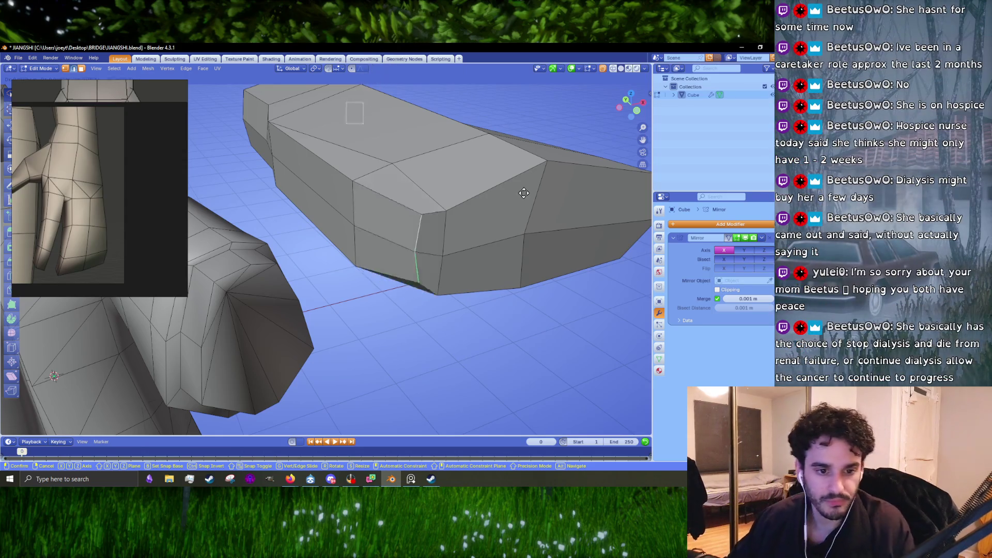
right_click(90, 311)
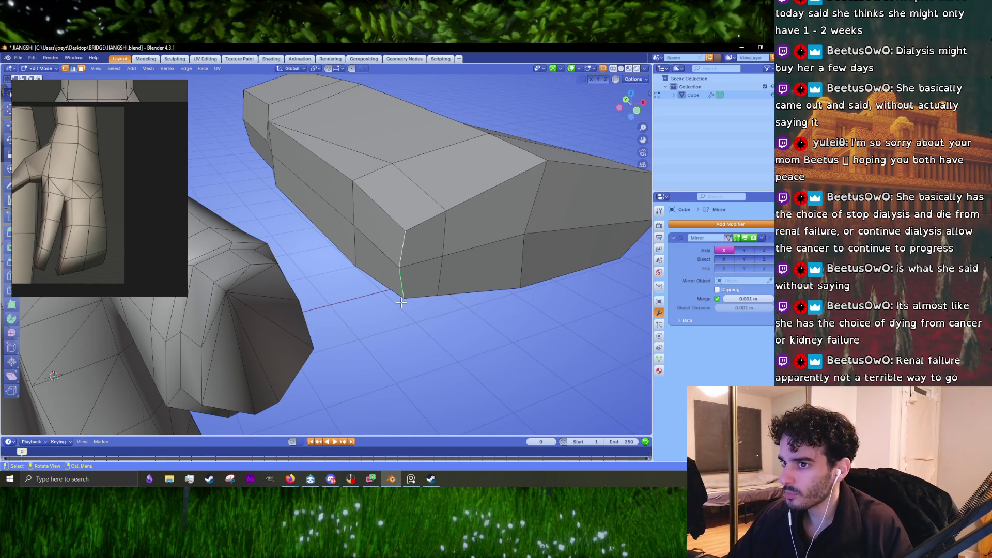
Flatten the selection slightly by scaling it along Z.
key(s)
key(z)
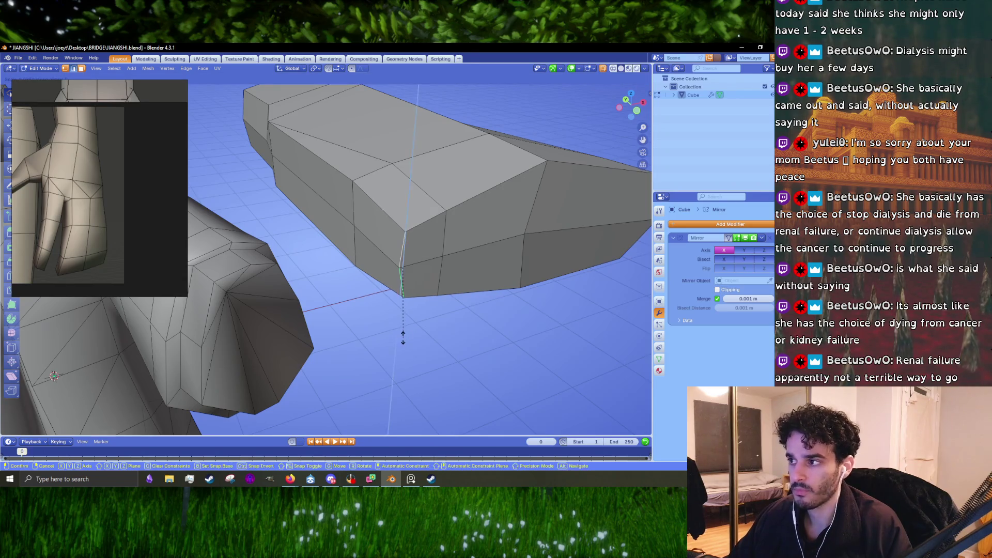
click(404, 339)
drag(297, 249, 372, 256)
Move one edge loop of the block along Y to a new position.
click(432, 266)
drag(432, 266, 422, 296)
key(g)
key(y)
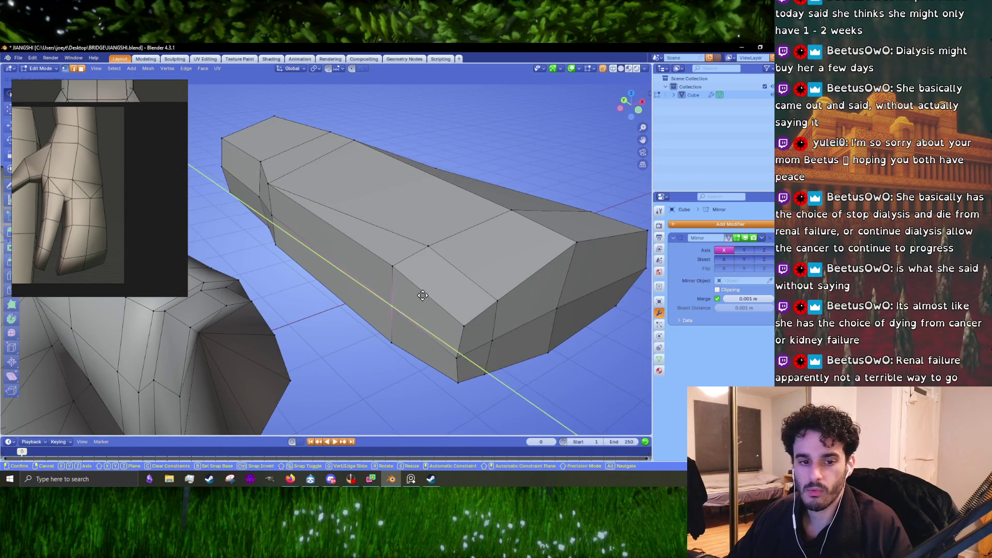
click(414, 295)
Shift another edge loop sideways along X, then snap to top view.
click(383, 283)
key(g)
key(y)
key(Escape)
key(g)
key(x)
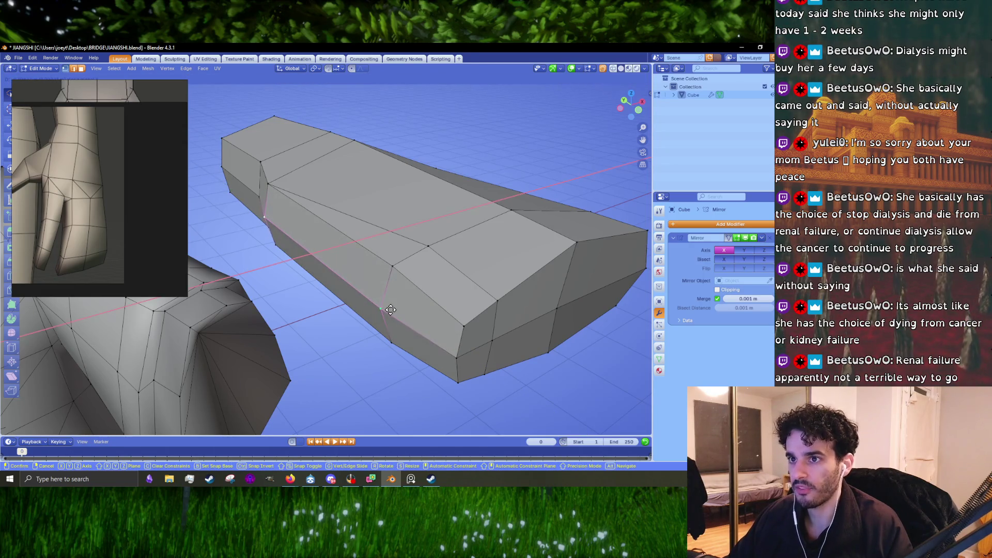
click(396, 307)
scroll(down, 3)
drag(391, 309, 419, 304)
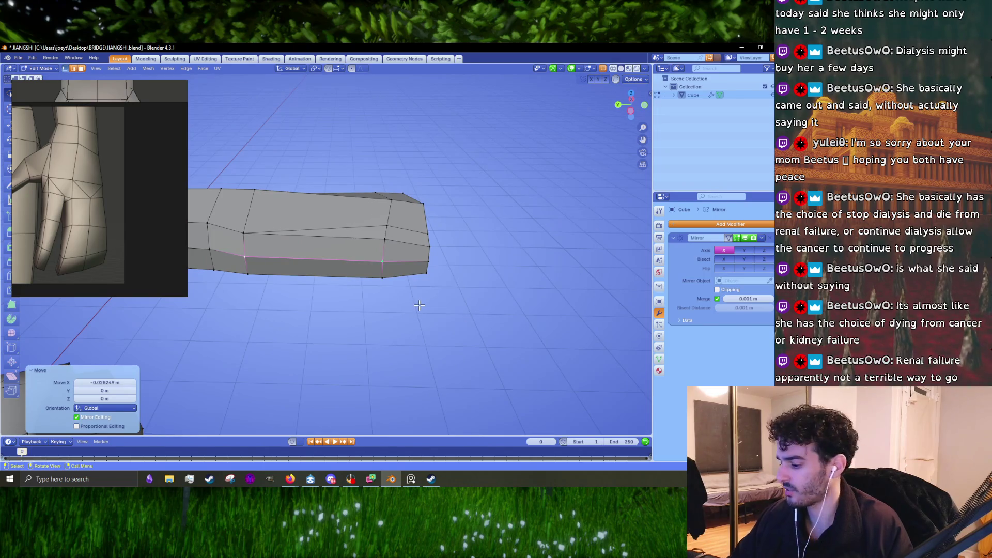
key(KP_7)
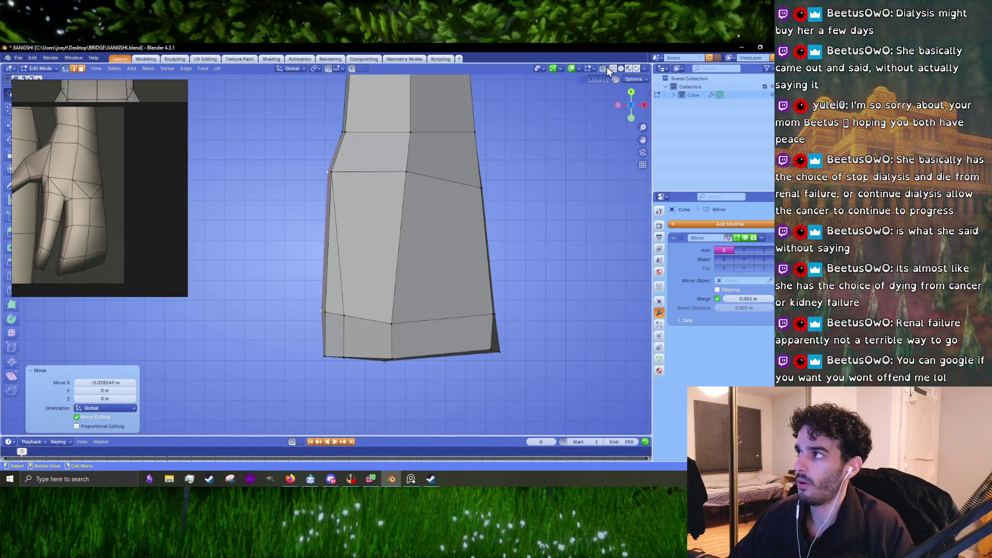
With X-ray on, nudge the left, middle and right vertices of the upper loop into place.
click(607, 67)
click(362, 184)
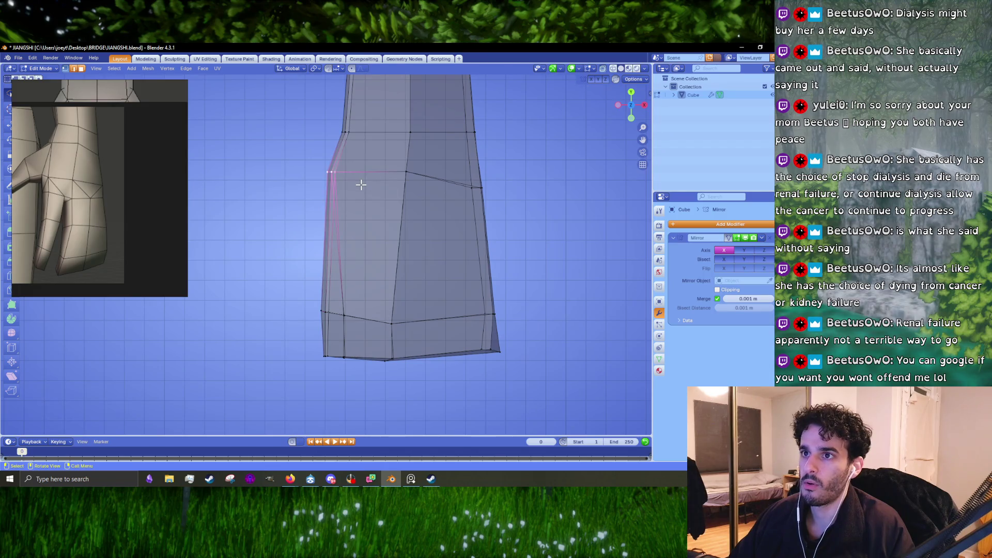
key(g)
click(357, 192)
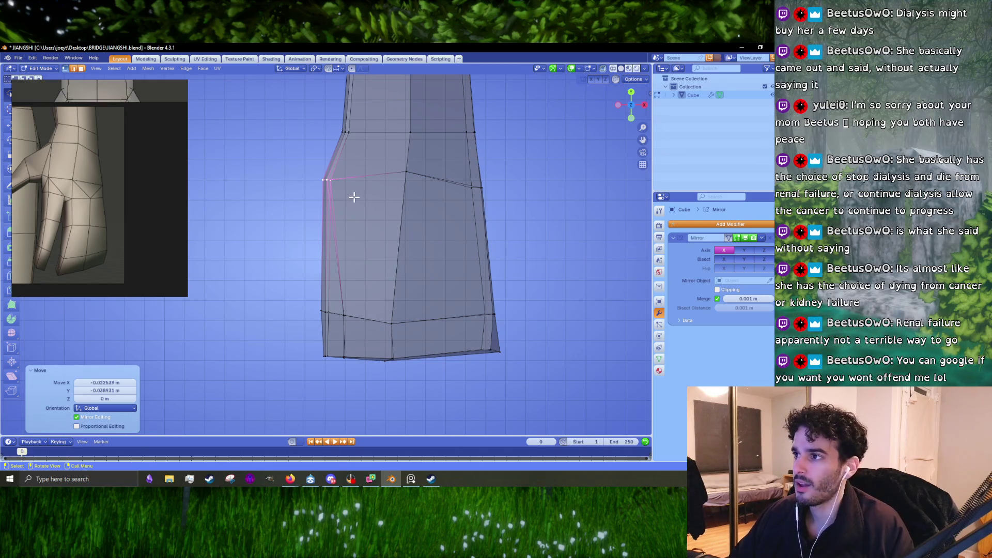
click(405, 174)
key(g)
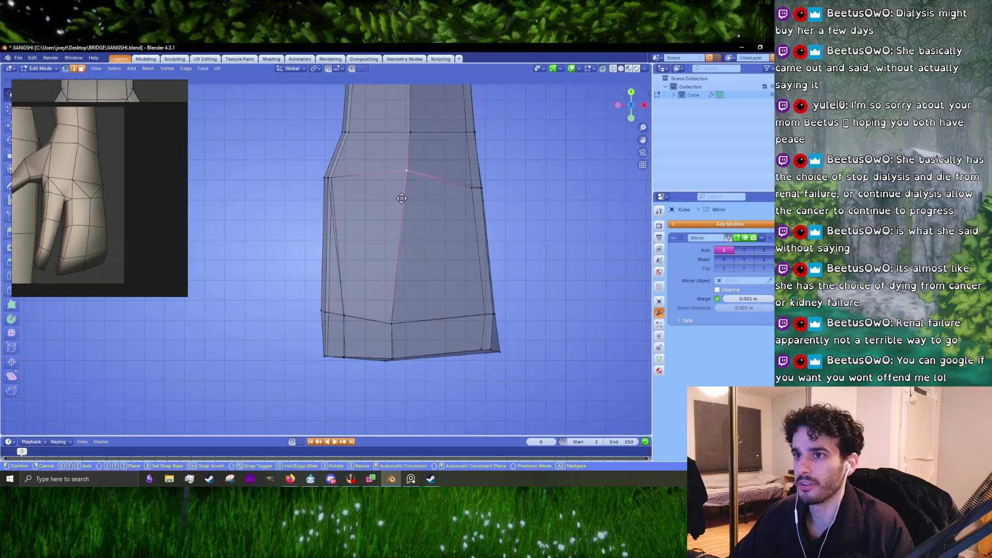
click(402, 198)
click(434, 190)
key(g)
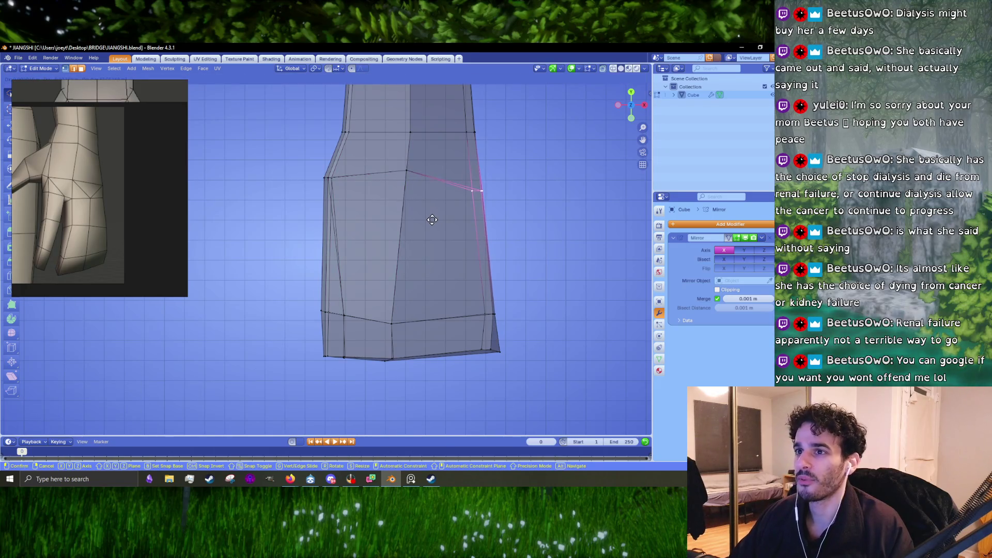
click(432, 222)
Pull the lower-left outline vertex outward and select an edge loop across the block.
click(344, 315)
key(g)
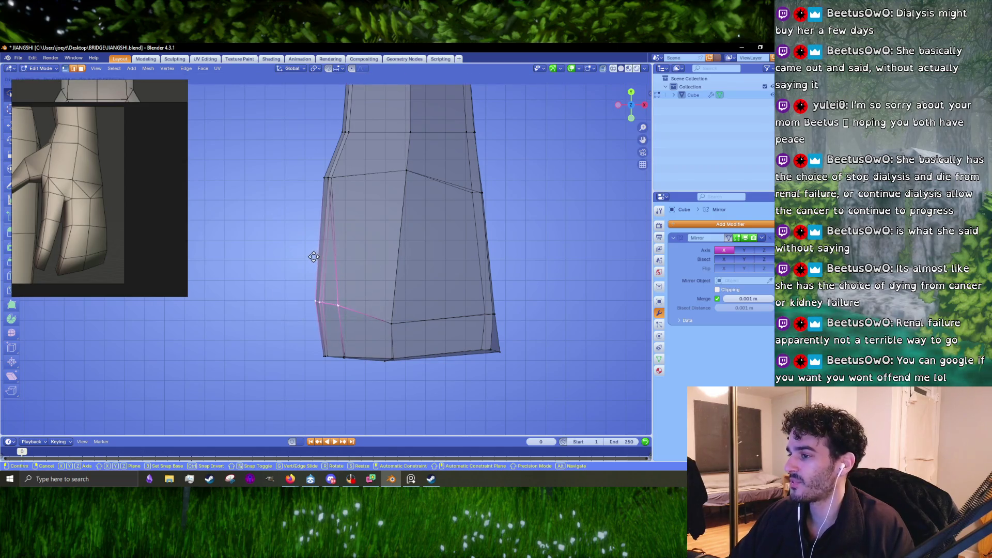
click(312, 268)
drag(311, 268, 308, 332)
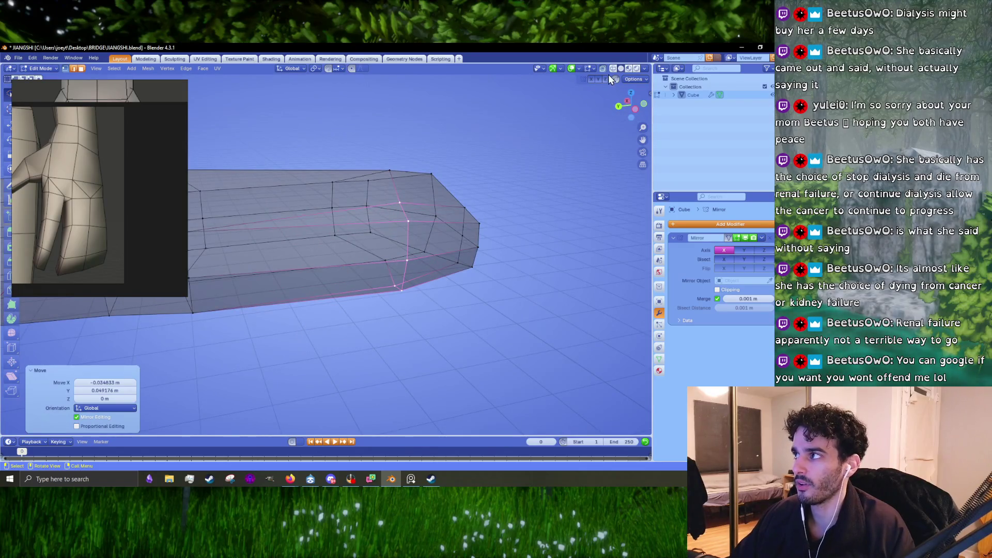
scroll(up, 3)
scroll(up, 3)
drag(468, 272, 549, 280)
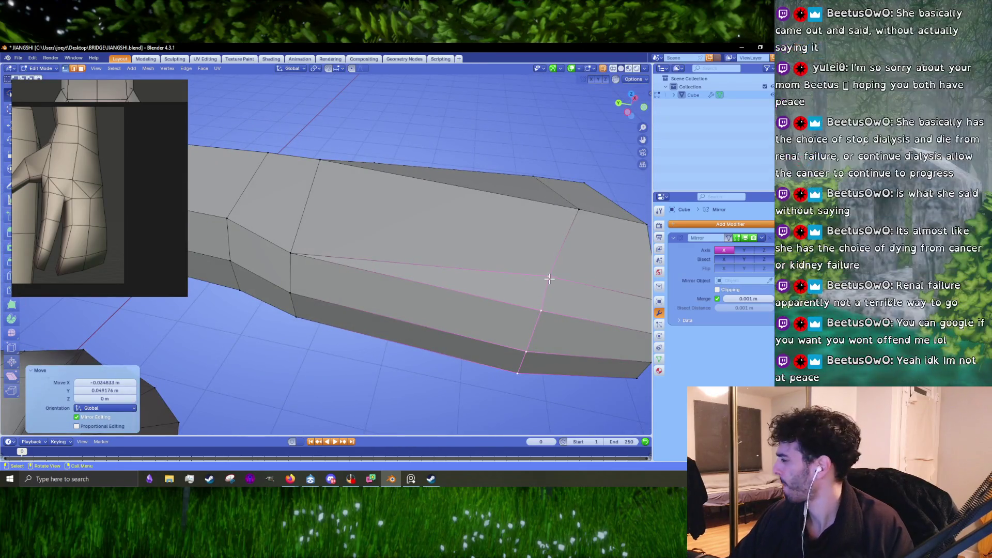
click(289, 268)
drag(310, 281, 332, 324)
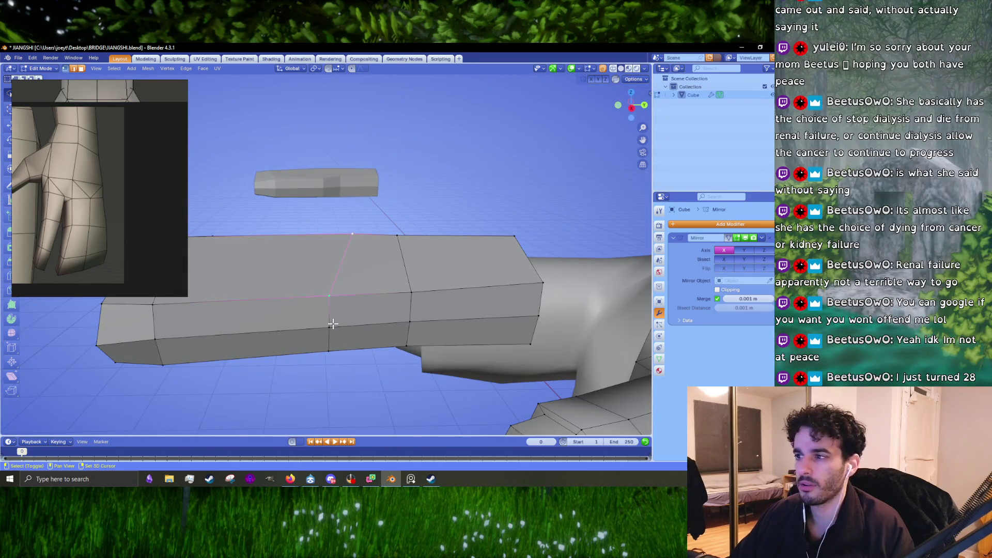
Scale the selected edge loop taller along Z to thicken the block.
drag(332, 325, 332, 322)
key(s)
key(z)
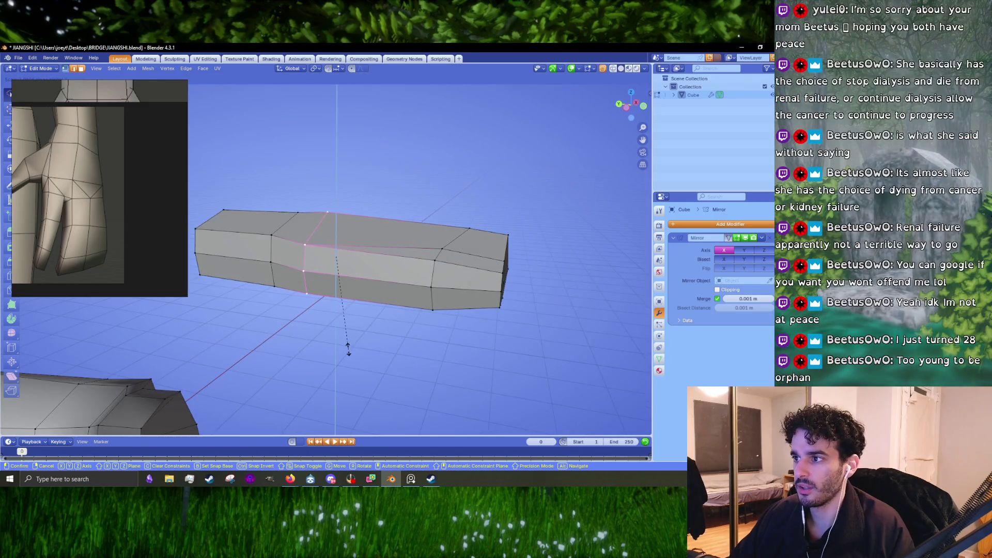
click(348, 350)
drag(451, 284, 494, 283)
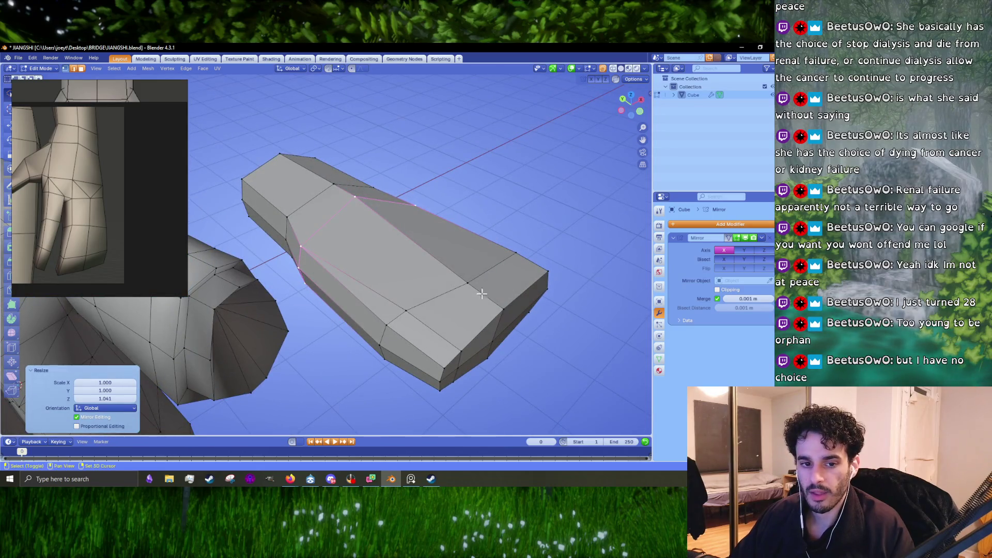
drag(481, 295, 455, 323)
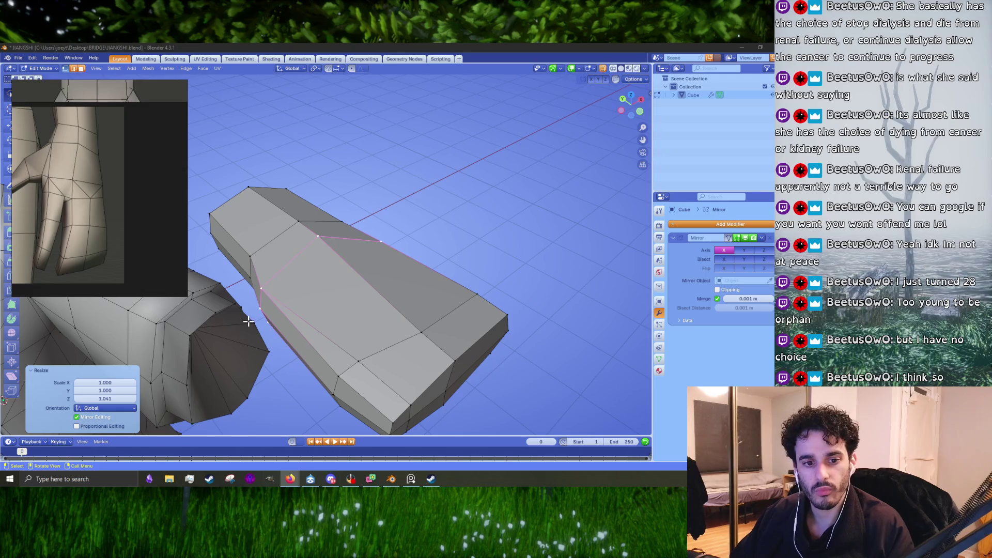
drag(322, 287, 386, 279)
In front view, nudge the selected vertex twice to refine the outline.
key(KP_1)
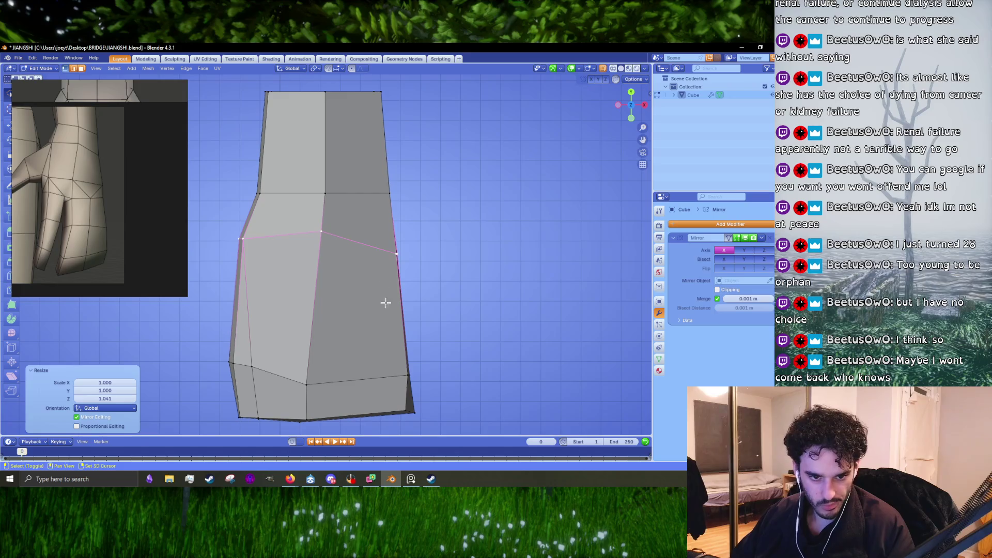
drag(387, 301, 380, 335)
scroll(up, 3)
scroll(up, 3)
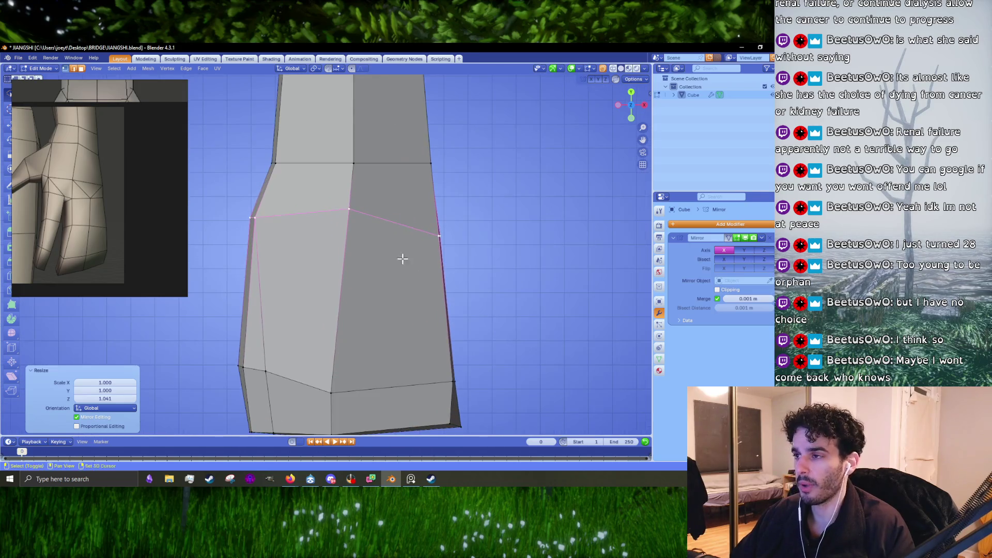
scroll(up, 3)
key(g)
click(454, 300)
key(g)
click(452, 301)
drag(409, 339, 448, 291)
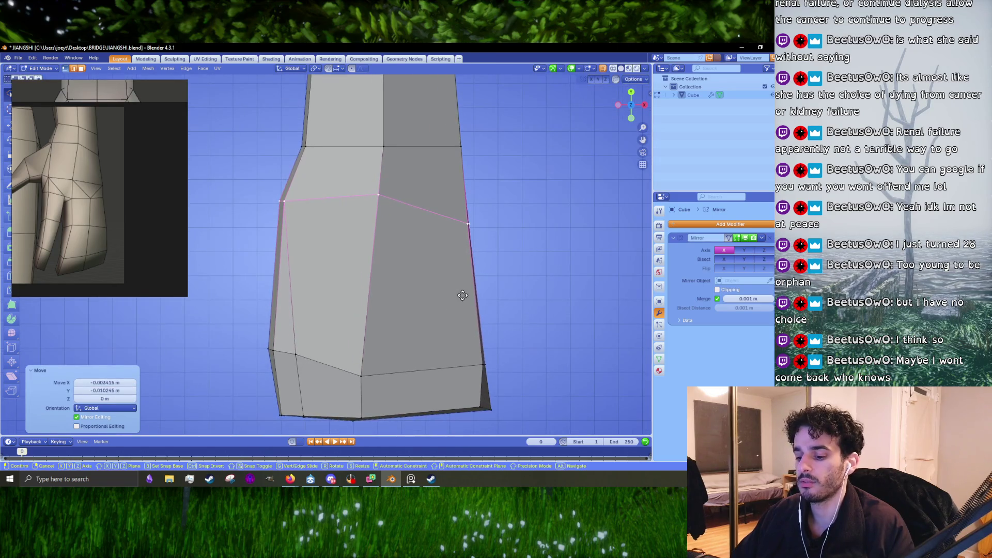
Raise the lower edge loop and rescale it along Z.
click(405, 366)
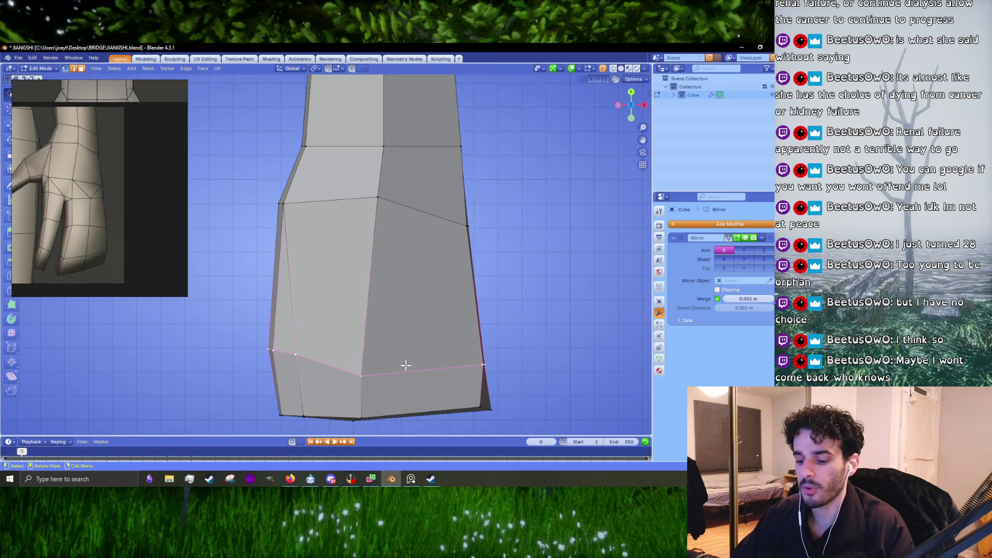
key(g)
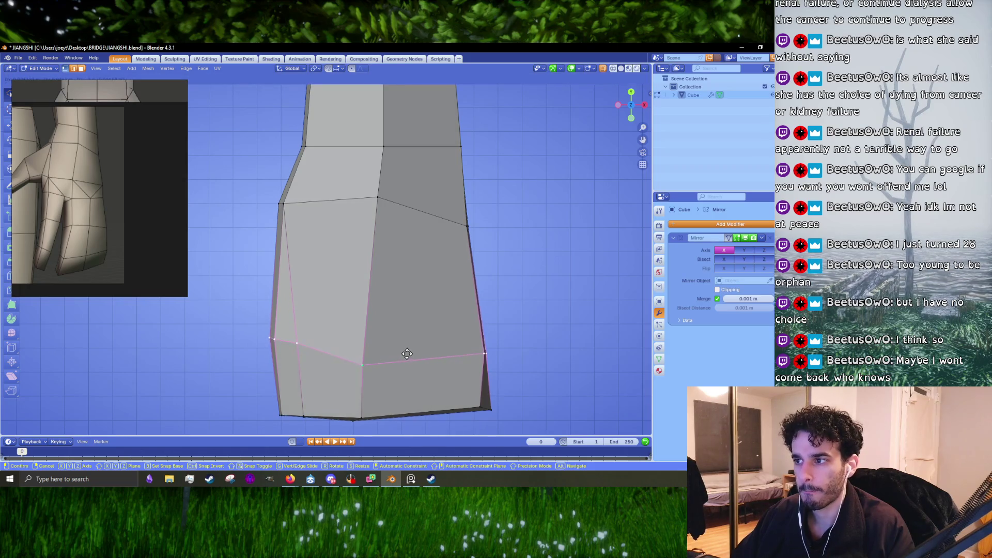
click(407, 352)
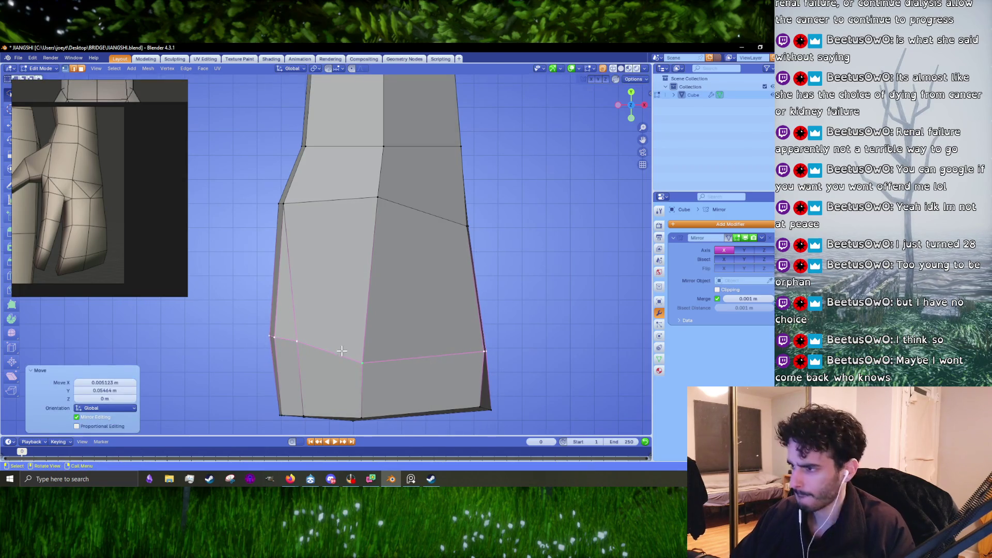
drag(341, 351, 450, 266)
key(s)
key(z)
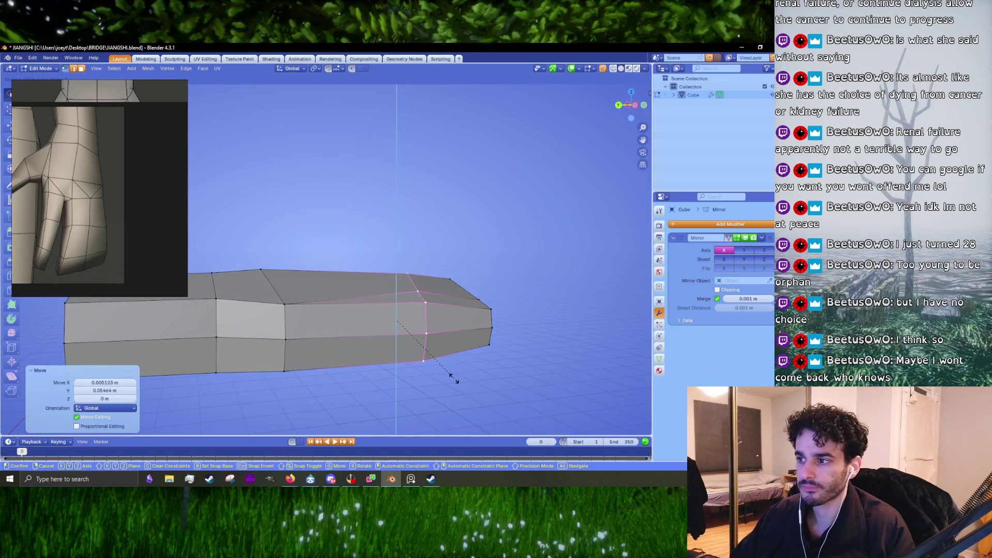
click(452, 375)
Select a different edge loop and begin sliding it along the mesh.
click(288, 297)
drag(287, 297, 463, 329)
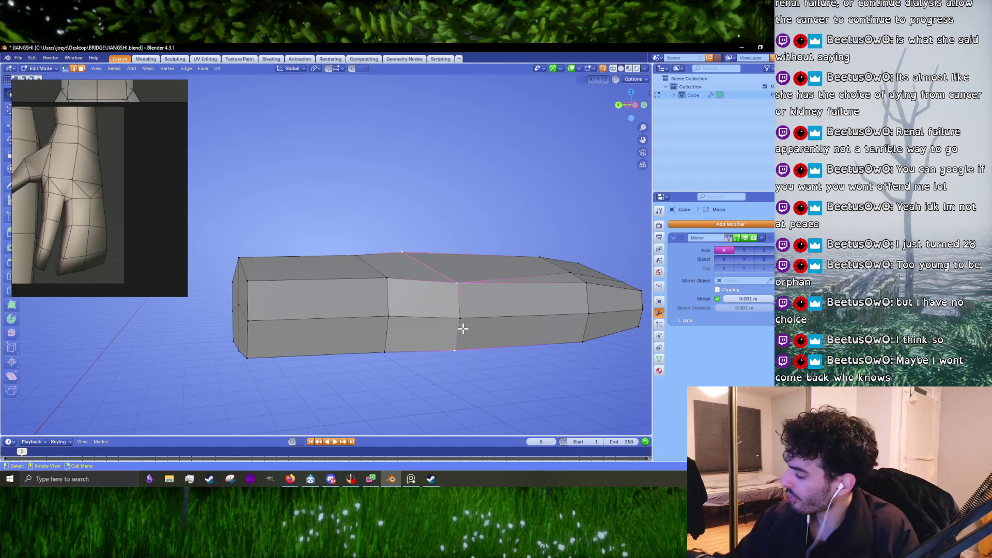
drag(470, 330, 440, 327)
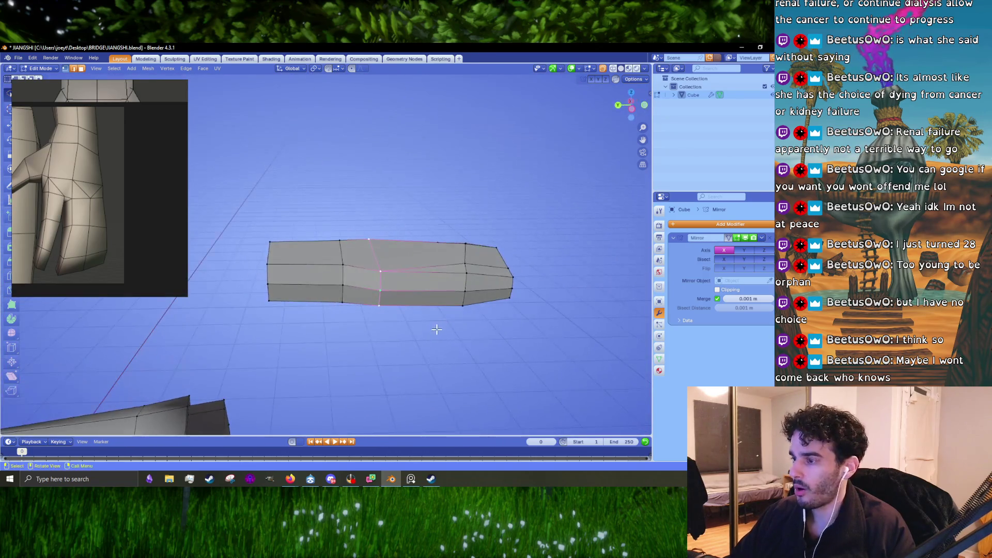
key(g)
Confirm the loop slide and slide the edge loop further into position.
click(402, 304)
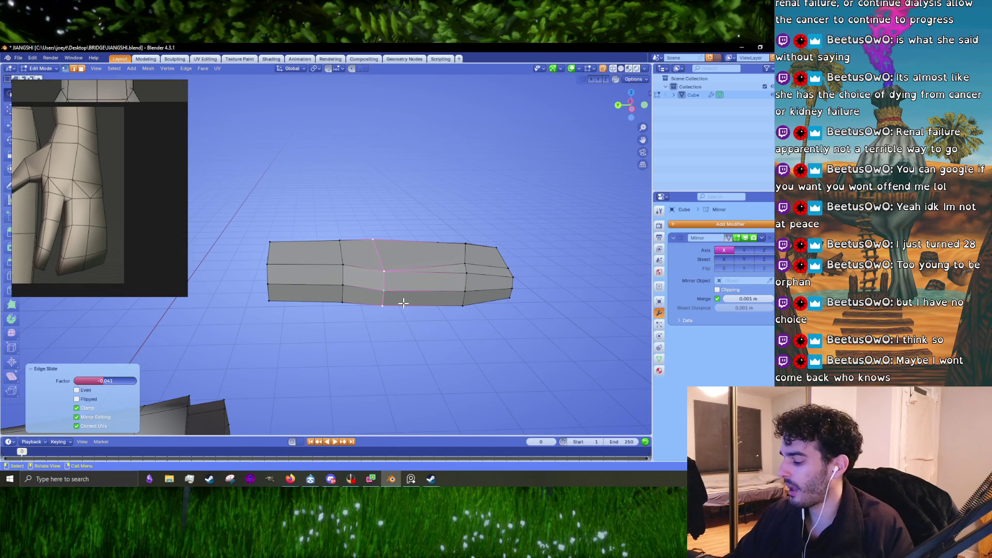
scroll(up, 3)
scroll(up, 3)
drag(388, 303, 486, 295)
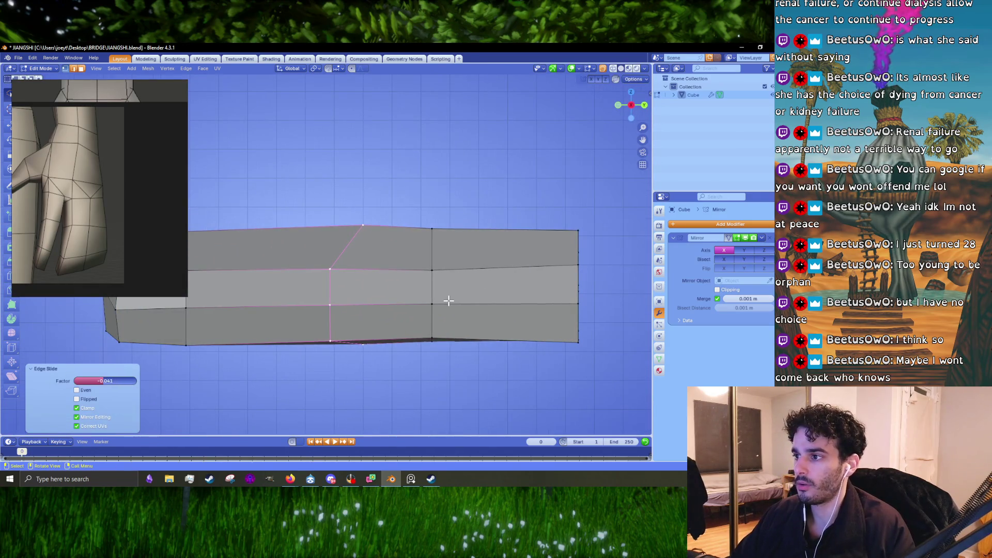
key(g)
key(g)
click(447, 301)
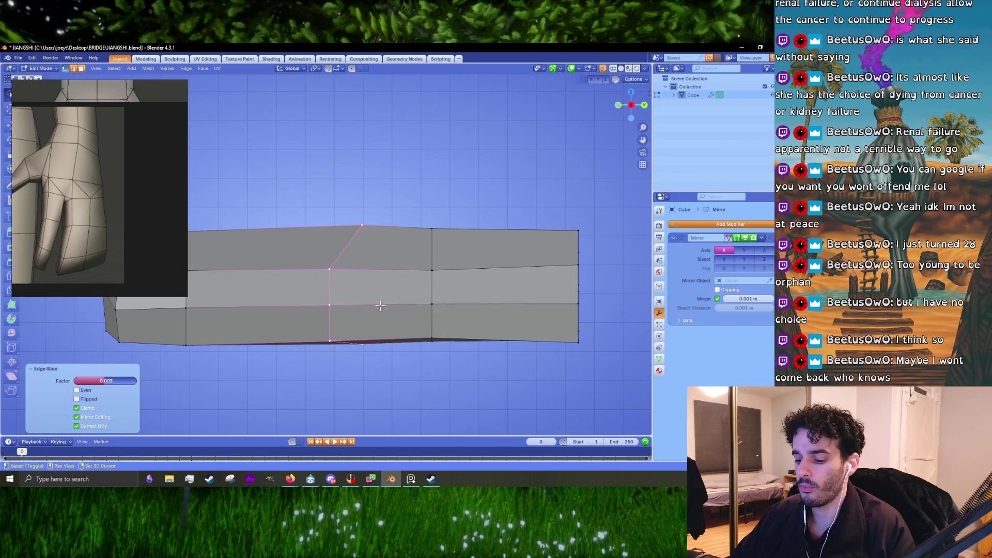
drag(380, 306, 420, 293)
Slide another edge loop near the bottom of the hand and begin rotating the selection.
click(241, 282)
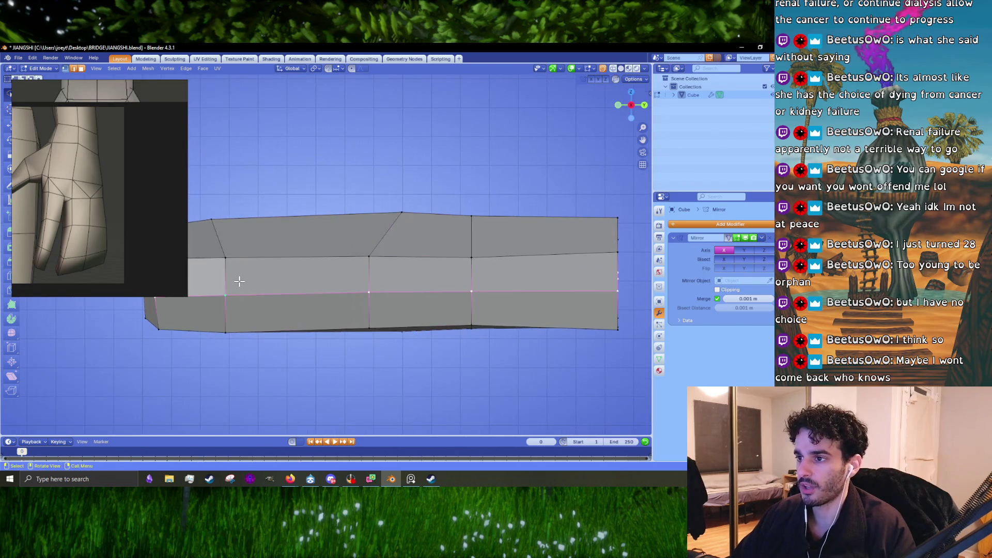
key(g)
key(g)
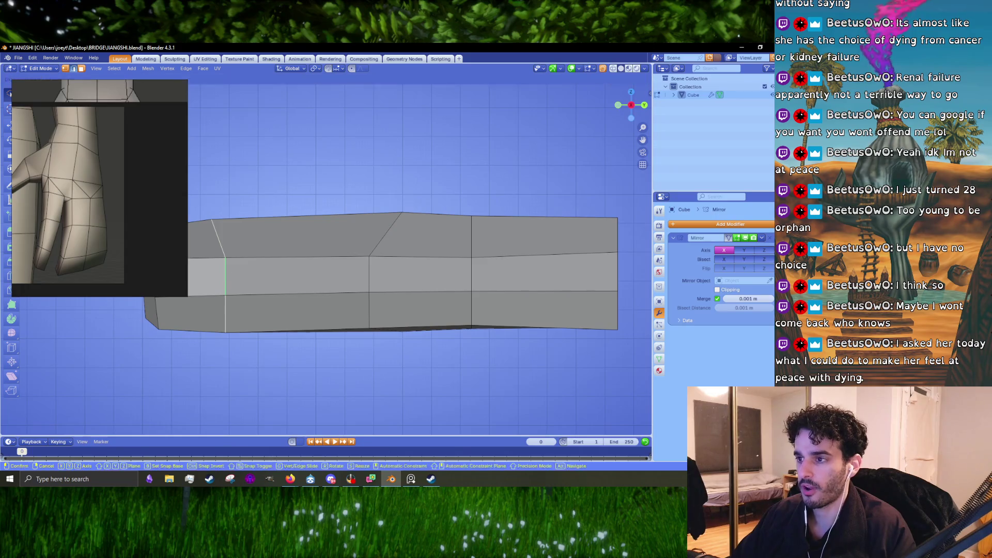
click(228, 277)
drag(228, 276, 346, 321)
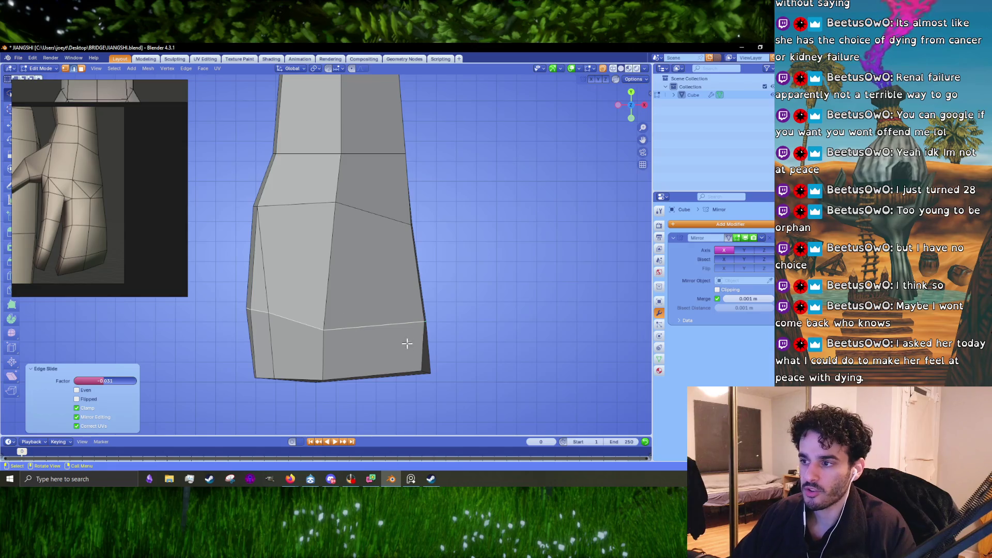
key(r)
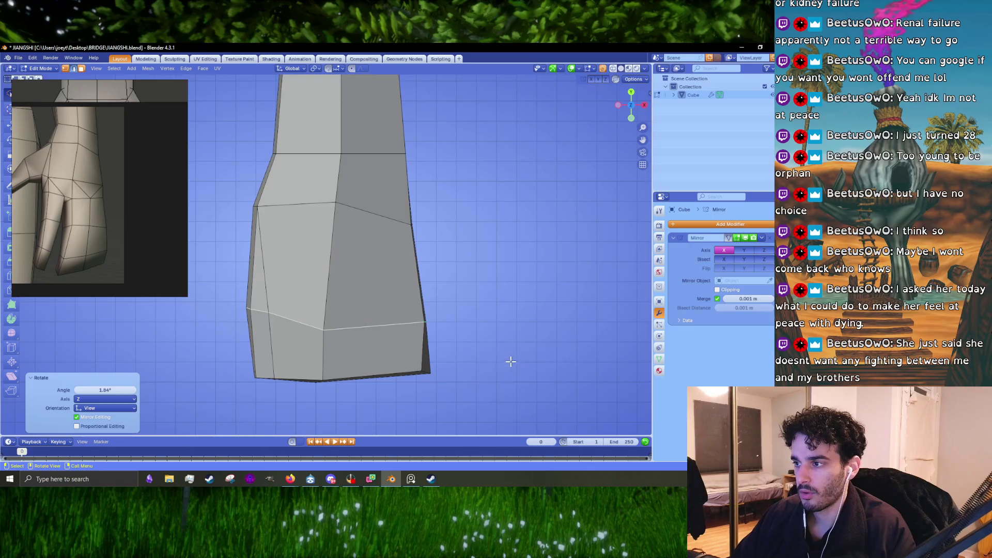
Cancel the rotation, turn on X-ray and nudge two left-side vertices.
key(Escape)
click(603, 68)
key(r)
key(g)
click(546, 329)
click(326, 333)
key(g)
click(365, 312)
Lower the left vertex slightly and adjust it along Y.
click(264, 310)
key(g)
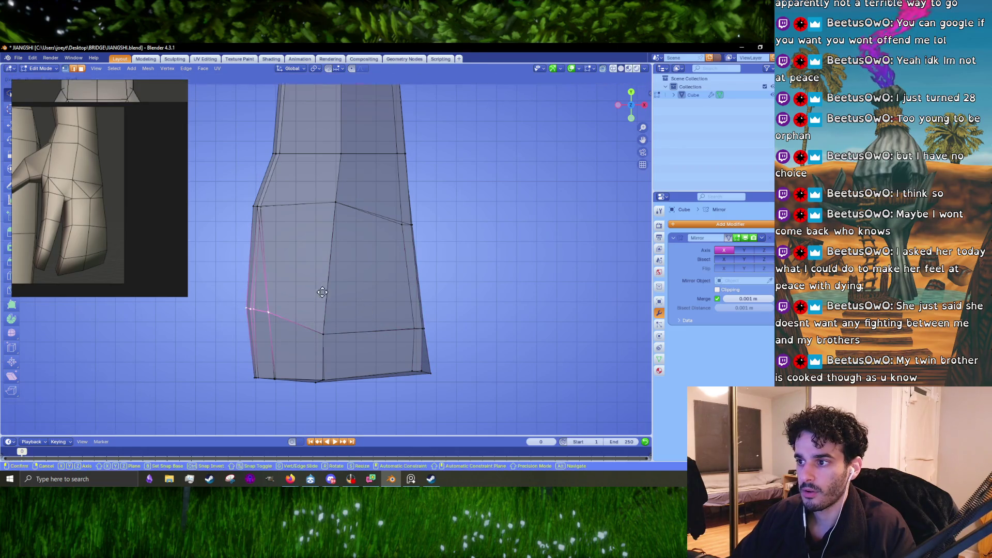
click(322, 307)
key(g)
key(y)
click(318, 305)
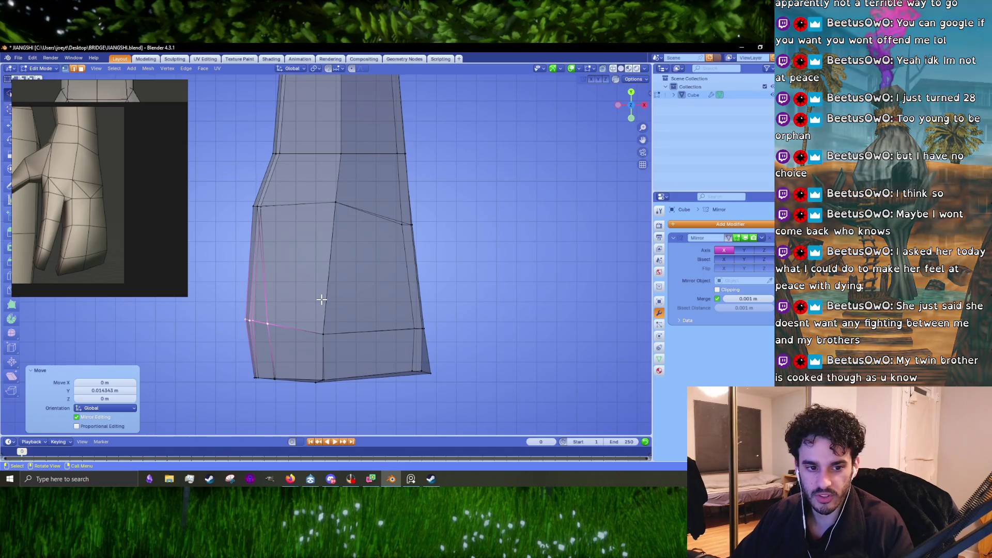
drag(273, 235, 341, 279)
Nudge the upper-left and right-side vertices into the tapered outline.
click(294, 219)
scroll(up, 3)
key(g)
click(338, 279)
click(400, 267)
key(g)
click(428, 279)
click(484, 290)
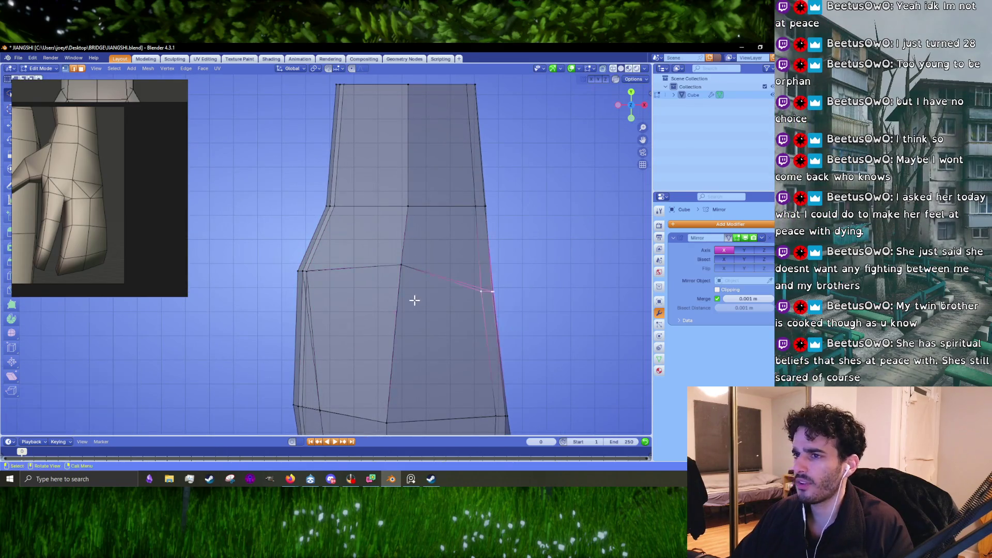
key(g)
click(416, 295)
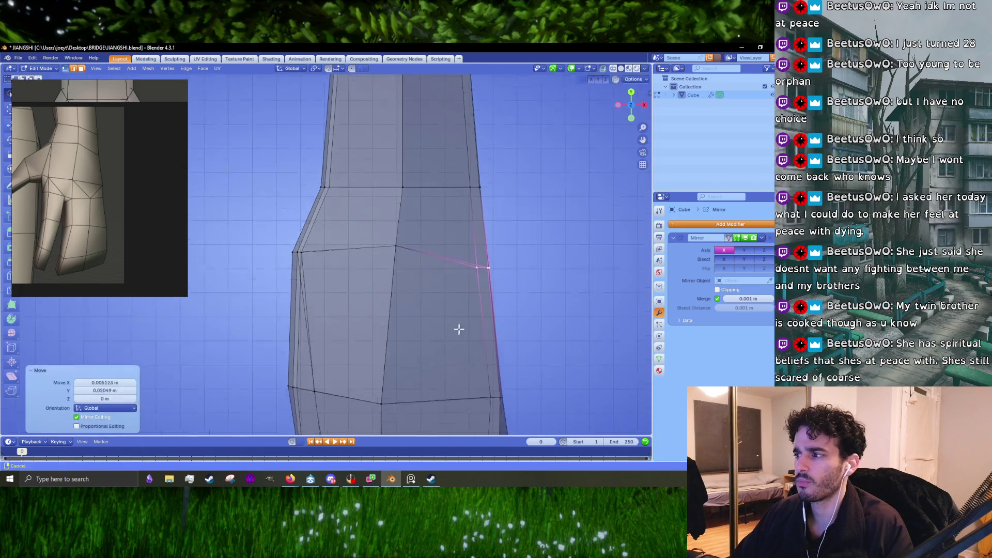
Extrude the lower-right edge slightly outward, turn X-ray off and select a side face.
drag(463, 342, 526, 288)
key(e)
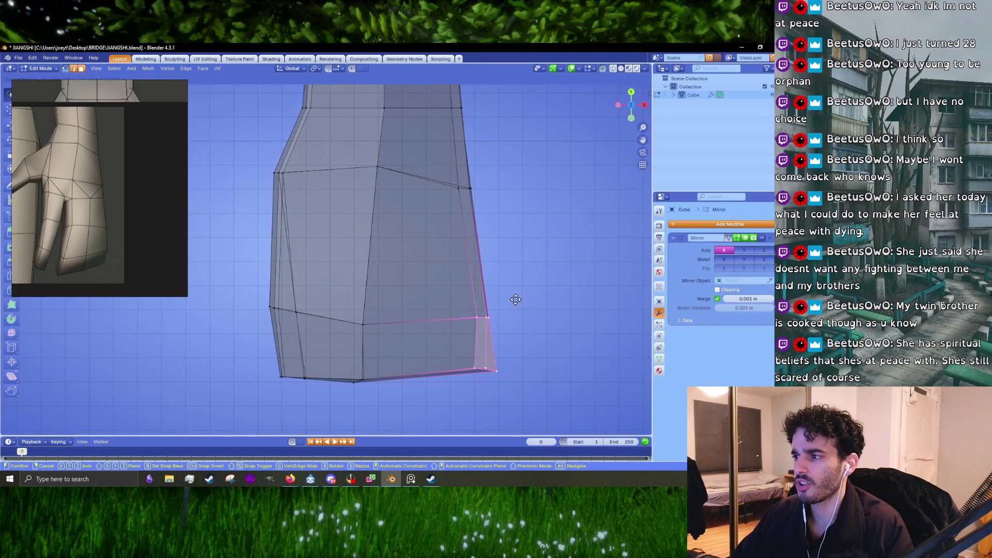
click(512, 300)
drag(372, 250, 430, 311)
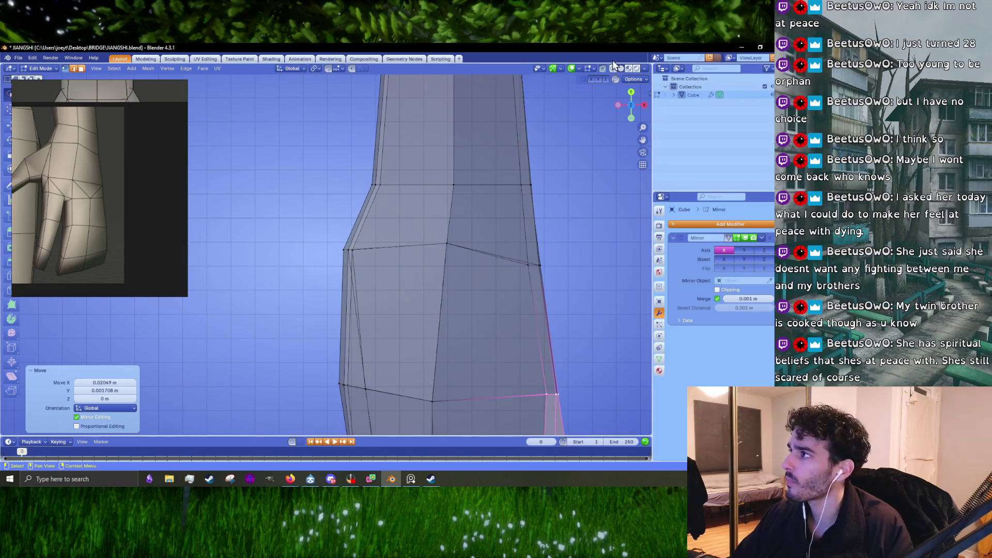
click(613, 69)
drag(465, 233, 400, 269)
click(401, 269)
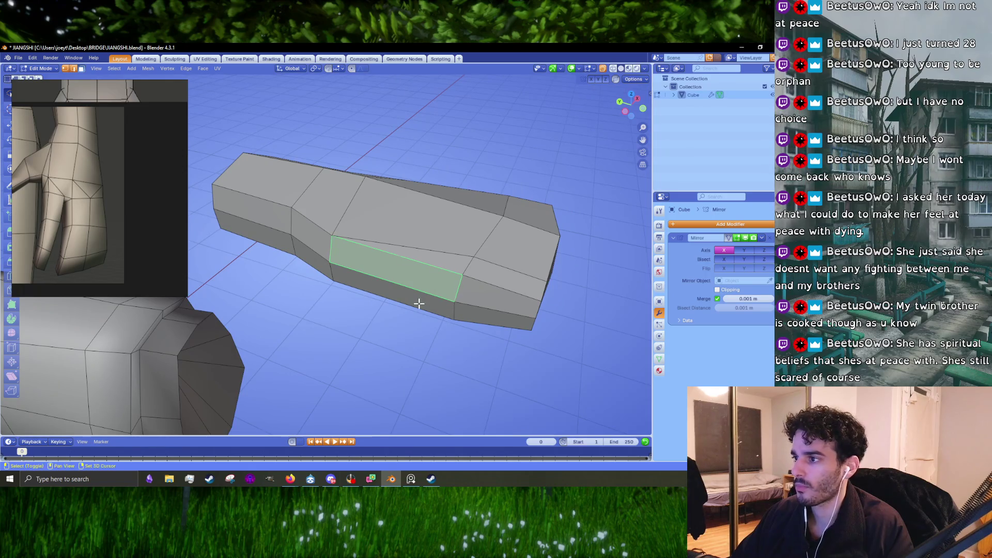
Switch to edge select and pick the edge loop along the hand's side.
click(419, 304)
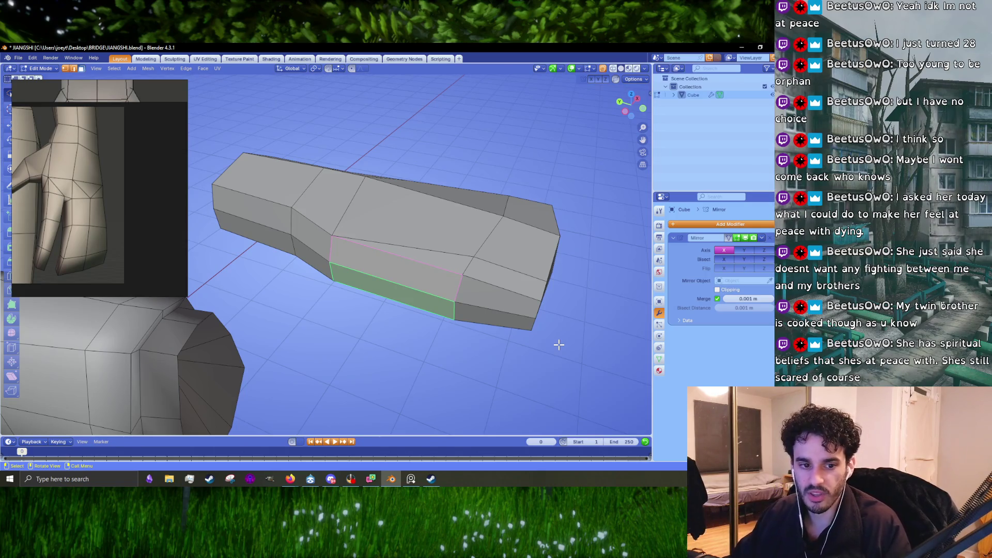
key(1)
drag(473, 280, 527, 312)
click(446, 290)
Move the side edge loop about 0.04 m along Y.
key(g)
key(x)
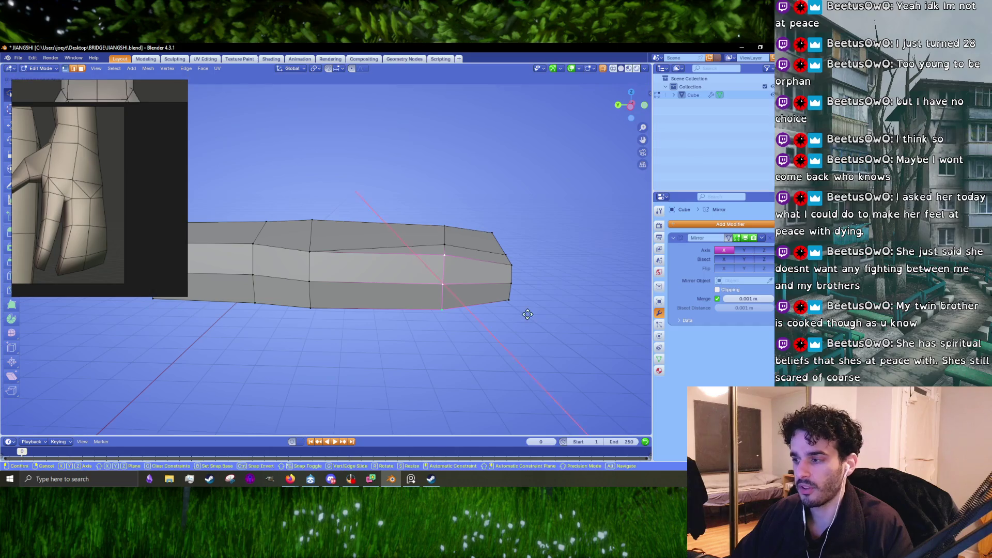
key(y)
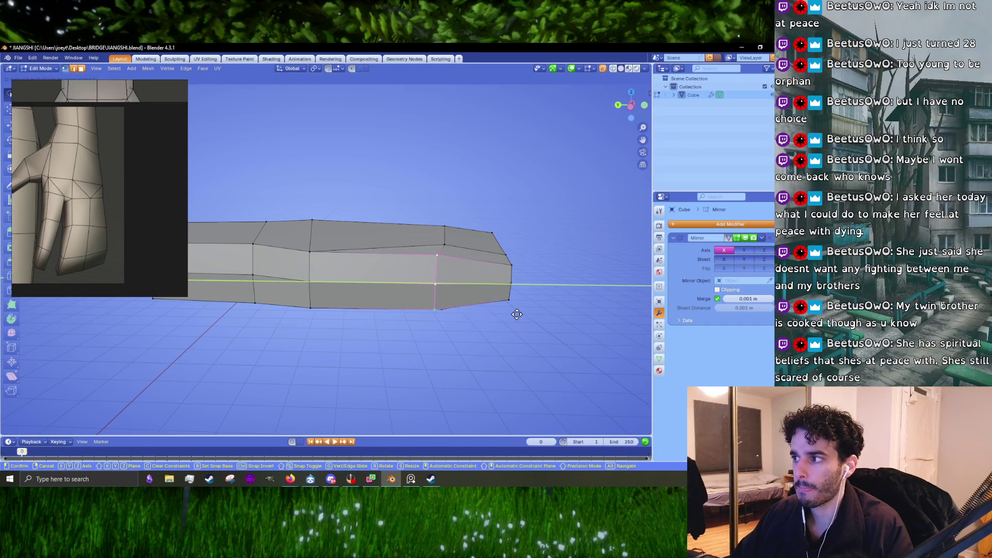
click(515, 314)
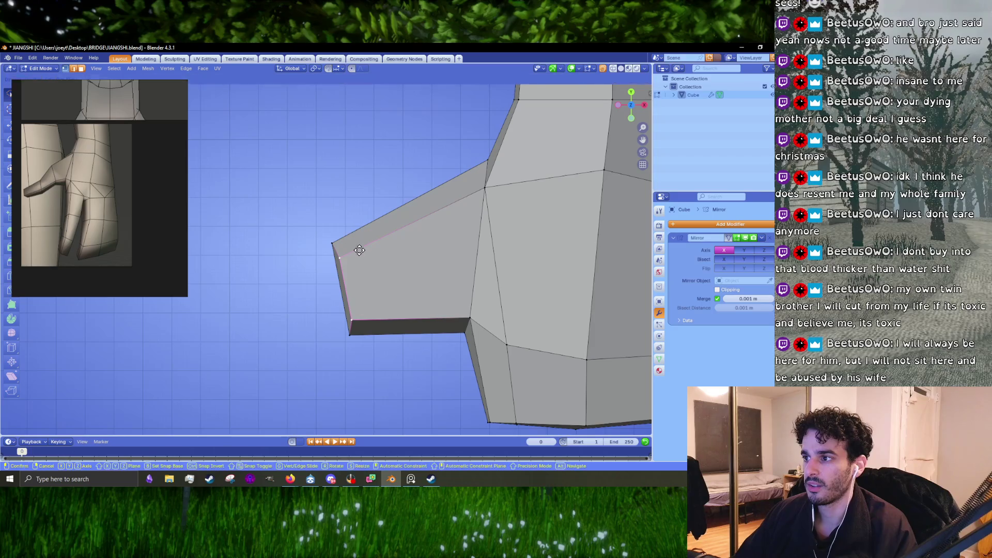
Select the thumb's lower edges and extrude a new thumb section outward from top view.
drag(357, 248, 312, 216)
drag(313, 216, 378, 203)
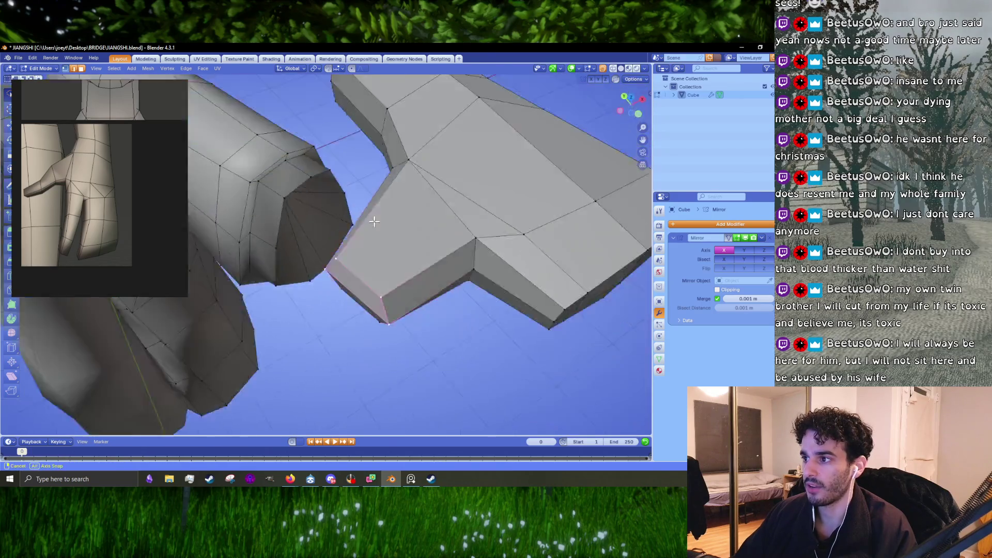
click(347, 331)
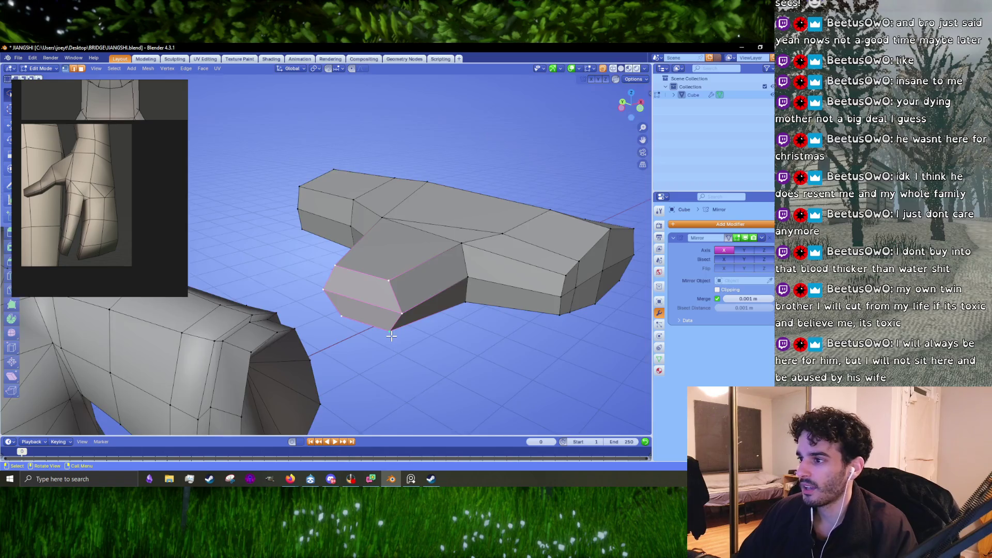
key(KP_7)
key(e)
click(325, 367)
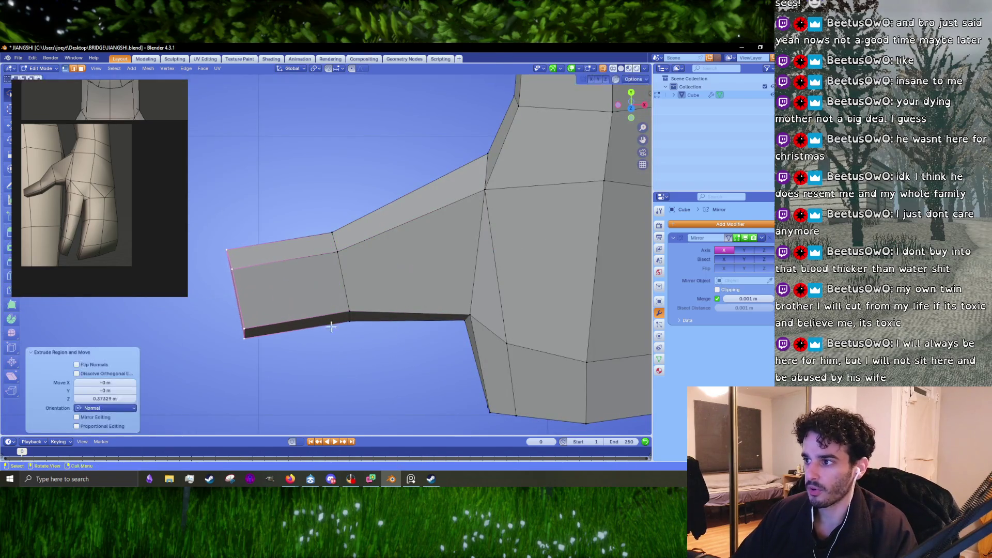
key(g)
click(377, 358)
Rotate the new thumb section about -38 degrees around Y so it angles outward.
key(r)
key(y)
drag(354, 381, 425, 355)
click(437, 388)
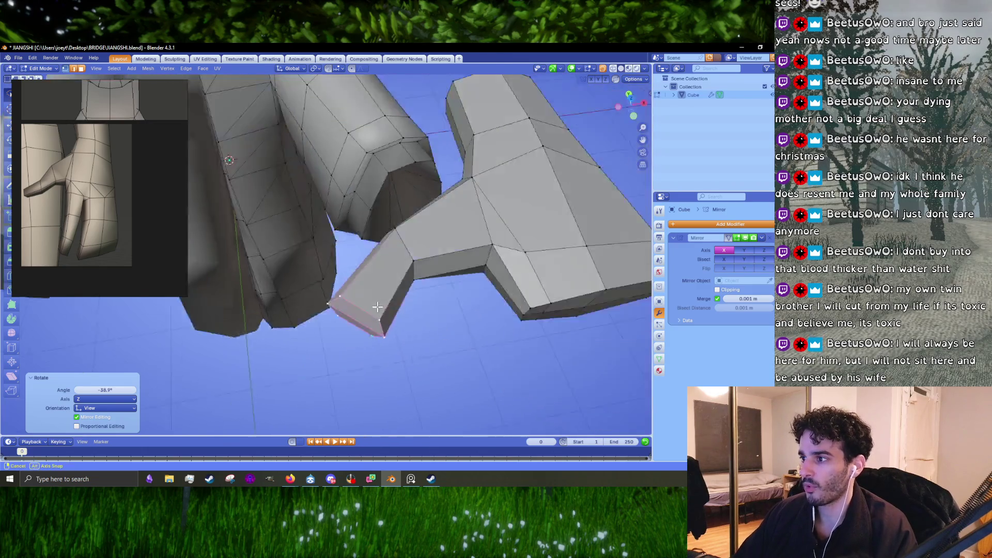
key(s)
key(Escape)
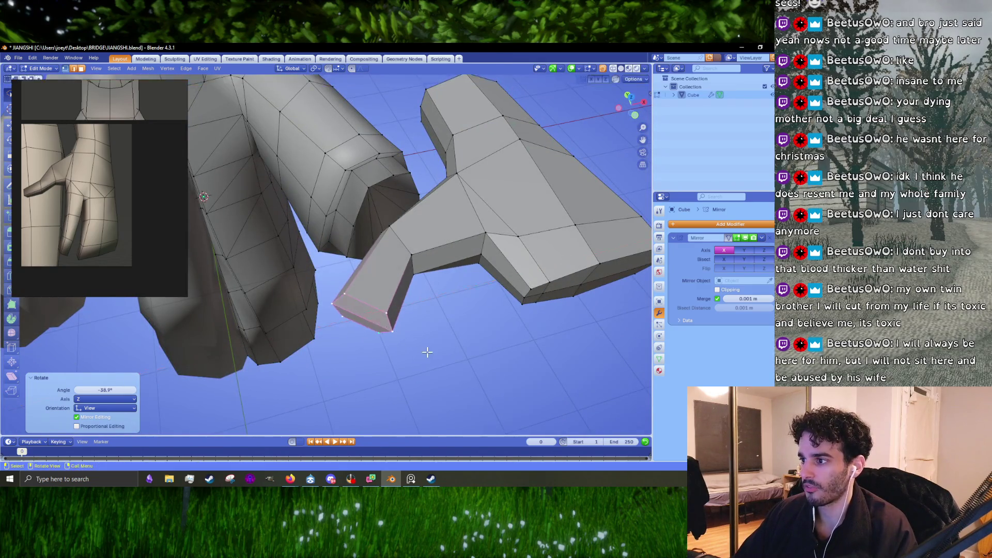
scroll(up, 3)
drag(410, 344, 373, 292)
click(373, 292)
key(KP_7)
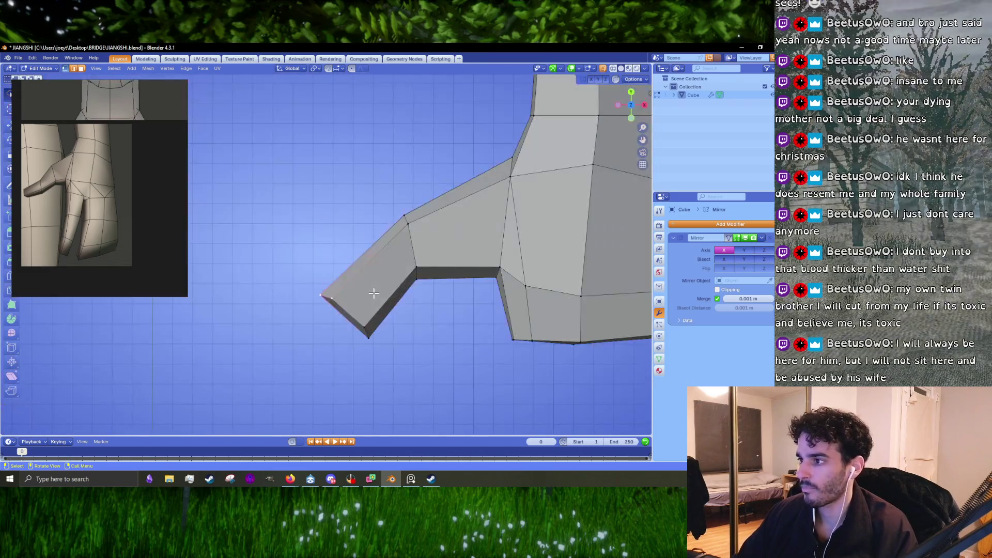
scroll(up, 3)
Shift the thumb tip vertex outward, then extrude the tip face to lengthen the thumb.
key(g)
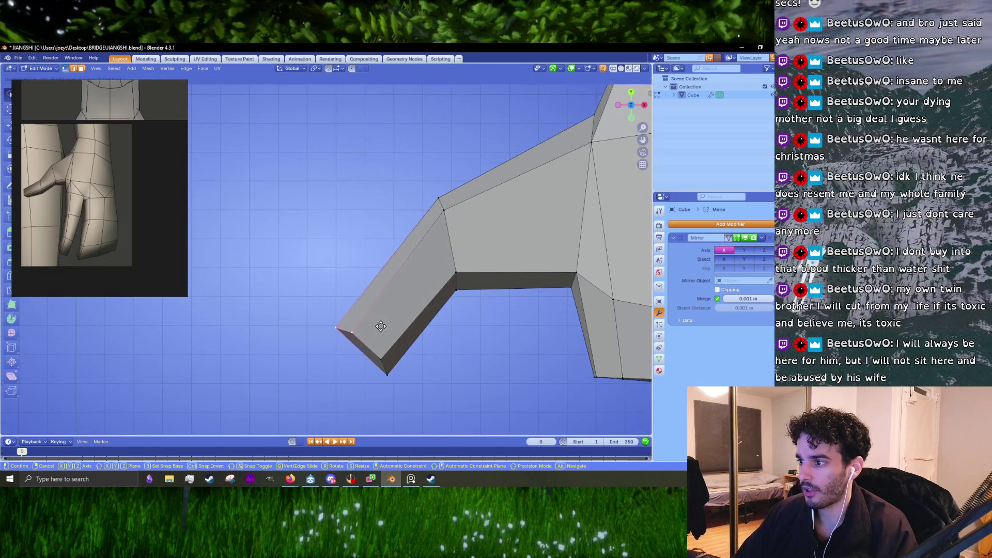
click(360, 330)
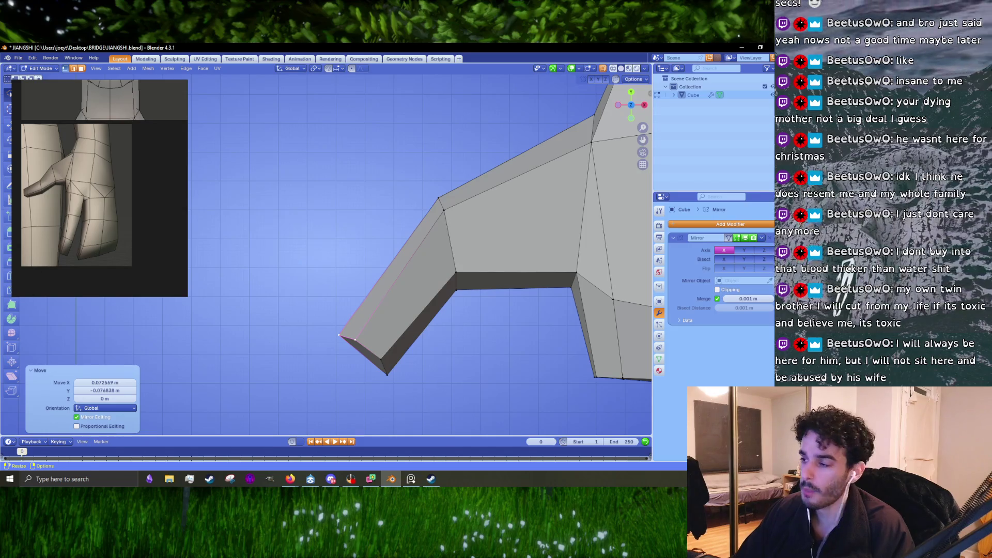
drag(351, 312, 480, 415)
drag(480, 416, 428, 349)
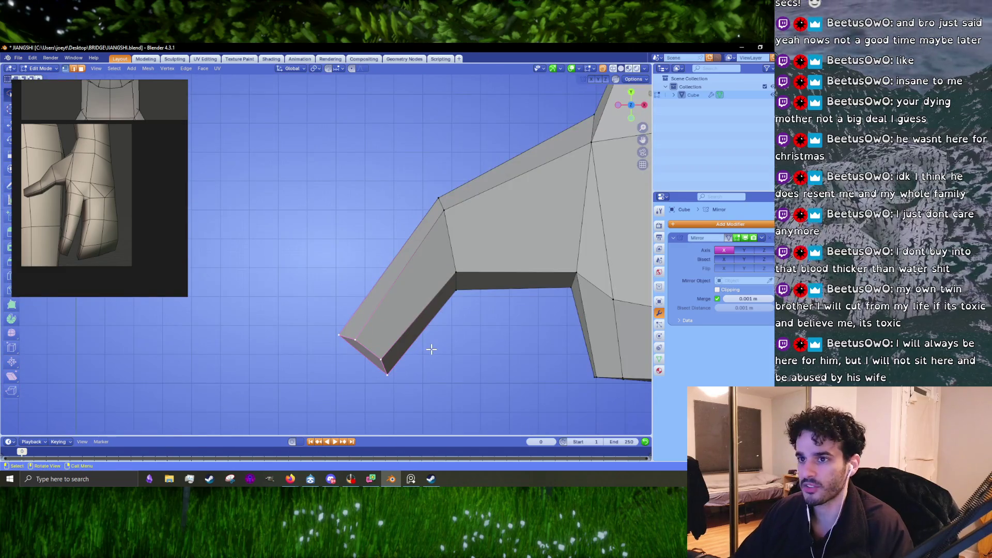
key(e)
click(413, 311)
drag(414, 312, 140, 271)
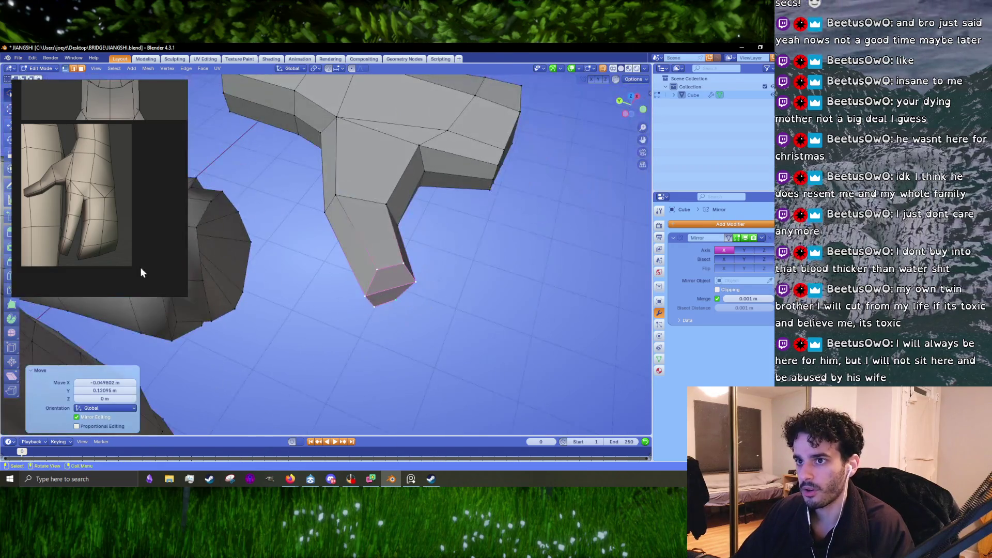
drag(438, 289, 401, 315)
Flatten the thumb tip to about 0.79 height on Z, lower it slightly, then deselect.
key(s)
key(z)
click(362, 356)
key(g)
key(z)
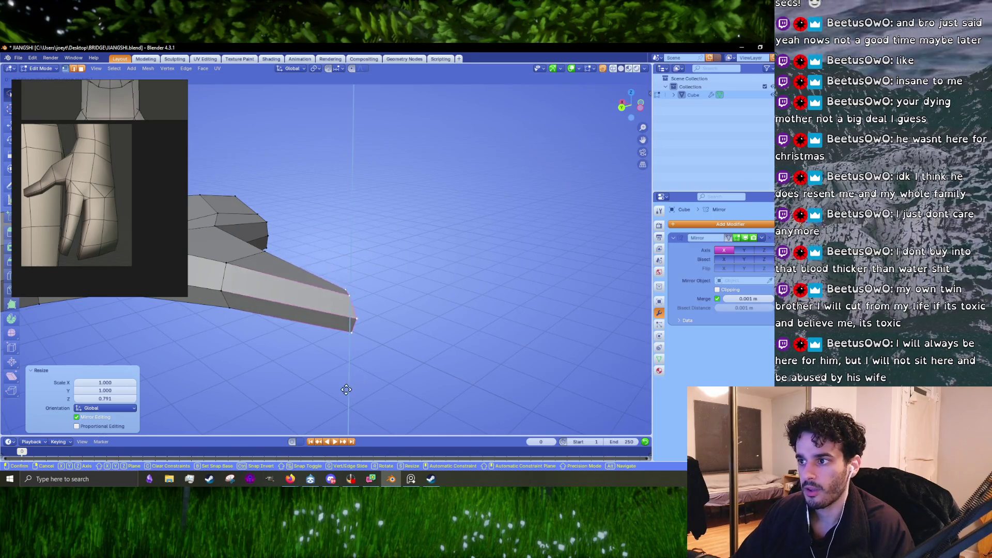
click(348, 386)
drag(348, 386, 359, 368)
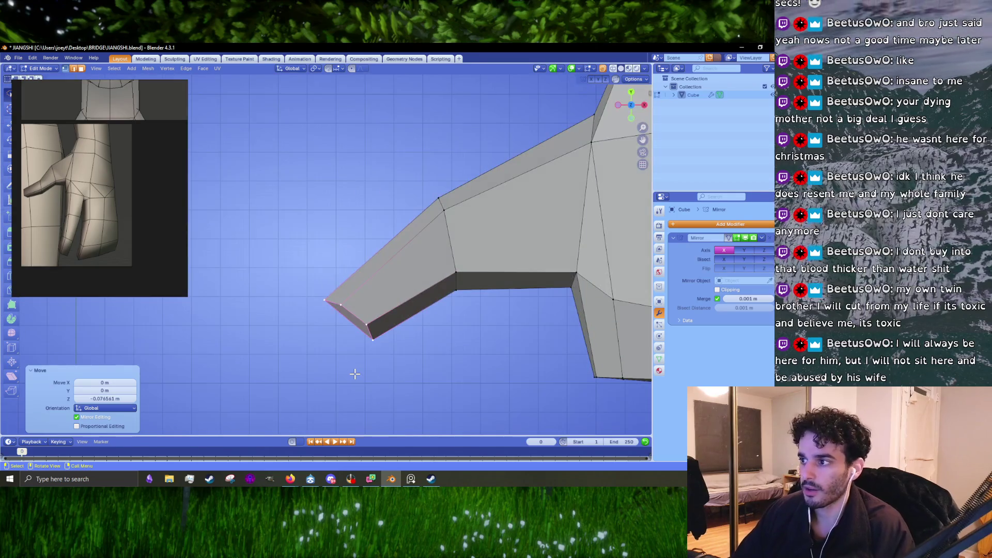
click(359, 368)
key(ctrl+z)
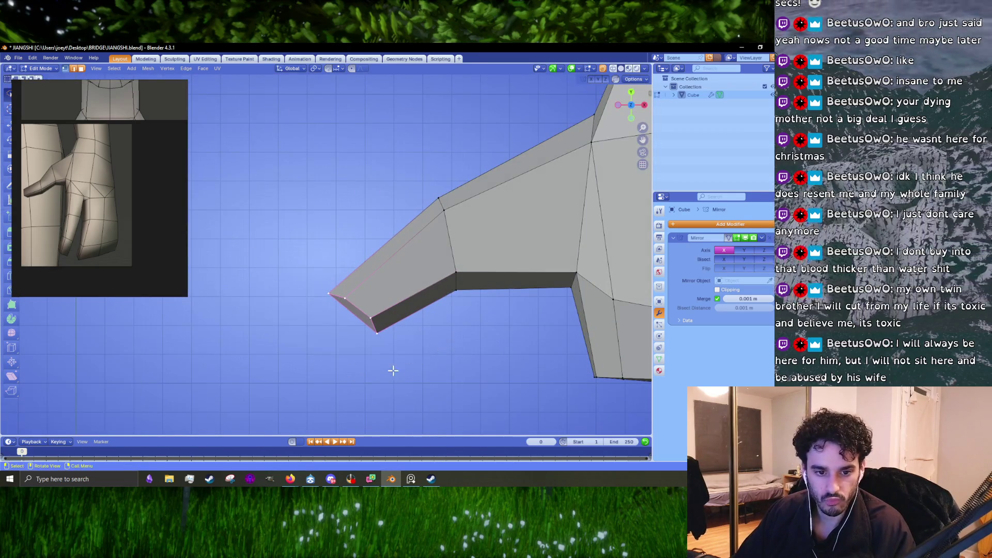
click(275, 319)
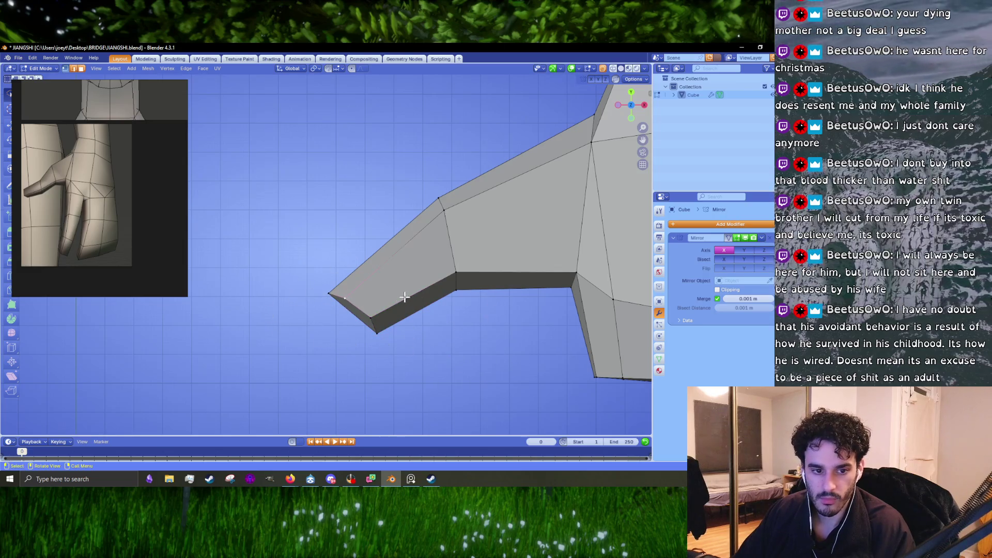
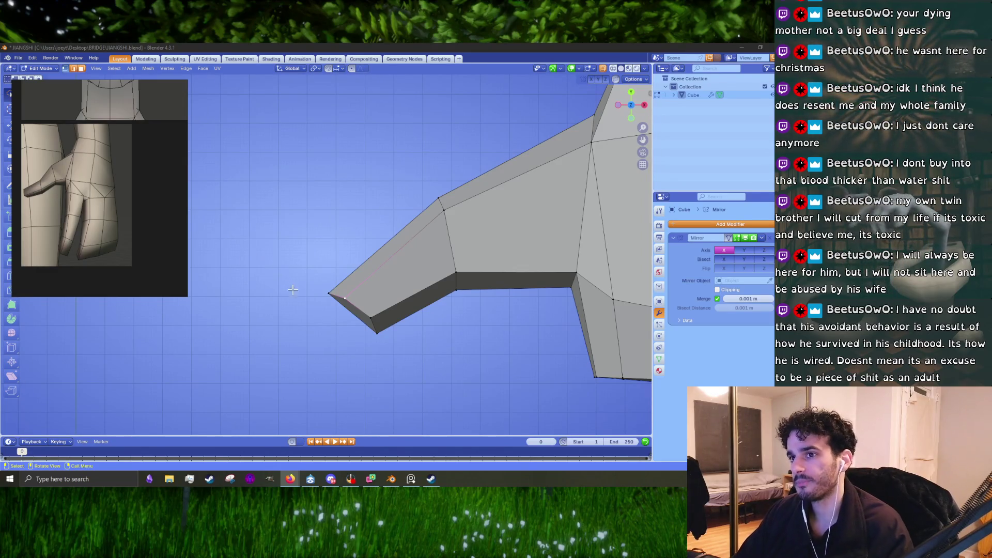
Select the thumb tip's boundary loop and extrude it outward into one more thumb segment.
drag(290, 284, 399, 331)
scroll(up, 3)
key(3)
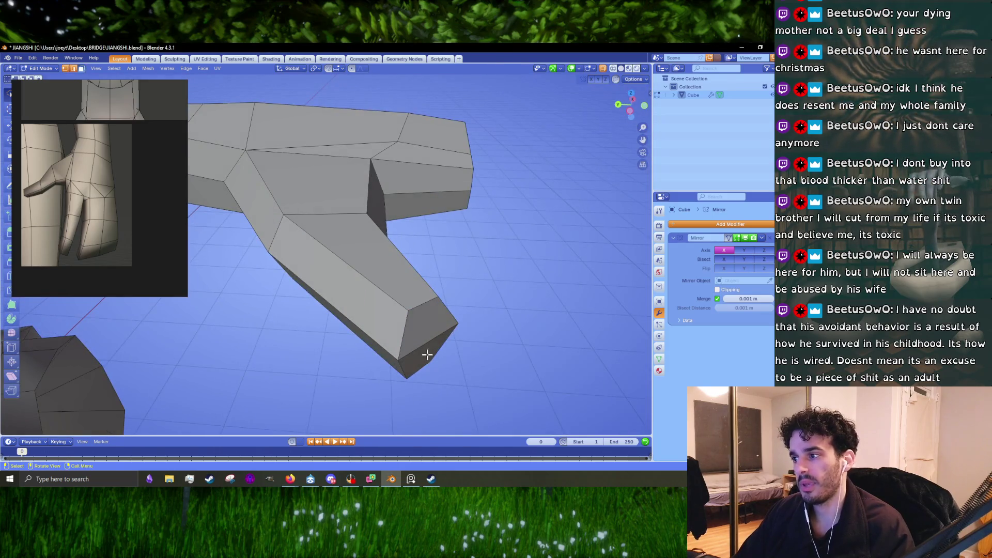
click(425, 345)
scroll(up, 3)
click(444, 381)
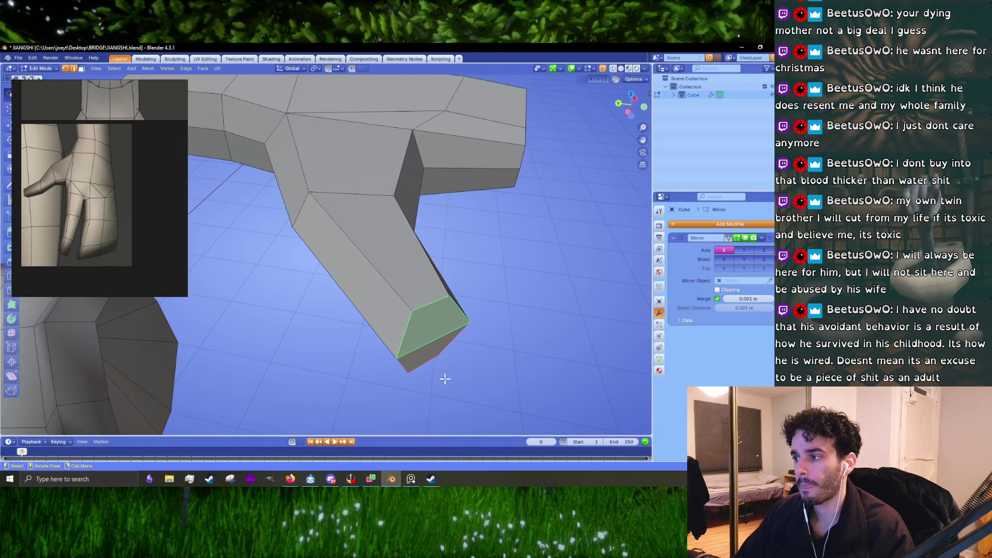
drag(444, 380, 388, 323)
key(alt+a)
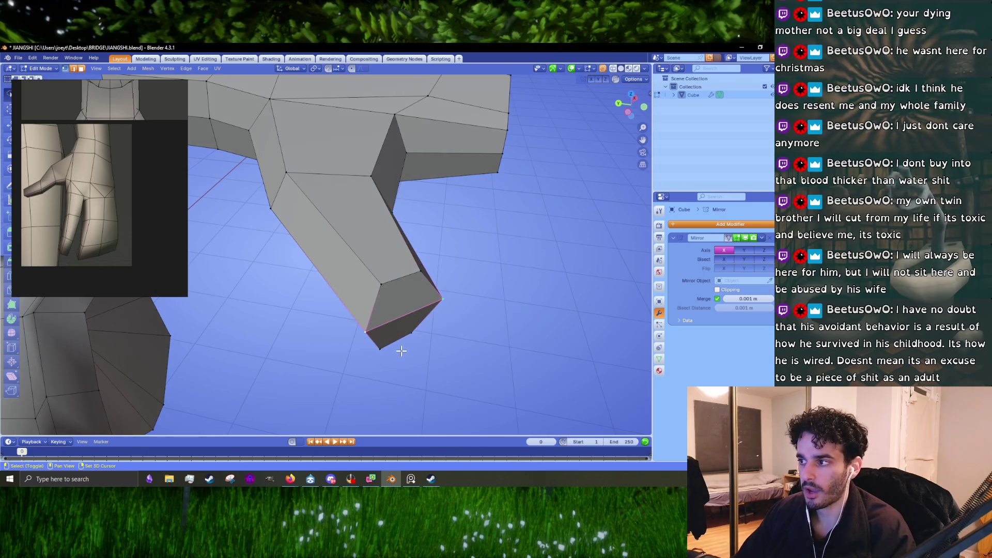
click(377, 349)
drag(396, 350, 515, 228)
key(e)
click(430, 326)
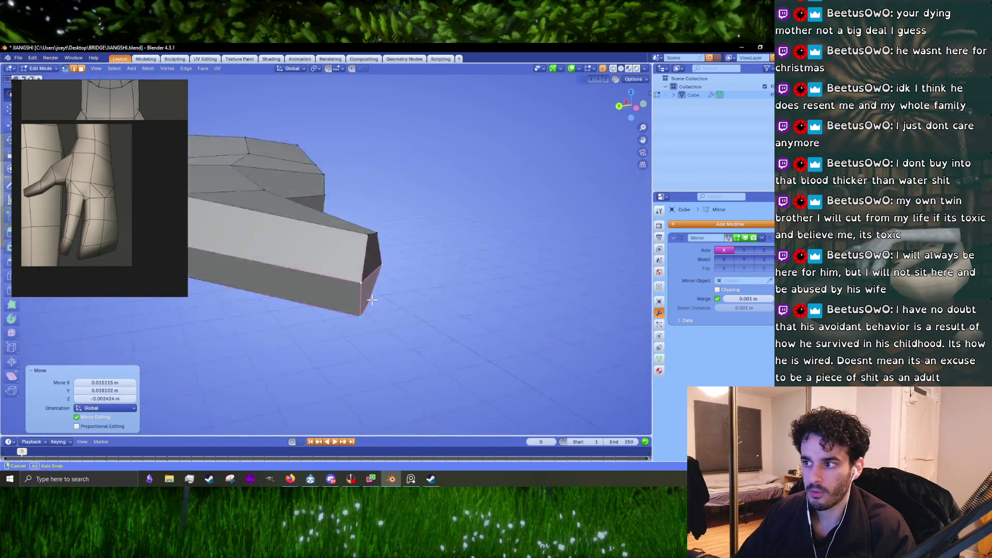
From top orthographic view, move and rotate the new thumb tip into an angled position.
key(KP_7)
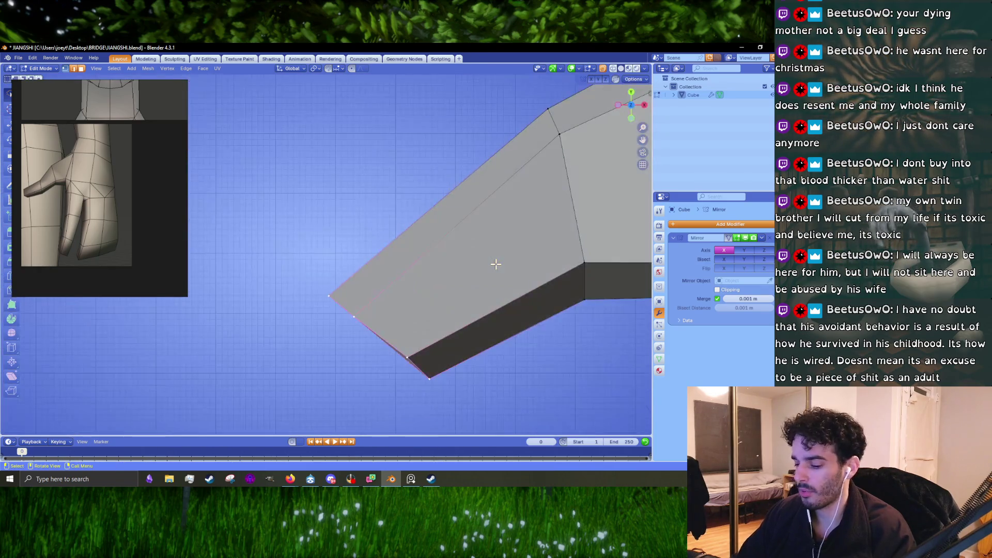
key(g)
click(509, 281)
key(g)
click(381, 288)
key(r)
click(396, 283)
key(g)
click(404, 297)
scroll(down, 3)
scroll(down, 3)
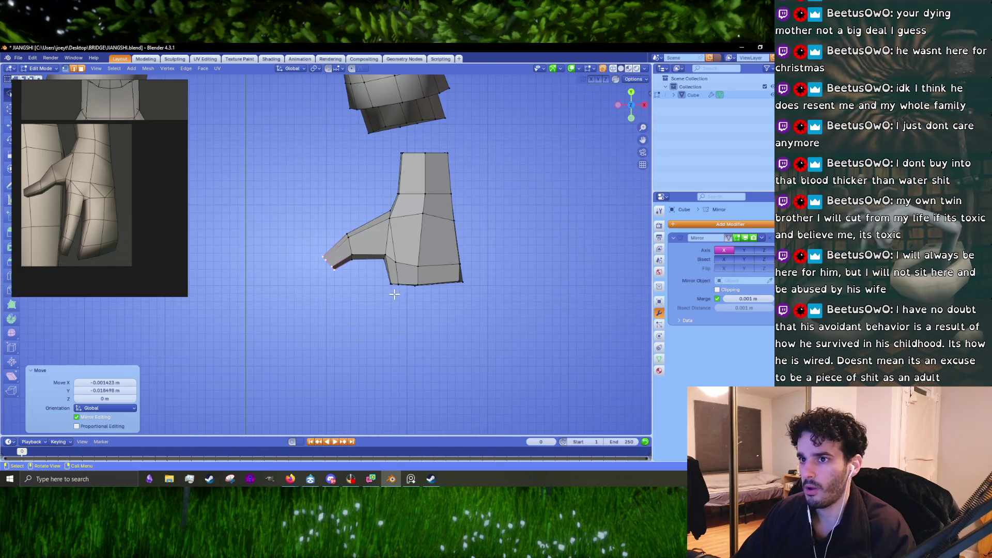
scroll(up, 3)
scroll(up, 3)
Shift the thumb tip further up and outward from the palm, checking it from several angles.
key(g)
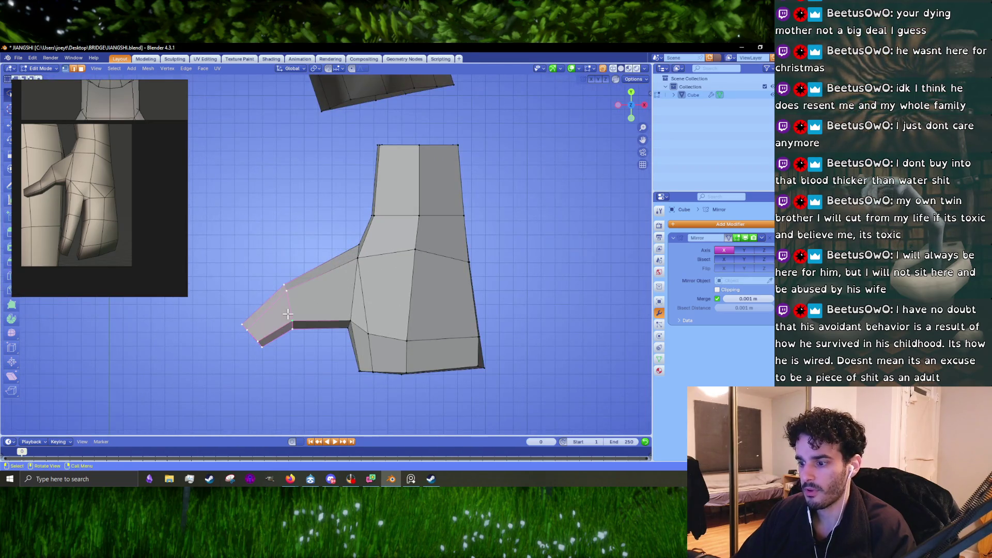
click(324, 304)
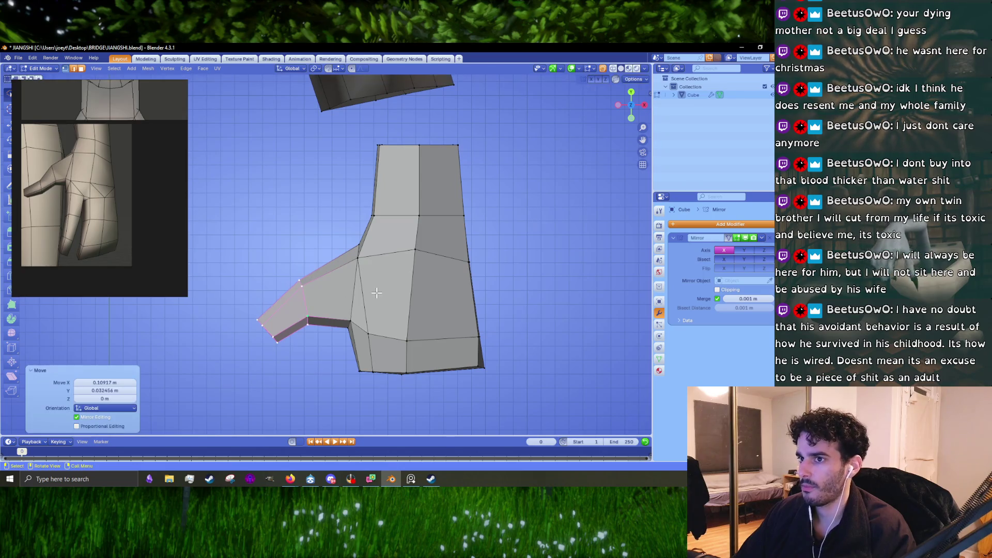
drag(325, 304, 326, 342)
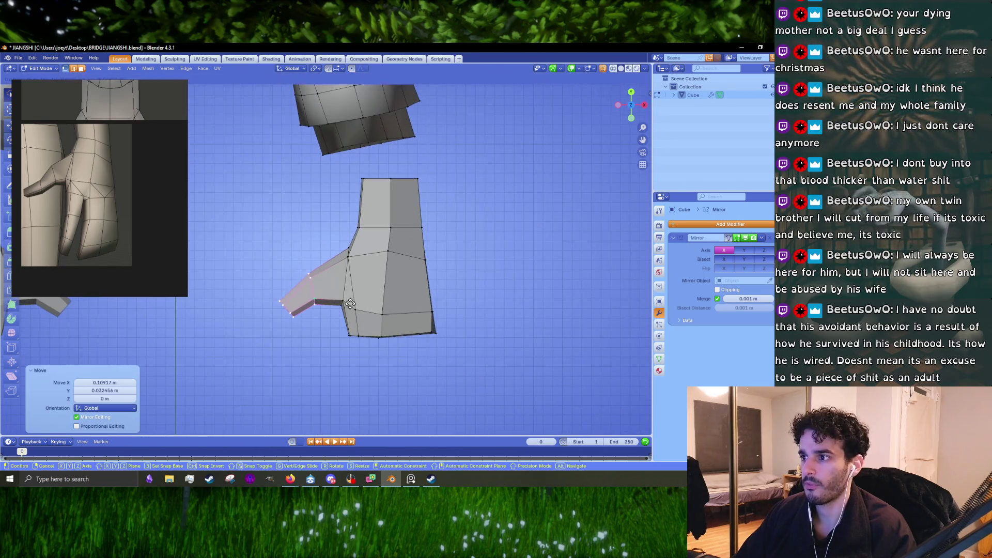
scroll(up, 3)
scroll(up, 3)
key(g)
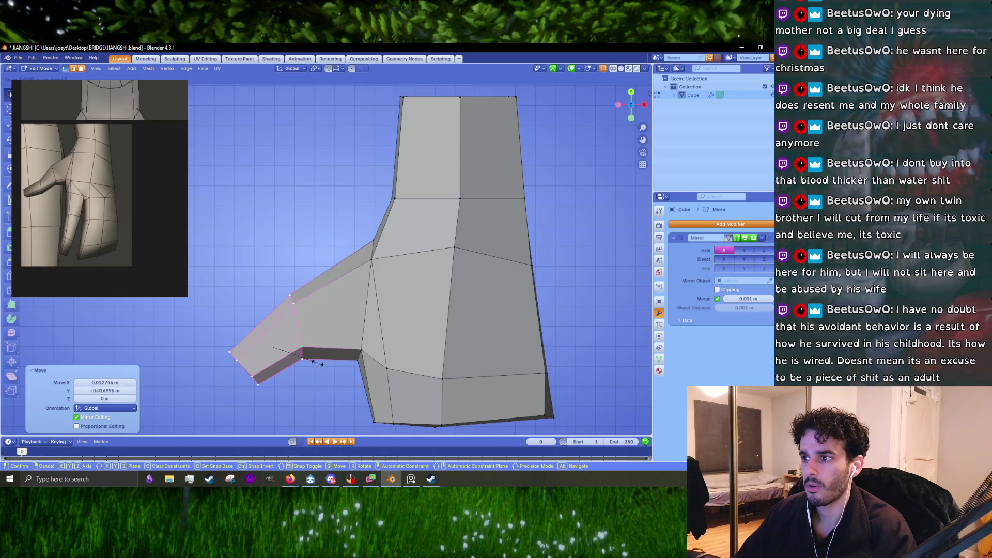
drag(317, 361, 333, 291)
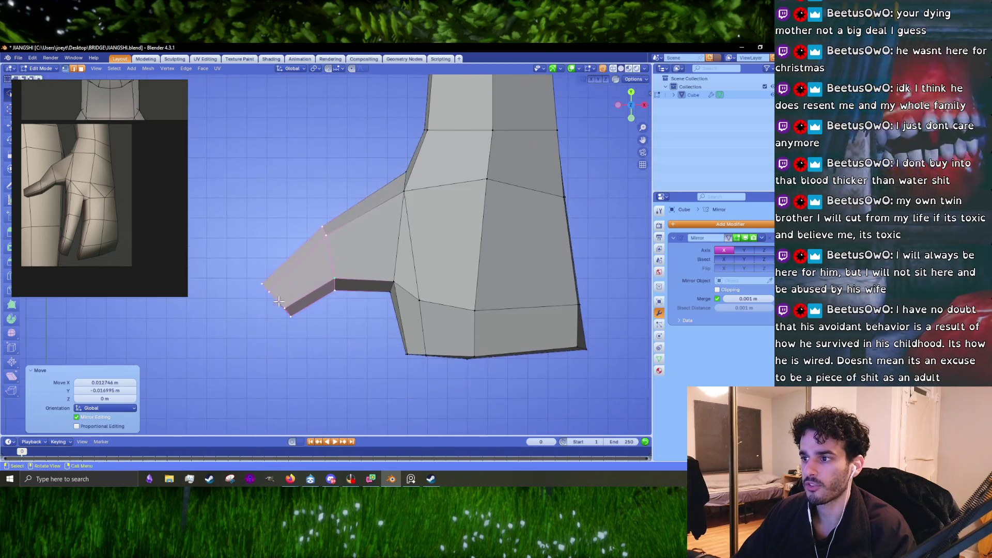
click(342, 332)
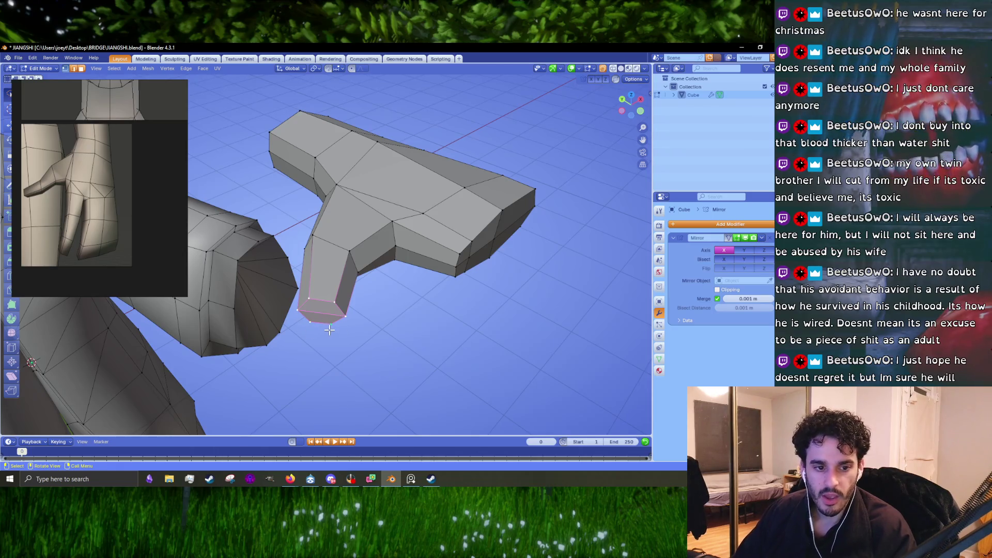
drag(331, 327, 401, 315)
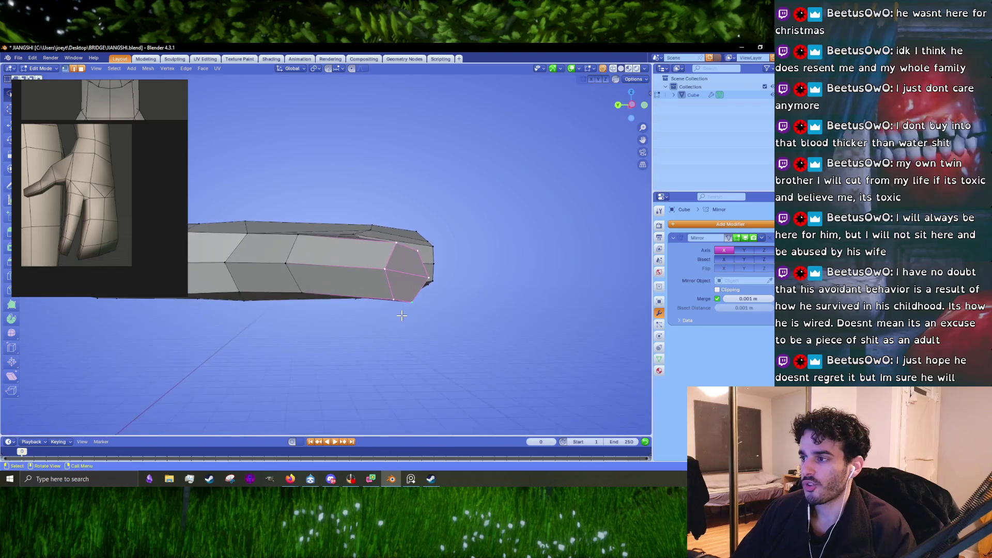
Shrink the vertices at the thumb base to tighten where it meets the palm.
key(KP_1)
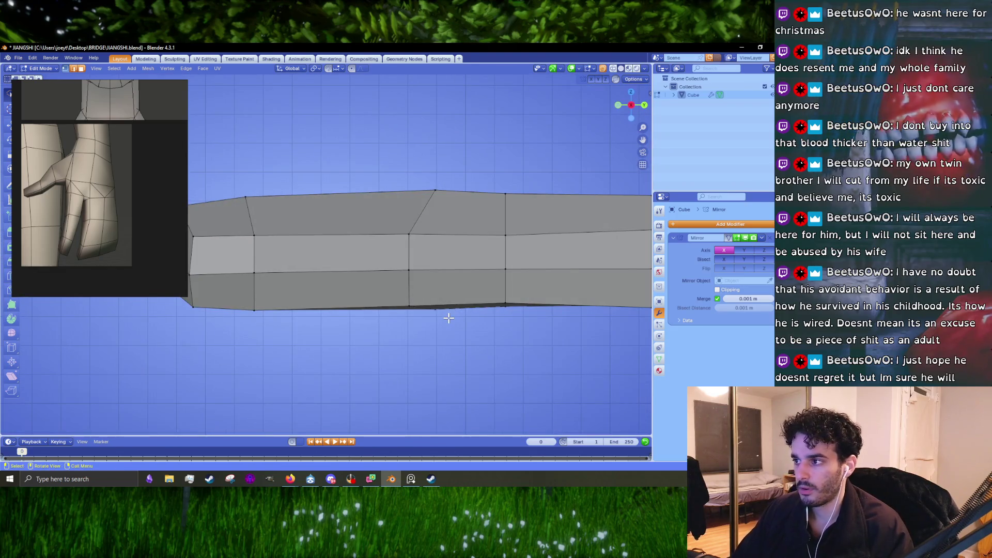
scroll(down, 3)
drag(339, 284, 476, 287)
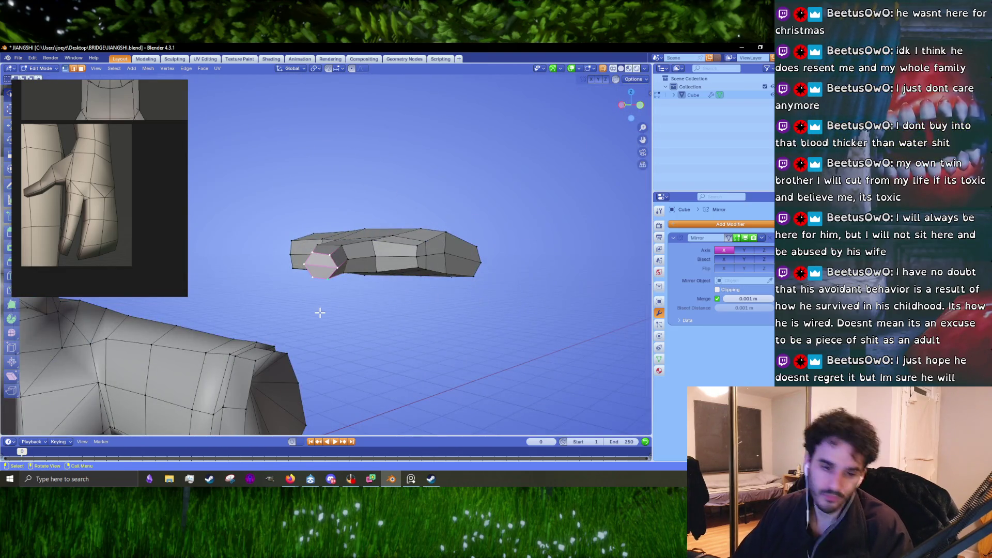
drag(321, 311, 429, 267)
scroll(up, 3)
drag(257, 327, 321, 246)
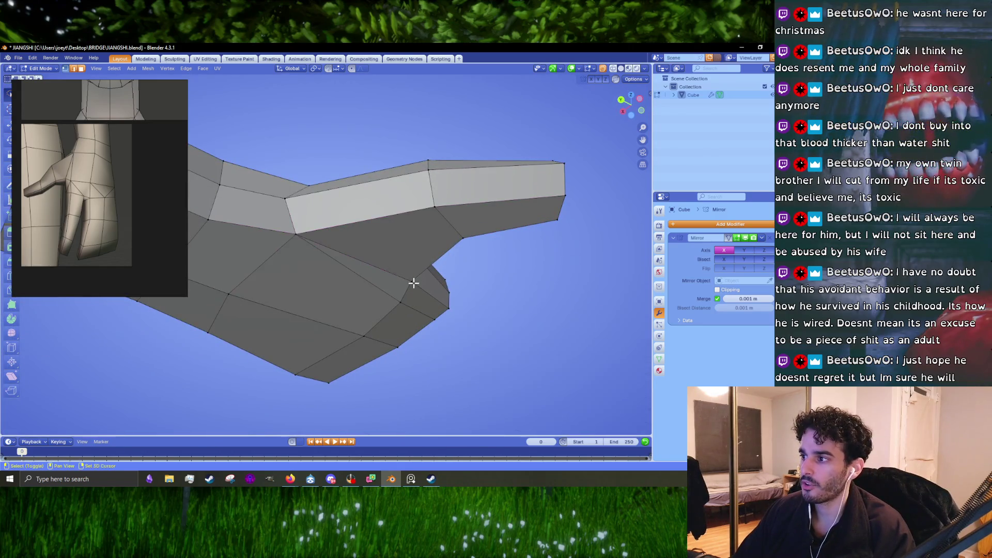
click(285, 234)
drag(285, 234, 508, 319)
key(s)
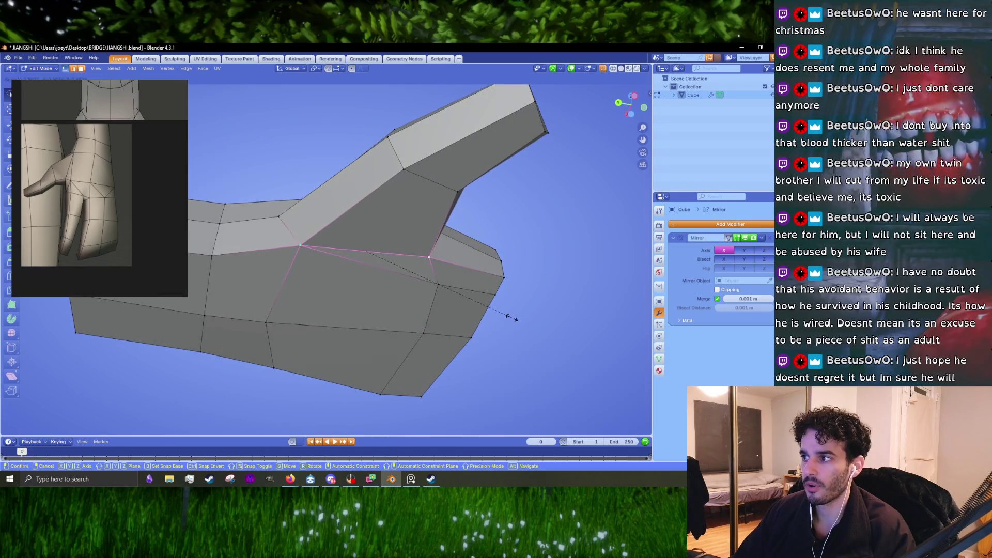
click(500, 318)
Lower two palm underside vertices along Z and scale the surrounding palm edge loop.
click(300, 331)
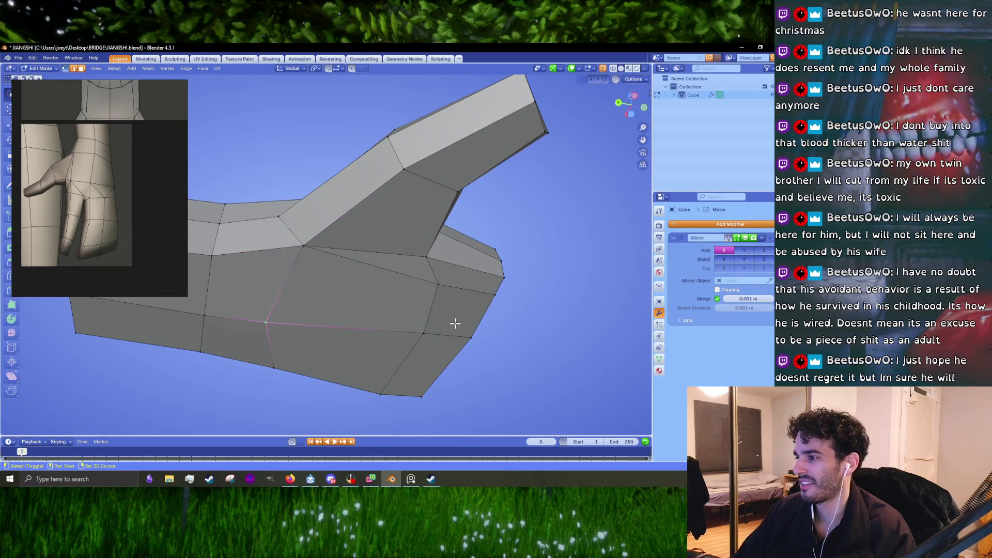
click(438, 288)
drag(397, 313, 455, 328)
key(g)
key(z)
click(448, 319)
key(s)
click(527, 333)
Slightly shrink the palm's upper edge loop, then return to Object Mode viewing the whole character.
drag(527, 332, 469, 258)
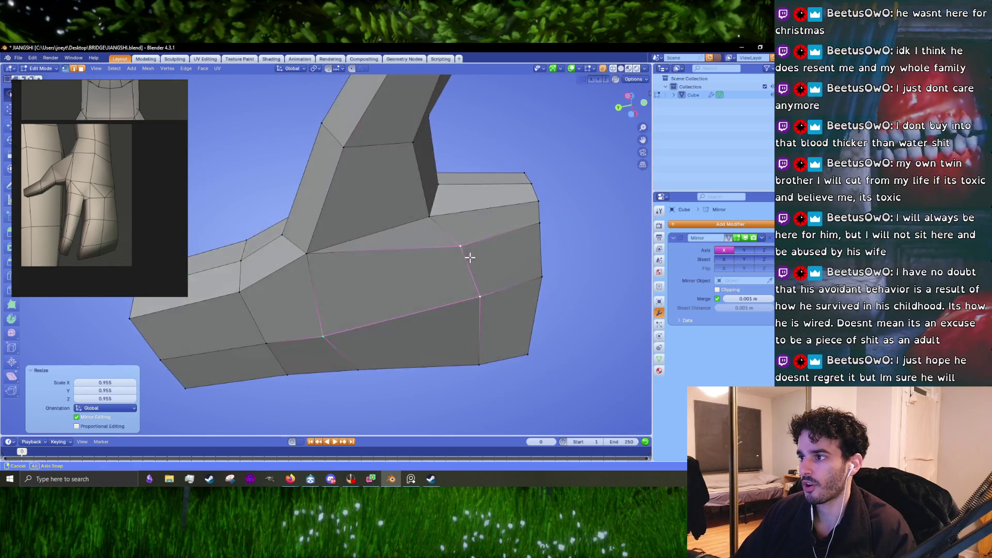
click(412, 219)
key(s)
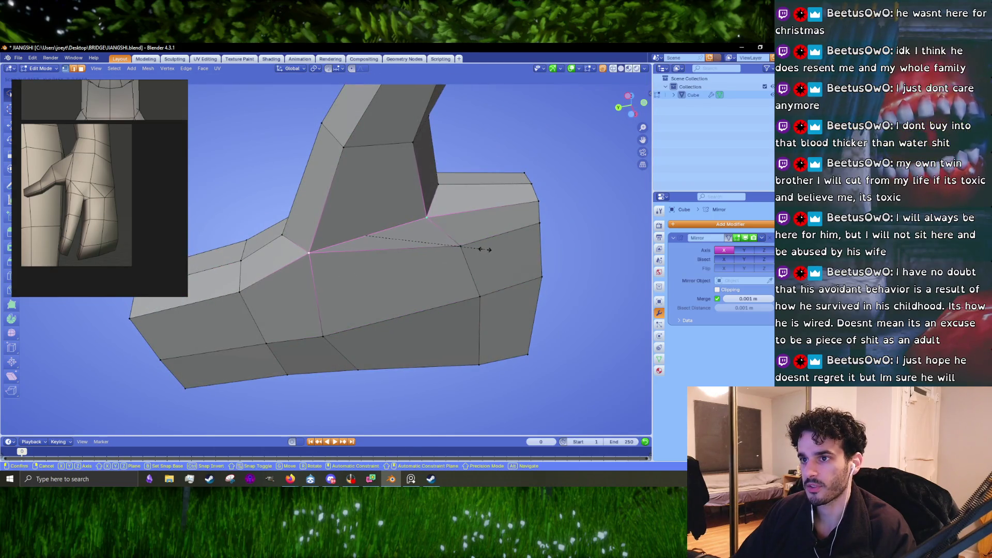
click(485, 249)
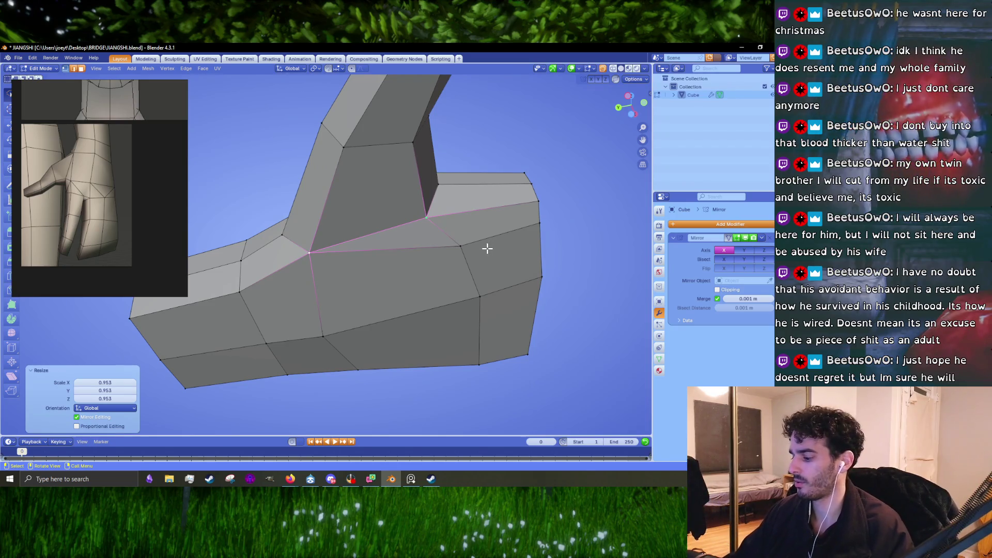
key(KP_3)
drag(415, 238, 454, 270)
key(Tab)
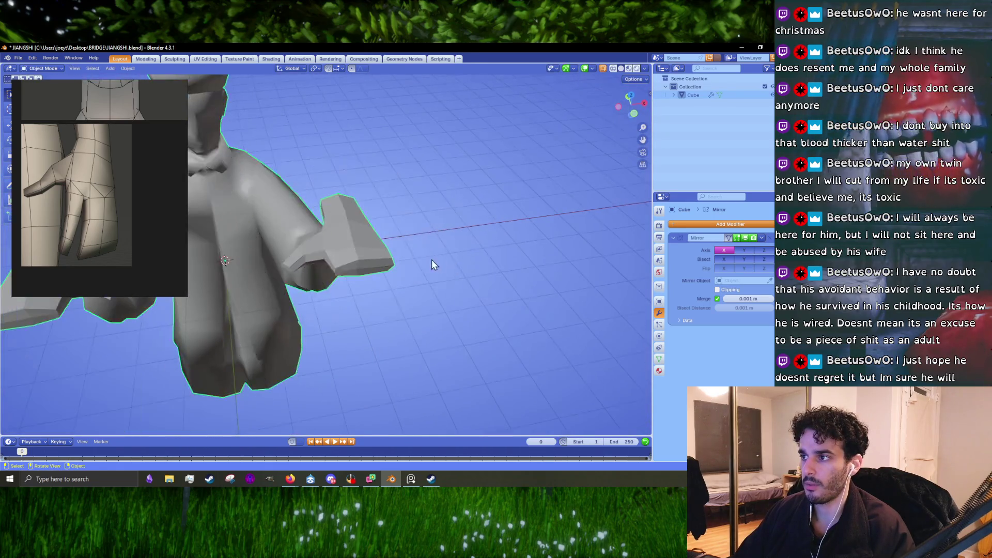
scroll(down, 3)
scroll(up, 3)
key(Tab)
drag(347, 265, 344, 302)
scroll(up, 3)
drag(345, 303, 345, 301)
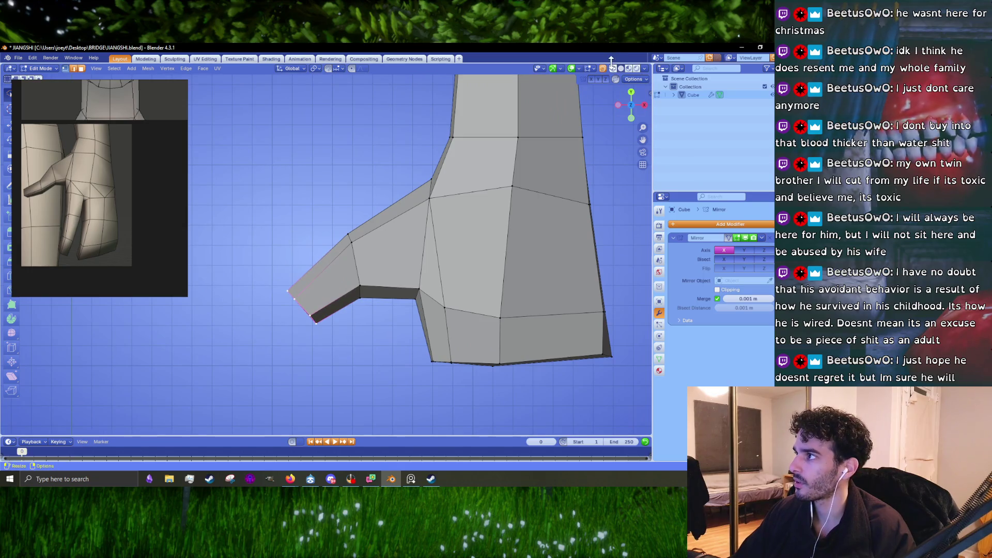
click(603, 69)
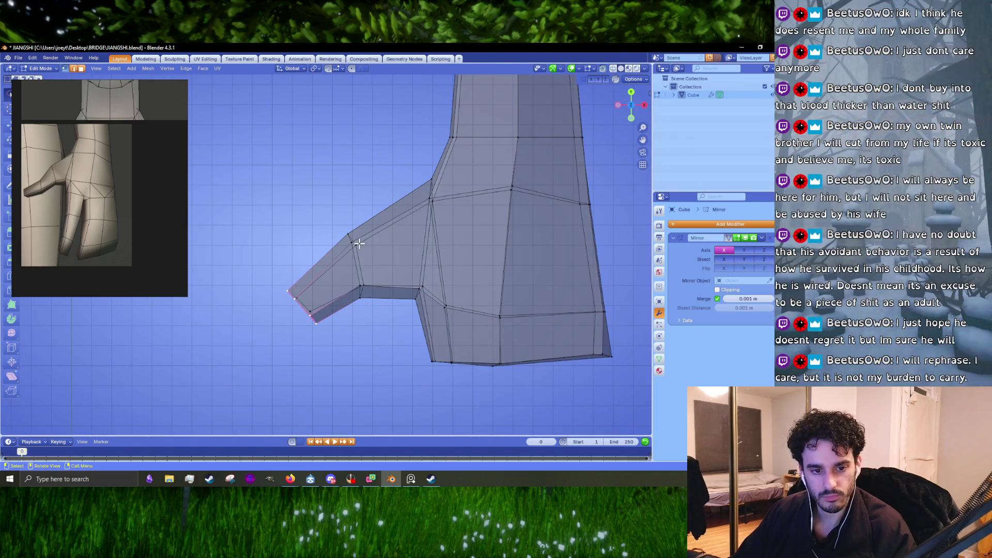
drag(358, 369, 350, 335)
key(g)
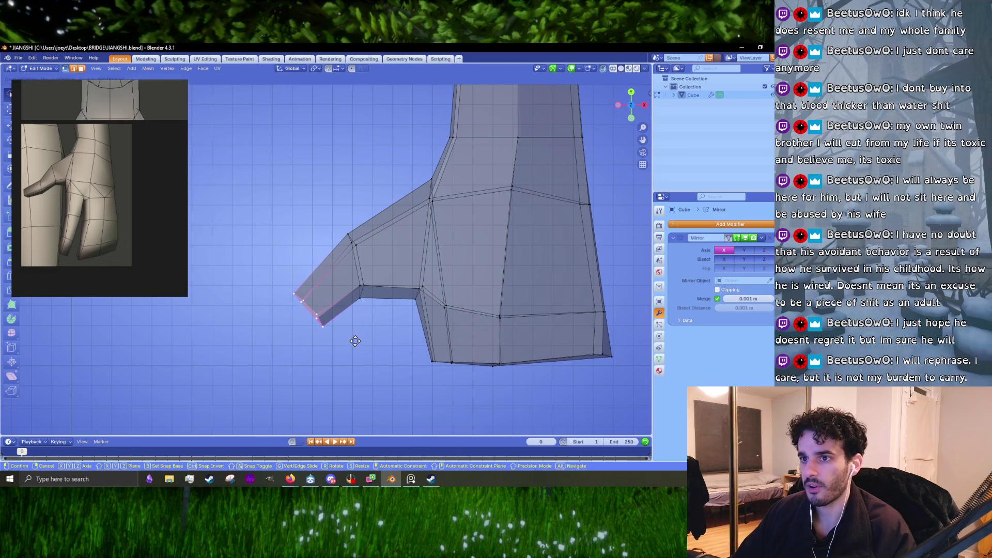
click(355, 341)
drag(372, 198, 326, 310)
key(g)
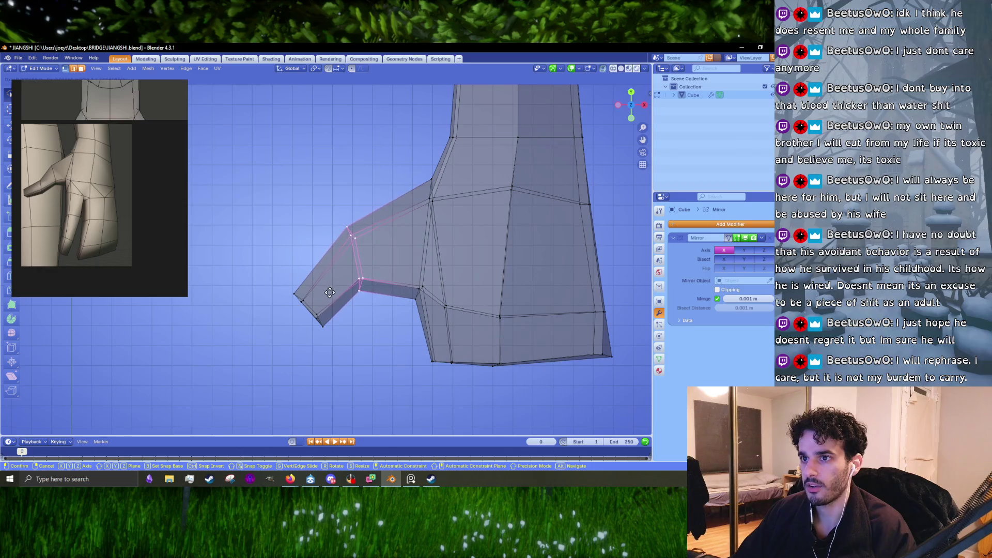
click(329, 293)
drag(277, 266, 363, 356)
key(g)
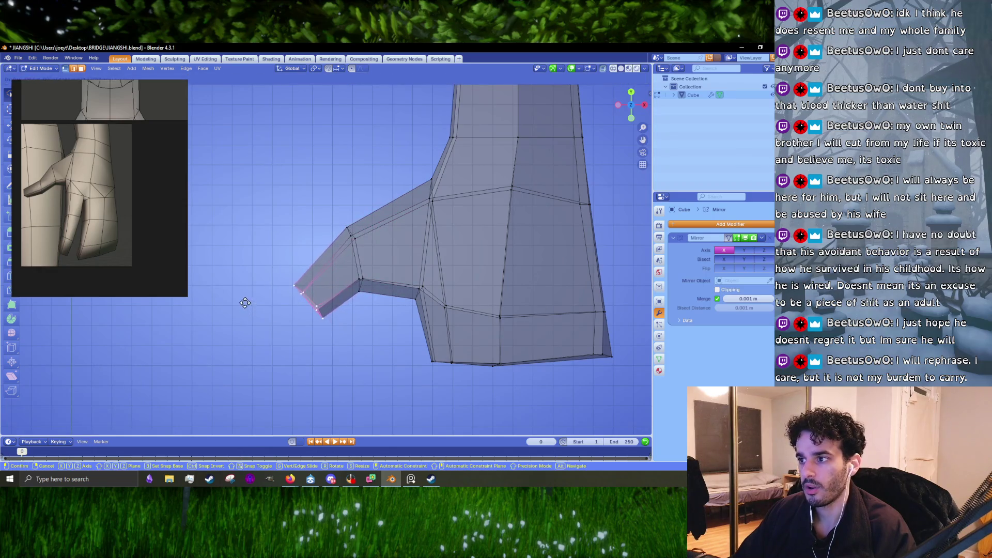
click(245, 303)
key(e)
click(318, 313)
key(g)
click(346, 313)
drag(317, 317, 454, 345)
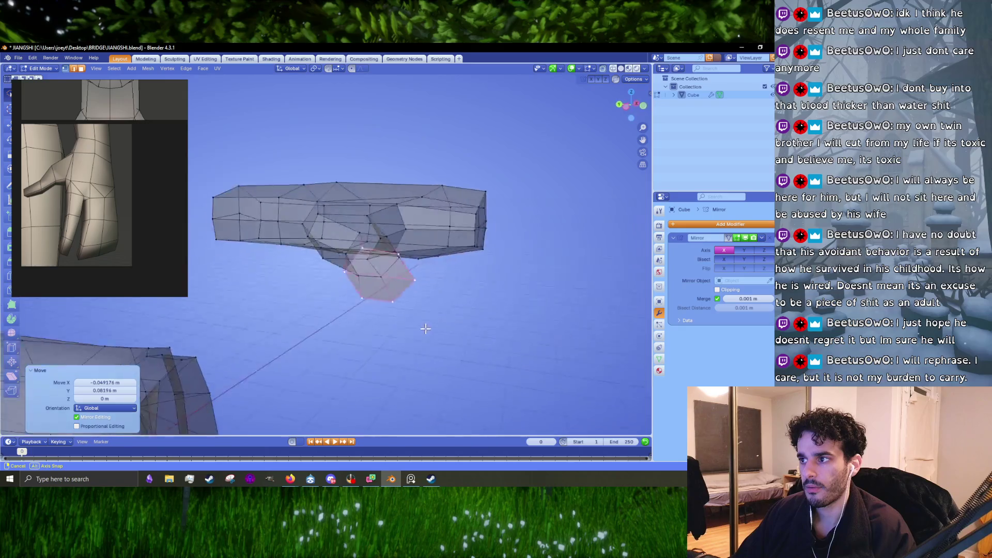
scroll(up, 3)
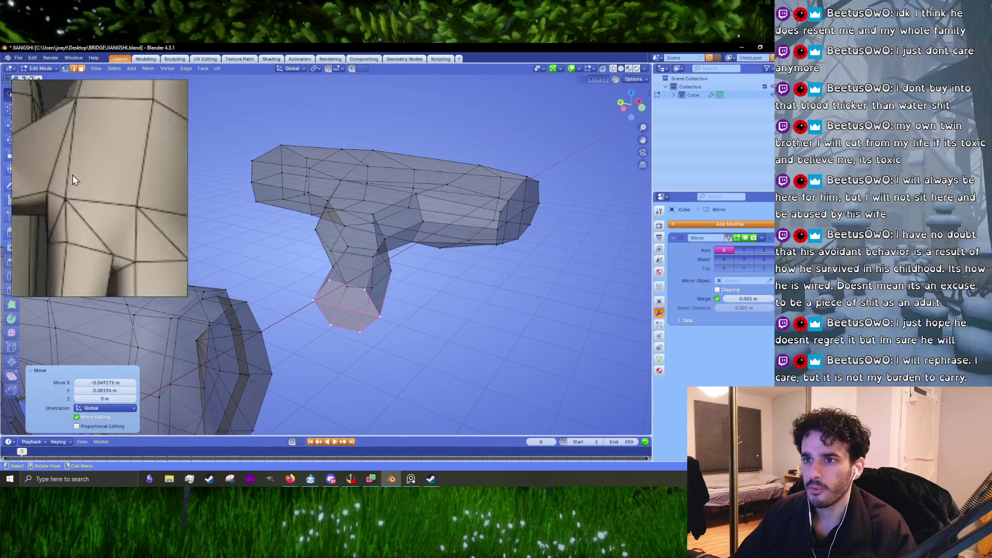
scroll(up, 3)
scroll(up, 3)
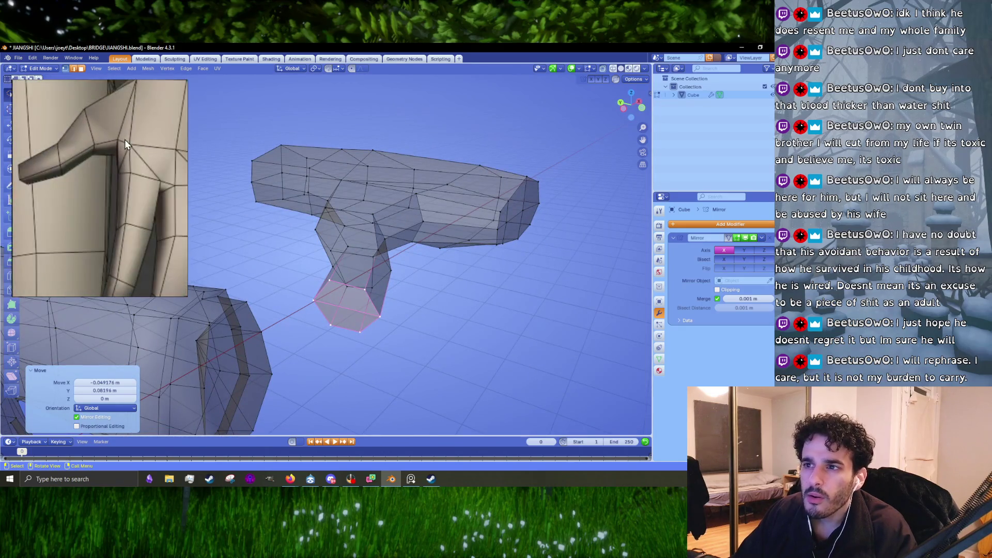
scroll(down, 3)
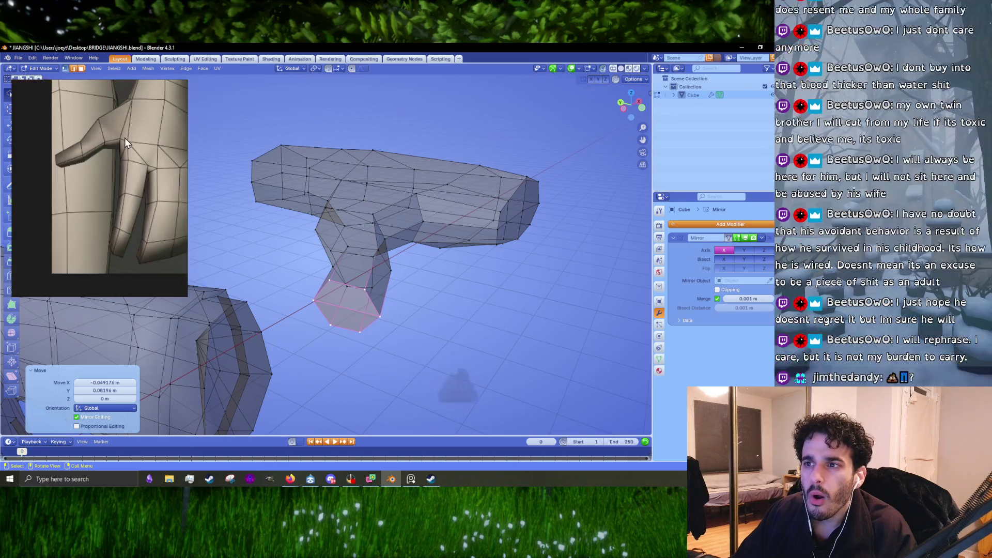
scroll(down, 3)
scroll(down, 3)
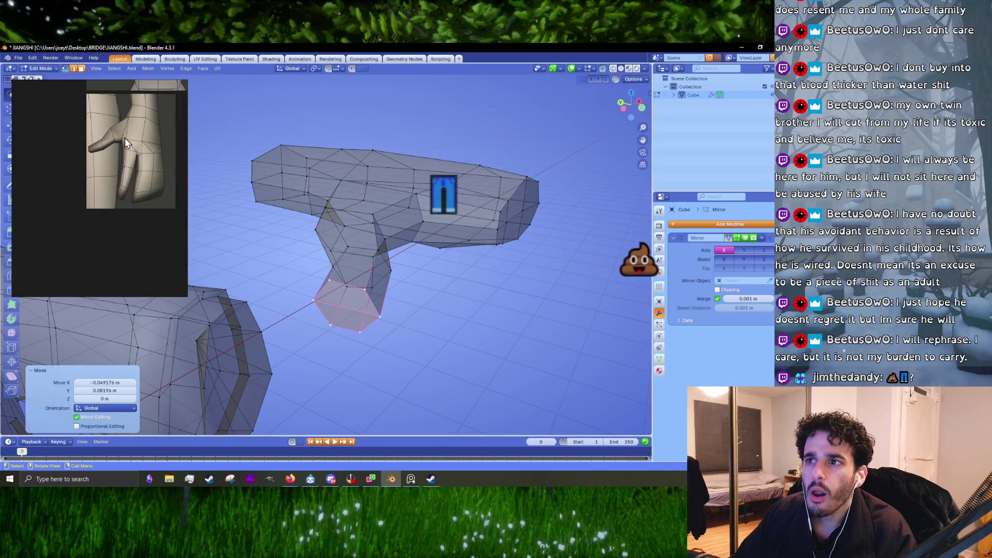
scroll(up, 3)
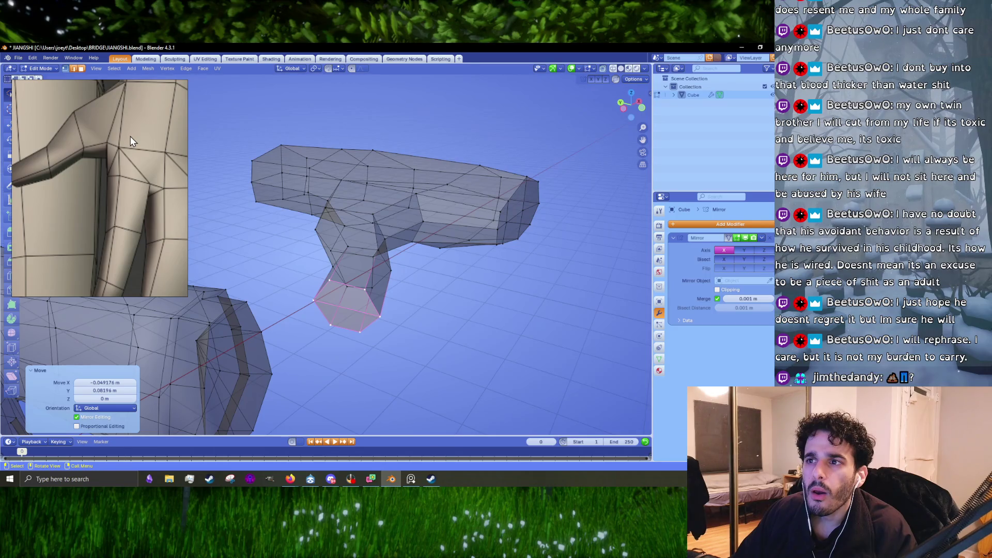
drag(332, 270, 561, 89)
key(Tab)
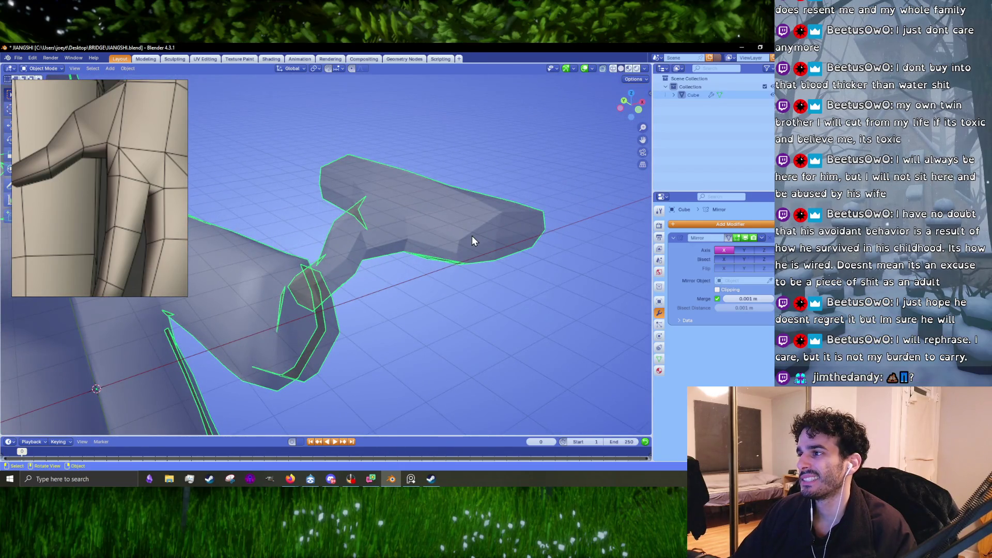
View the arm and hand as a solid shaded object from several angles, then resume mesh editing.
click(606, 68)
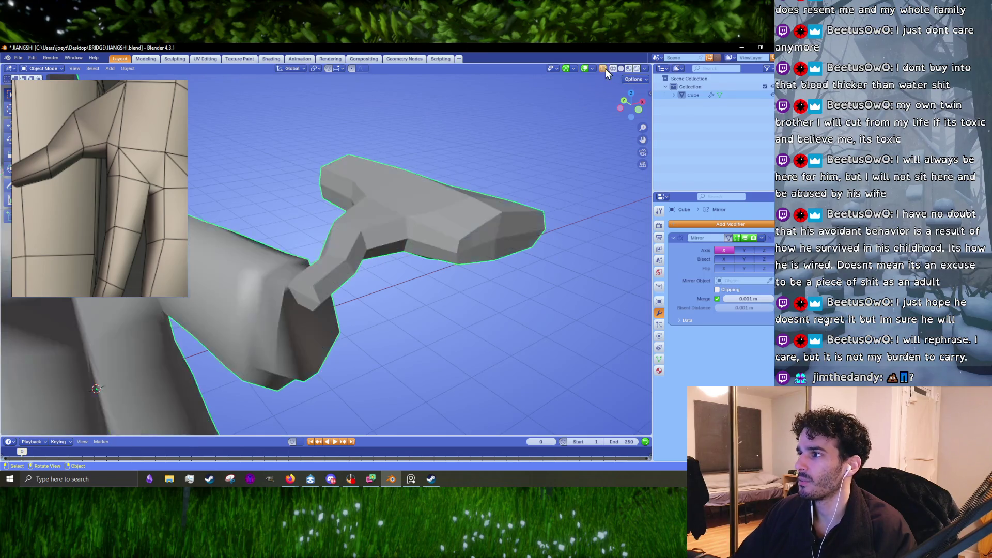
drag(605, 69, 365, 268)
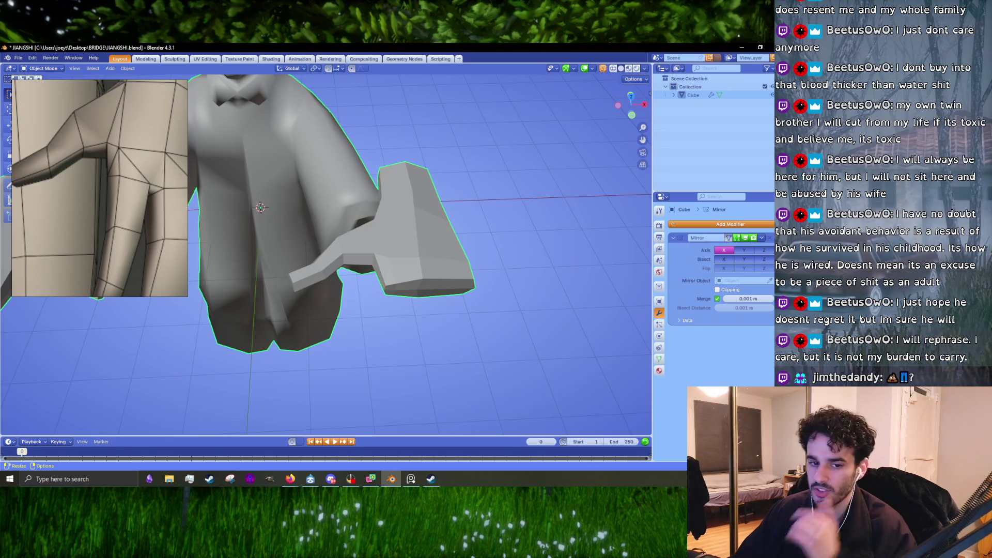
key(alt+Tab)
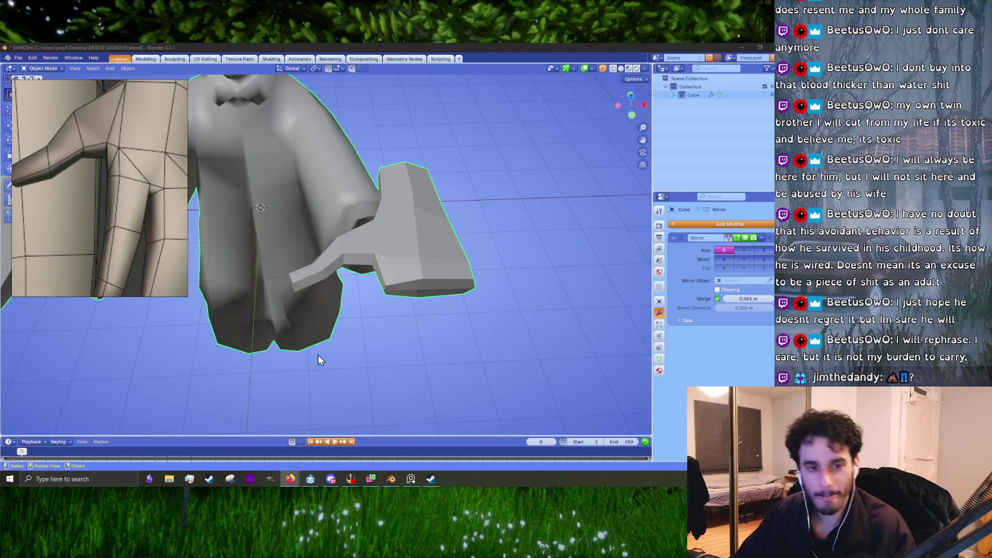
scroll(up, 3)
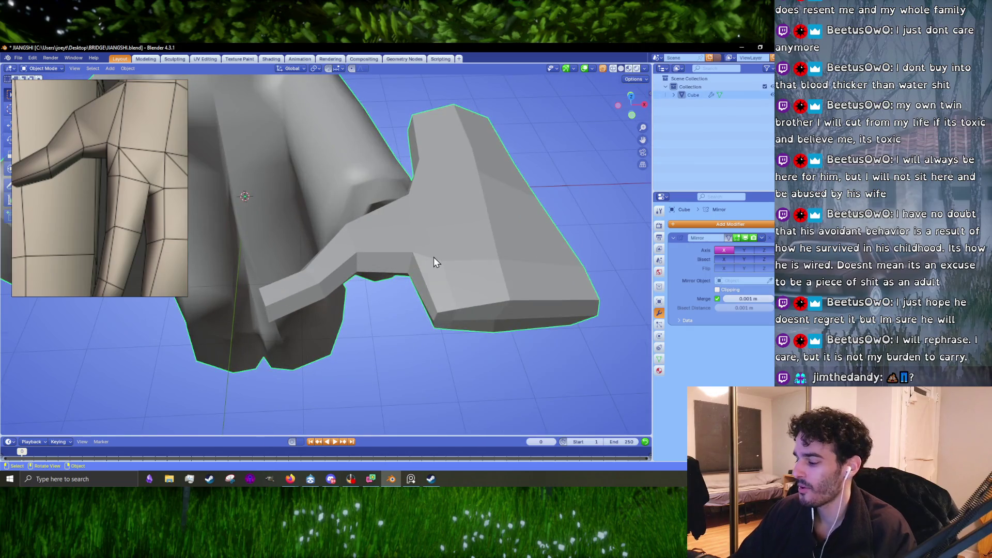
scroll(up, 3)
key(Tab)
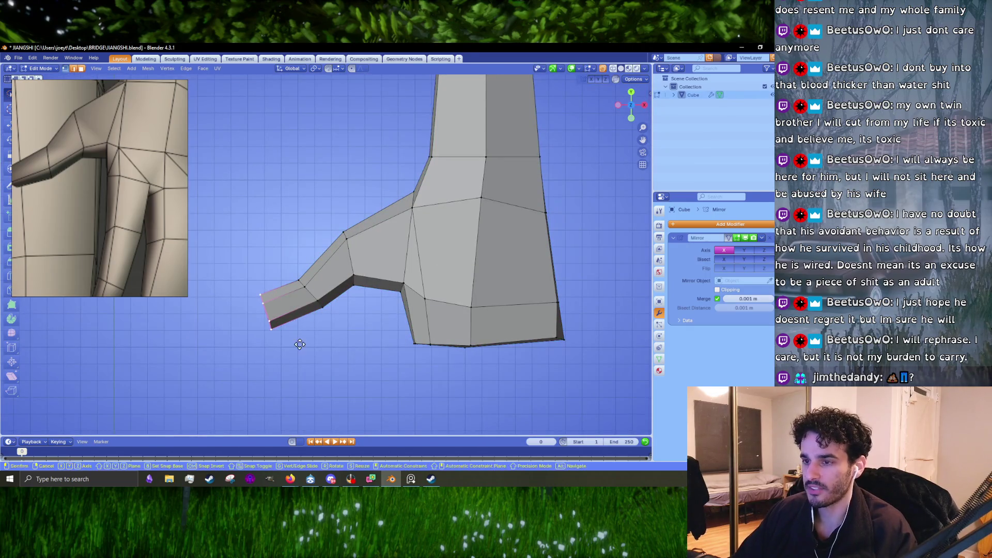
Move the thumb-tip edge and thin it along Y so the tip narrows.
key(g)
click(305, 350)
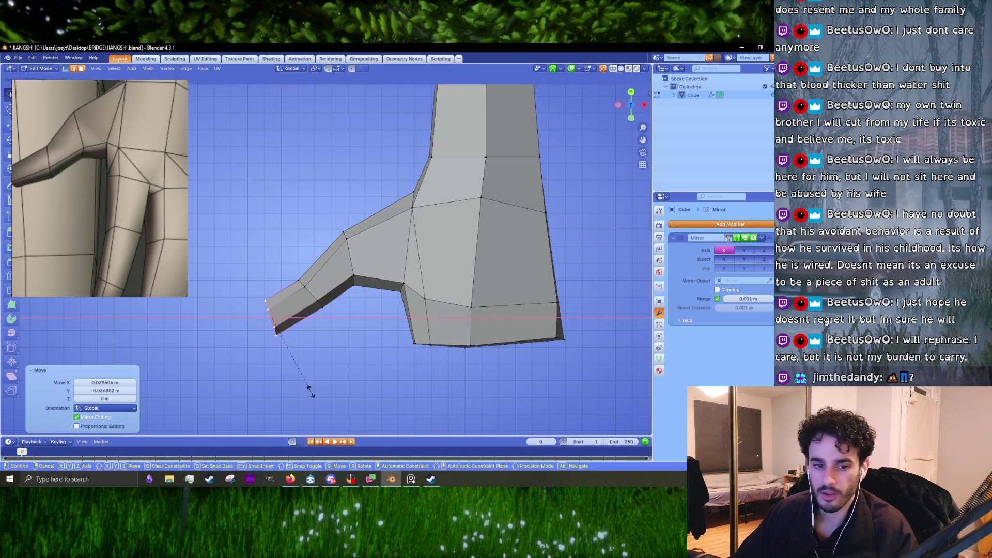
key(g)
key(y)
click(288, 374)
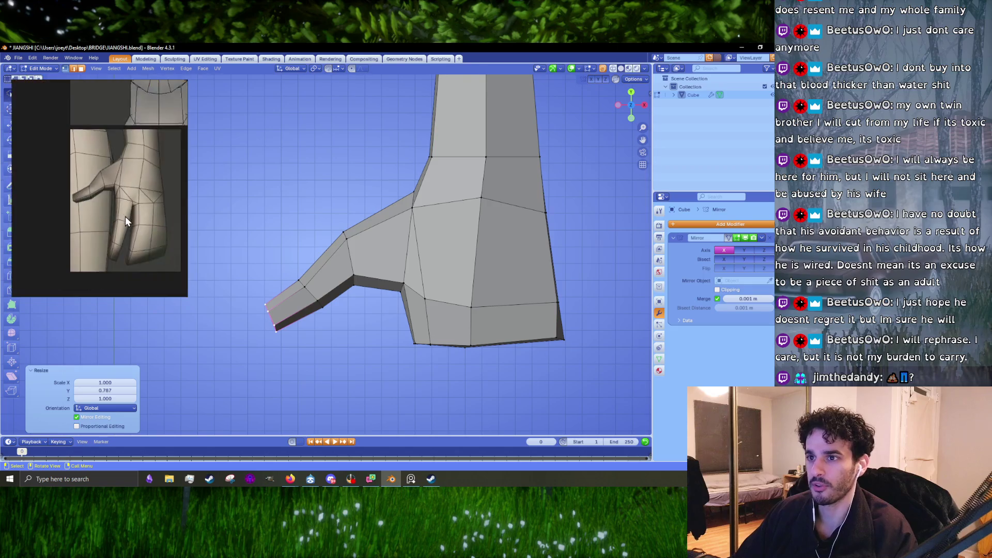
key(g)
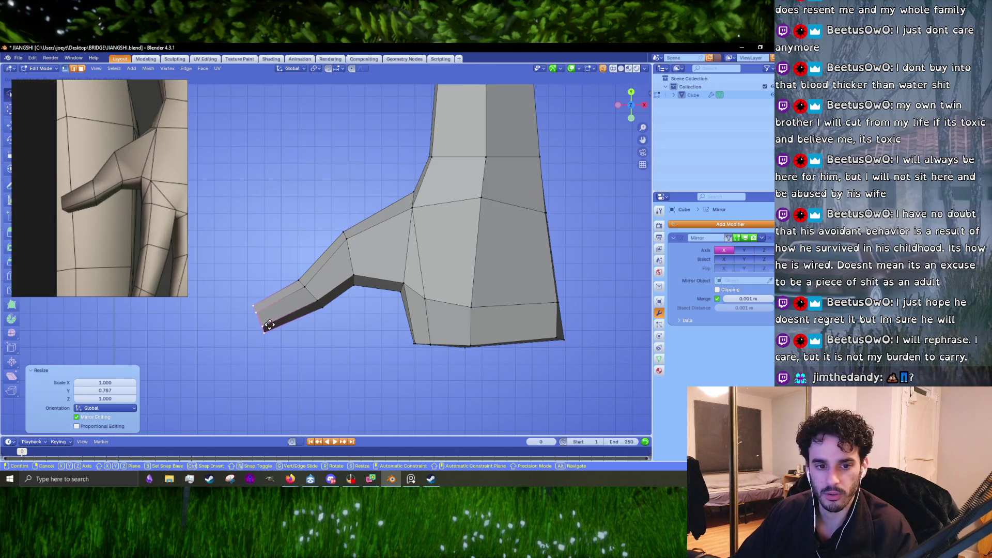
click(268, 325)
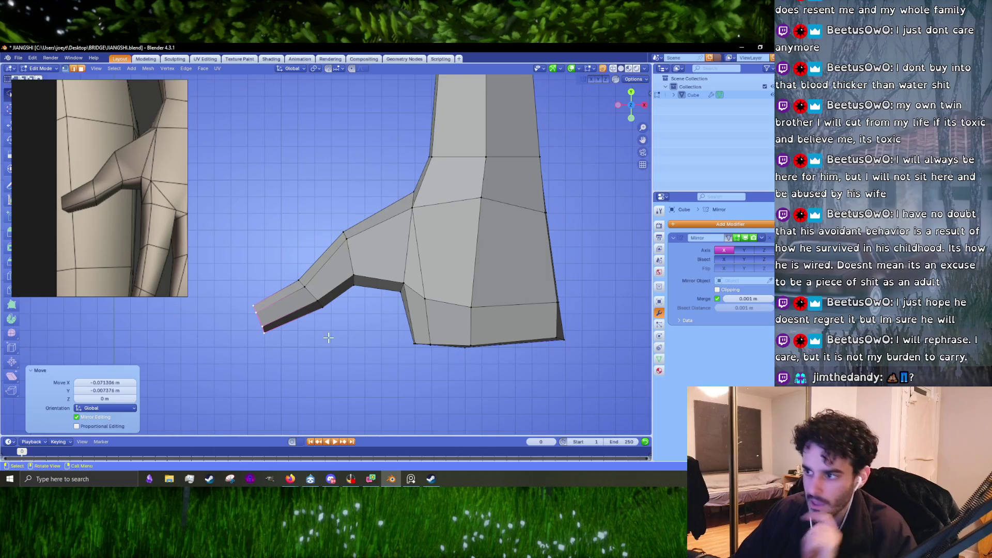
scroll(up, 3)
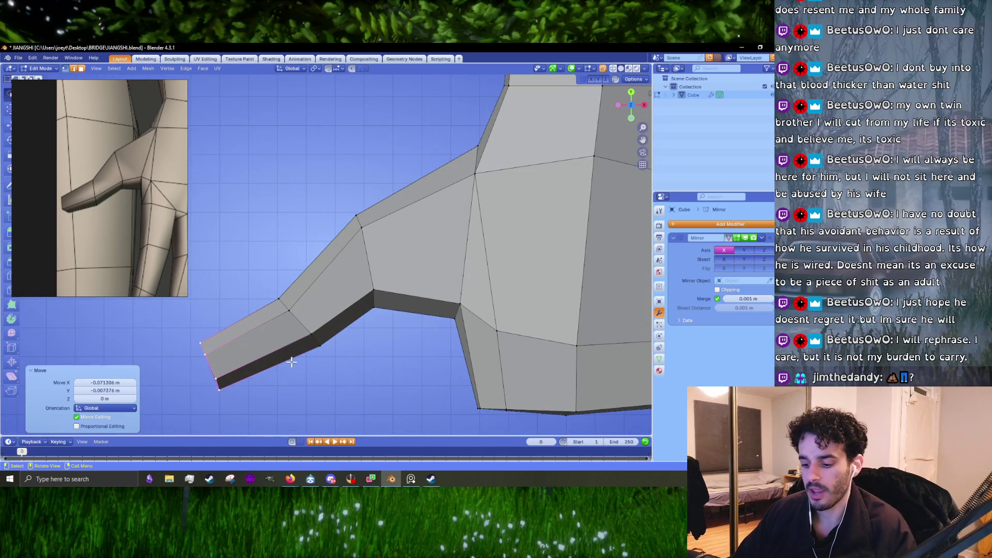
Scale the thumb's end along Y and slide the knuckle edge loop along the thumb.
drag(256, 367, 359, 346)
key(s)
key(y)
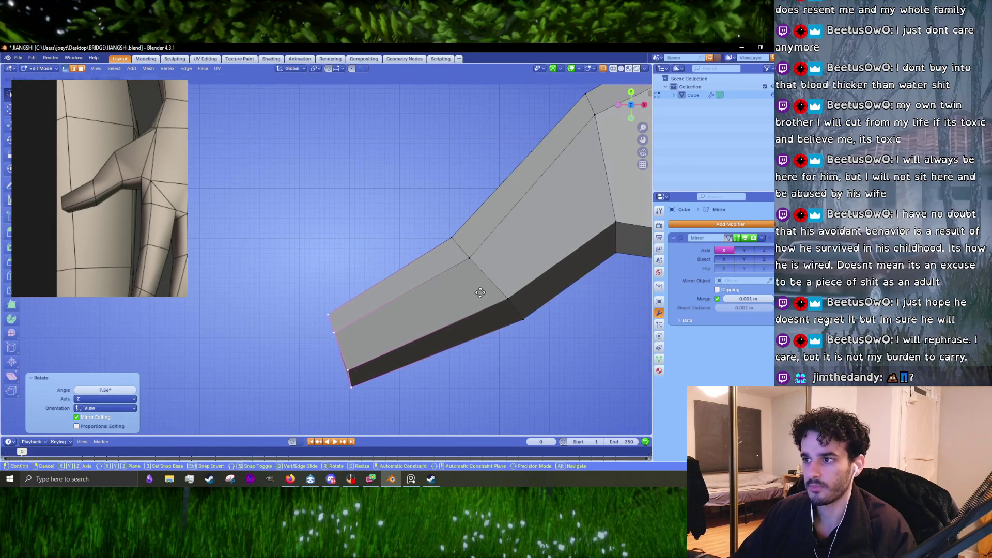
click(484, 289)
click(496, 272)
key(g)
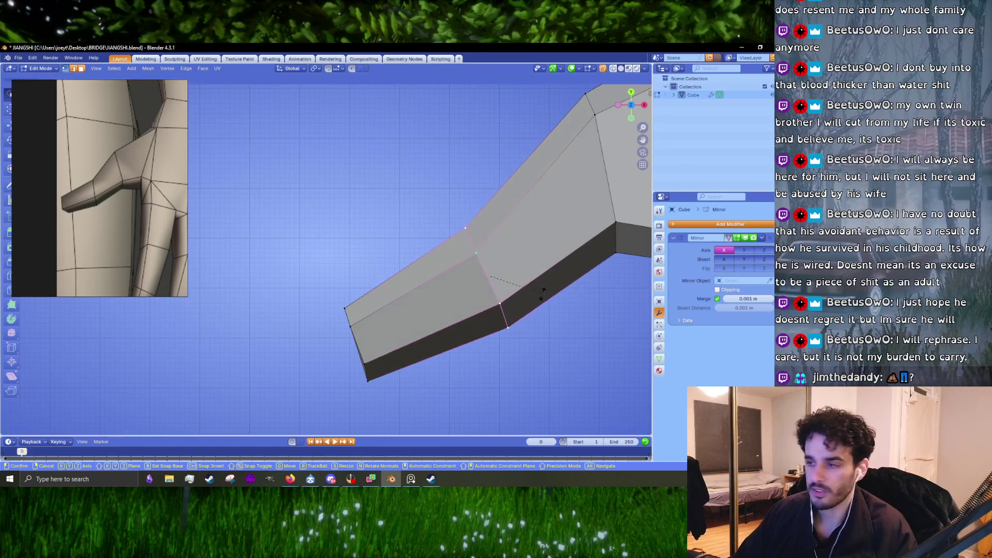
click(534, 297)
key(g)
click(534, 296)
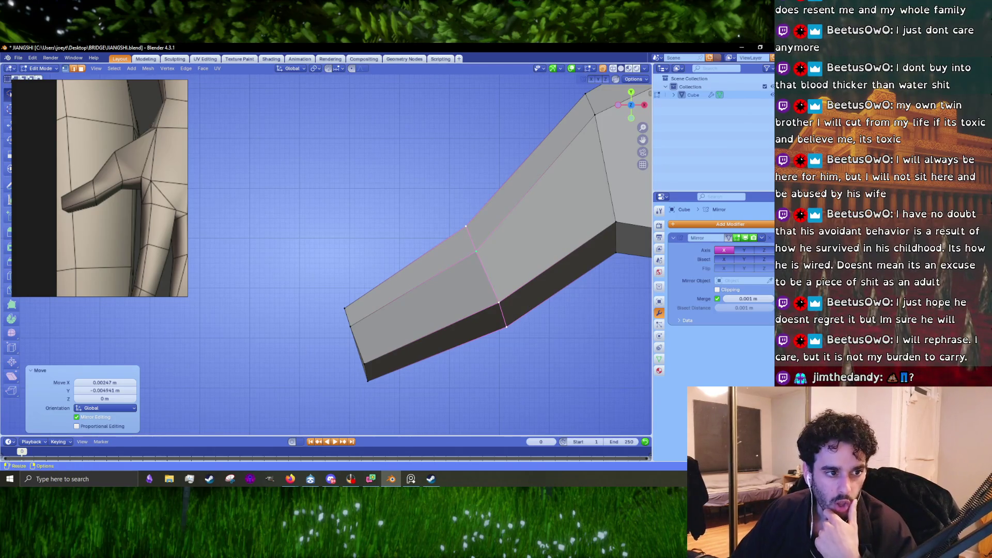
key(alt+Tab)
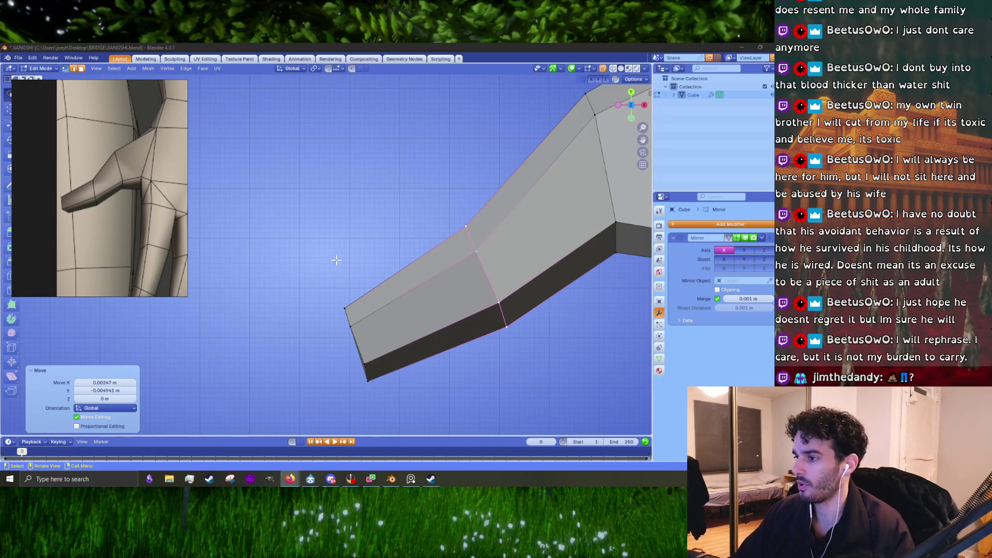
drag(224, 271, 382, 307)
scroll(down, 3)
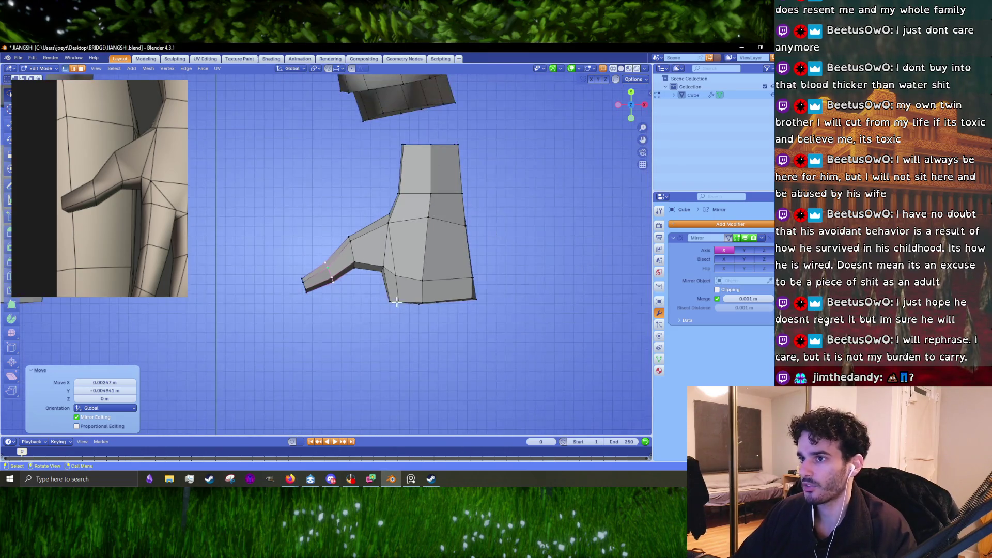
With see-through shading on, box-select the thumb-tip vertices and move them outward.
click(385, 197)
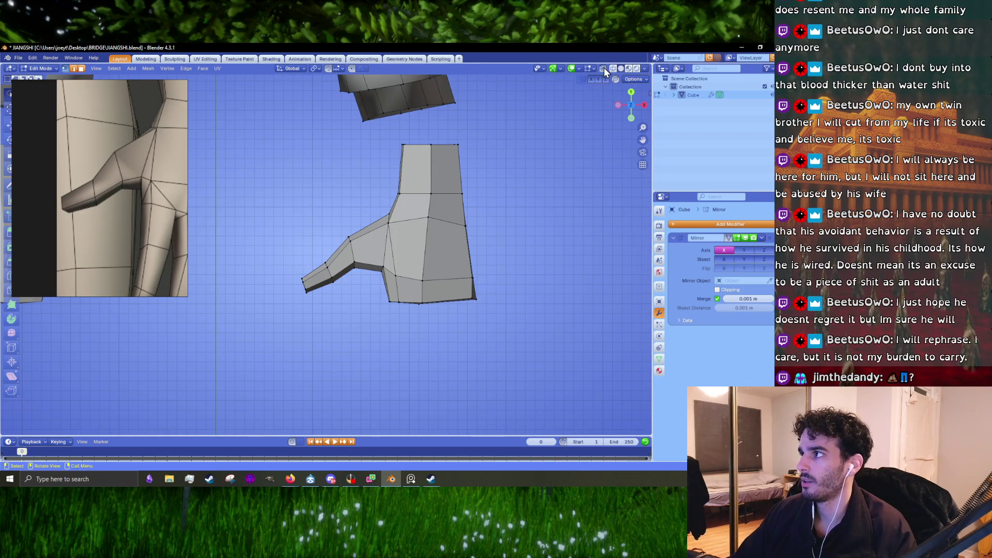
click(604, 68)
scroll(up, 3)
drag(385, 201, 220, 332)
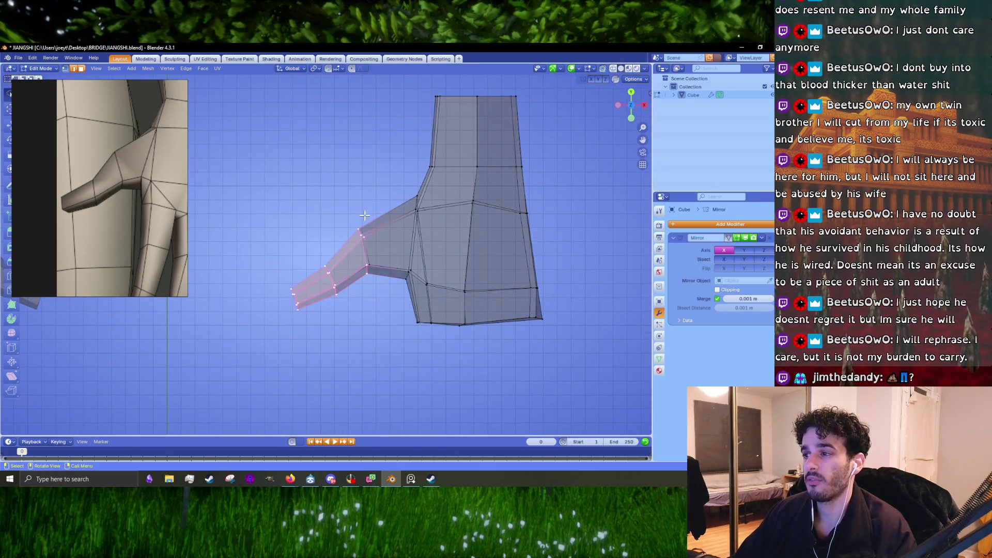
key(g)
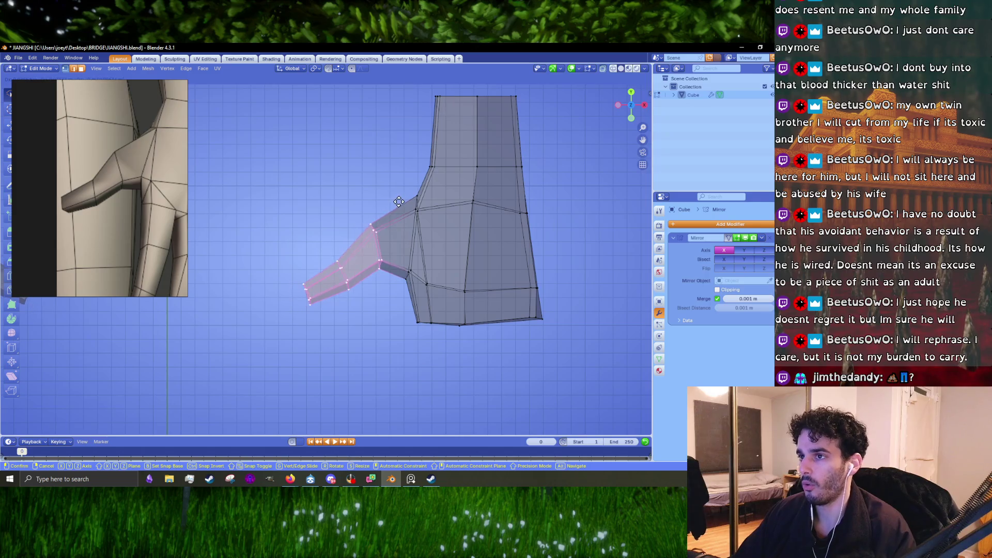
click(399, 202)
drag(399, 203, 286, 207)
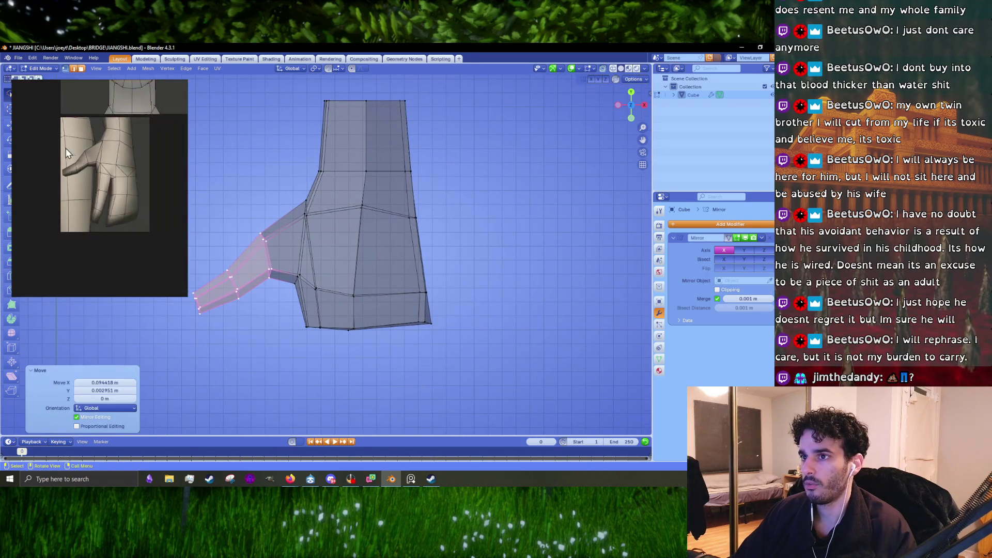
scroll(up, 3)
Select the thumb-tip edge loop and move it downward alongside the palm.
click(385, 322)
drag(384, 313, 289, 313)
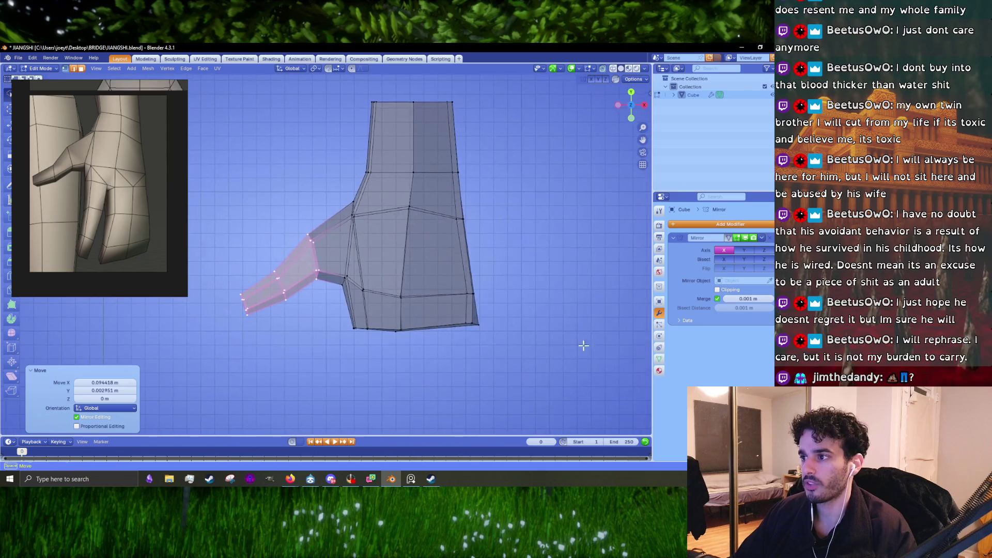
scroll(up, 3)
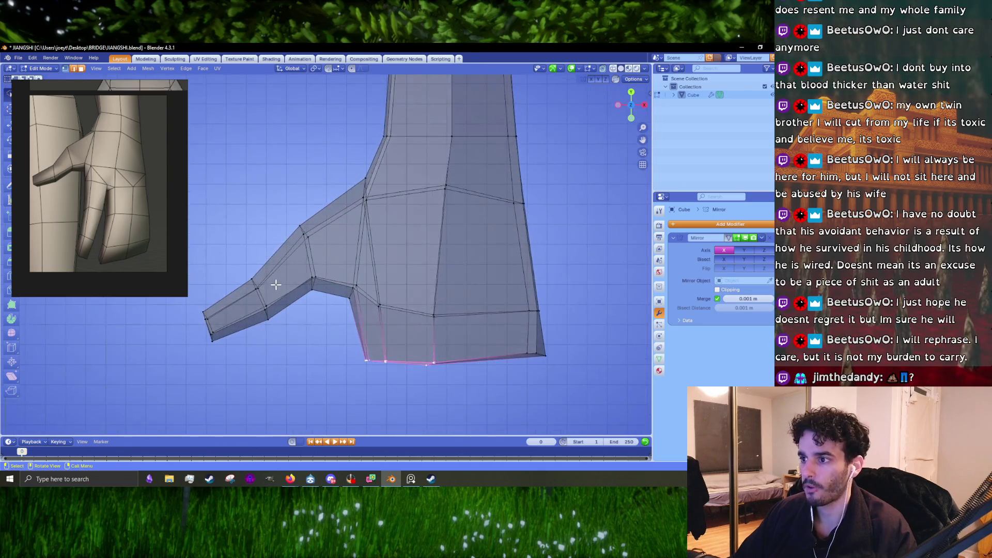
click(225, 318)
key(s)
key(g)
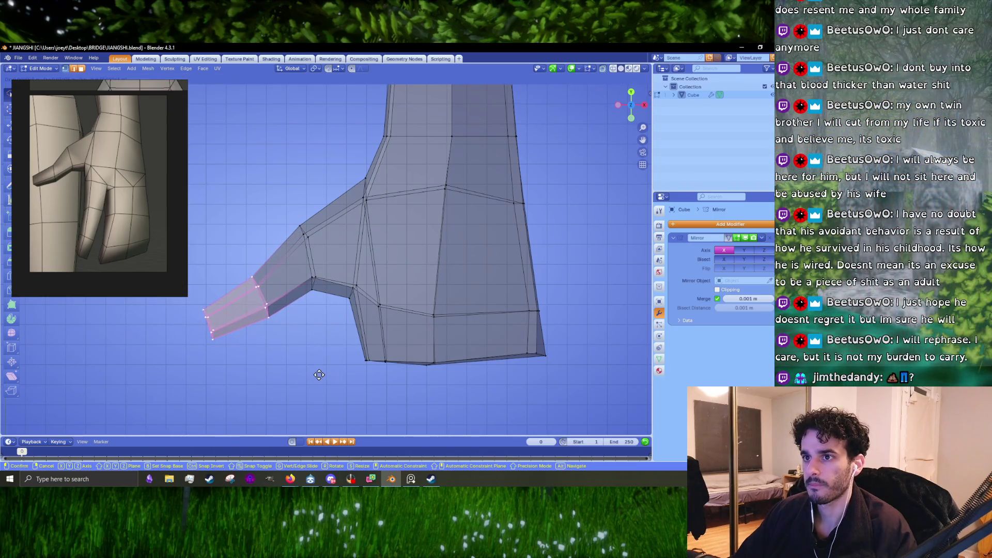
click(319, 374)
drag(317, 372, 329, 267)
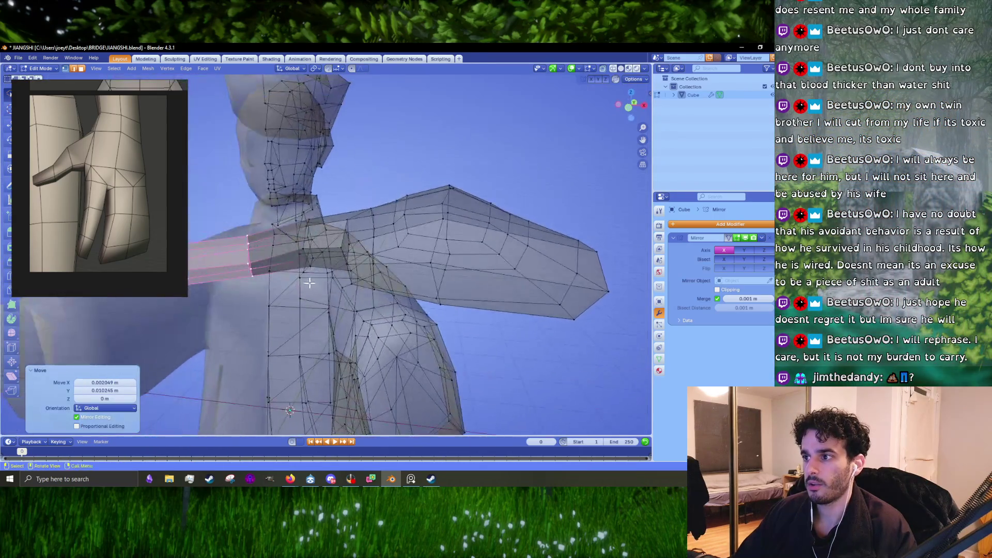
Reposition the thumb-tip faces, scale them down to 0.745, lower them, then grow the selection to start scaling the end loops.
key(KP_1)
key(KP_6)
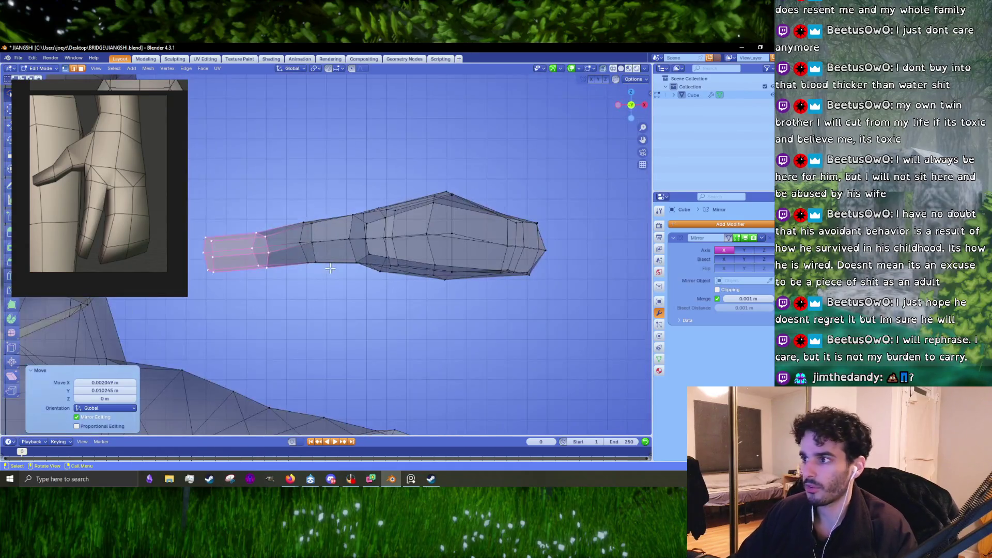
key(g)
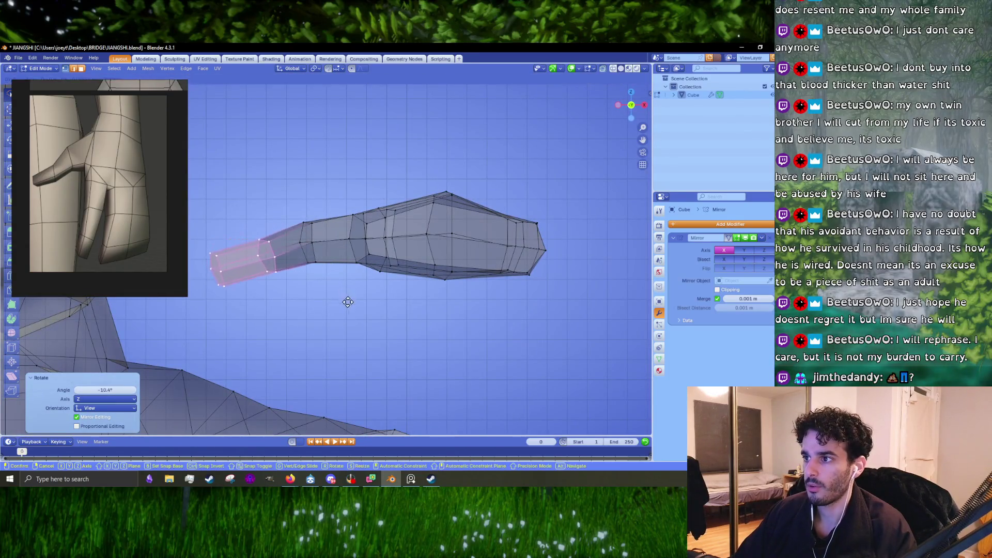
click(356, 285)
key(g)
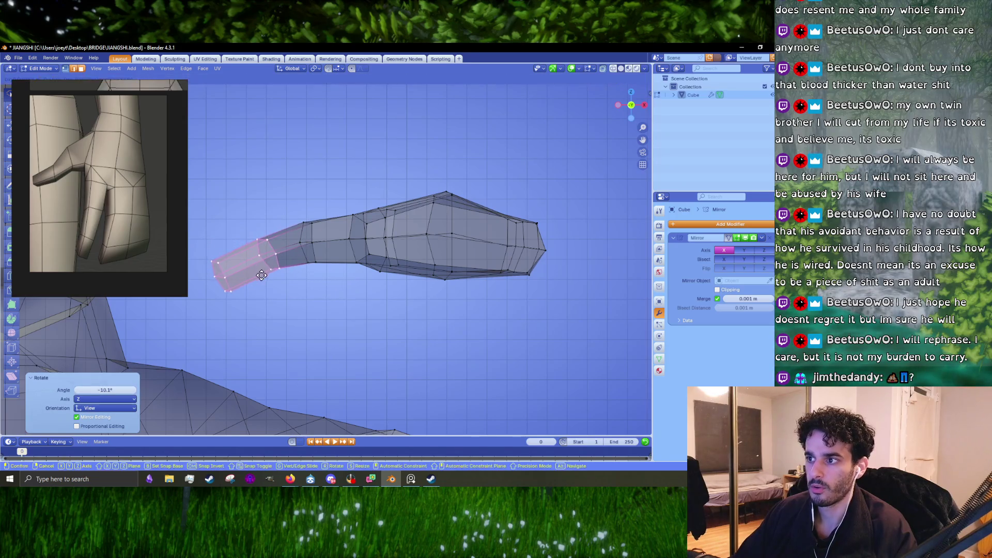
click(265, 279)
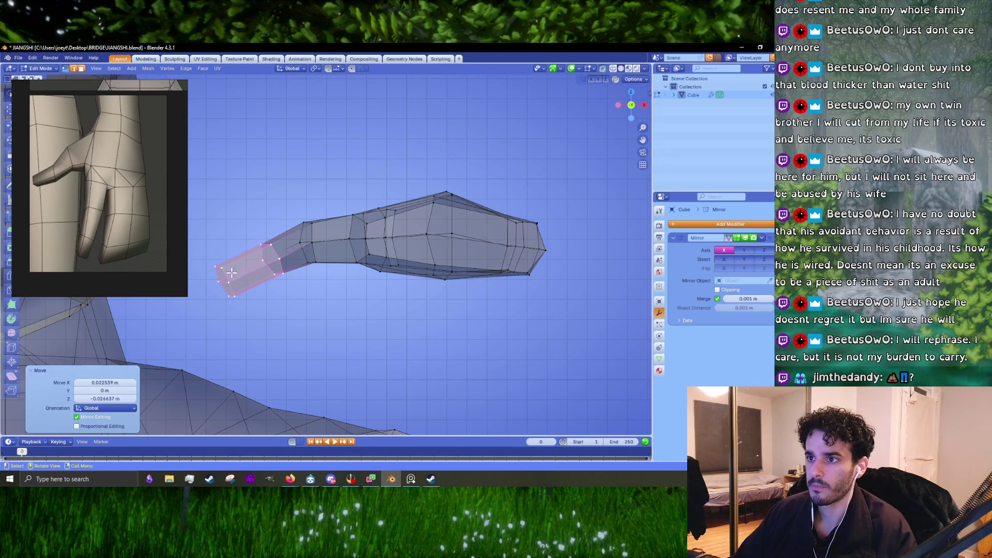
key(s)
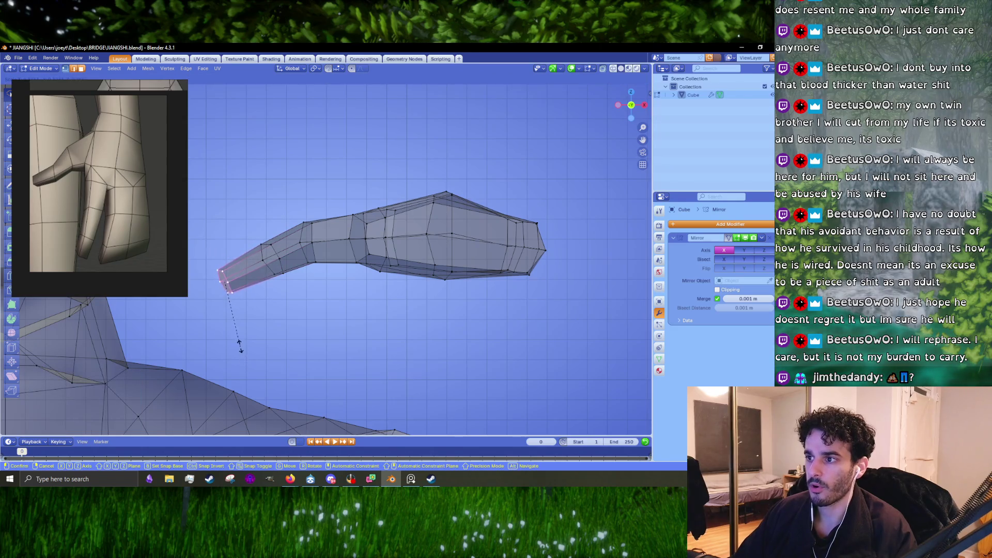
click(240, 349)
key(g)
click(240, 353)
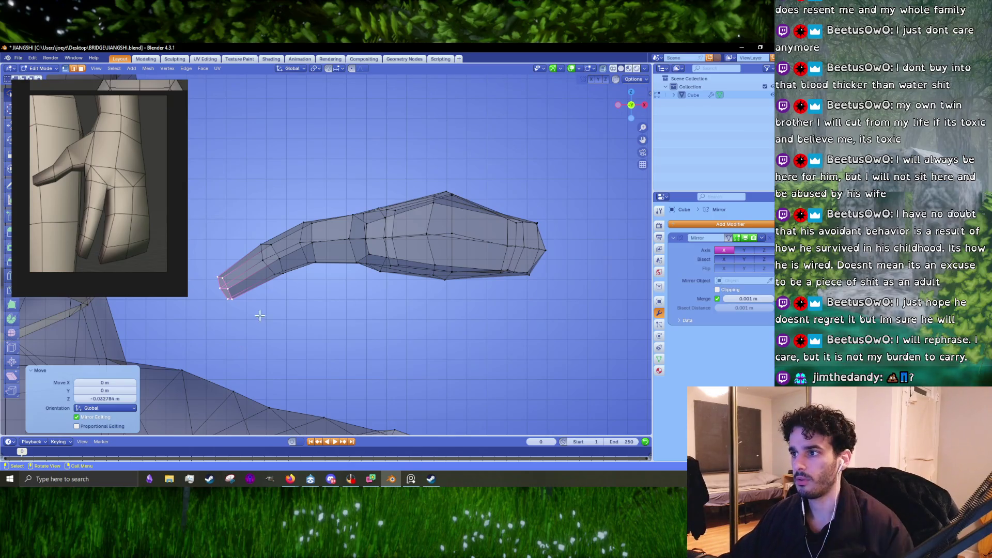
key(ctrl+KP_Add)
key(ctrl+KP_Add)
key(ctrl+KP_Add)
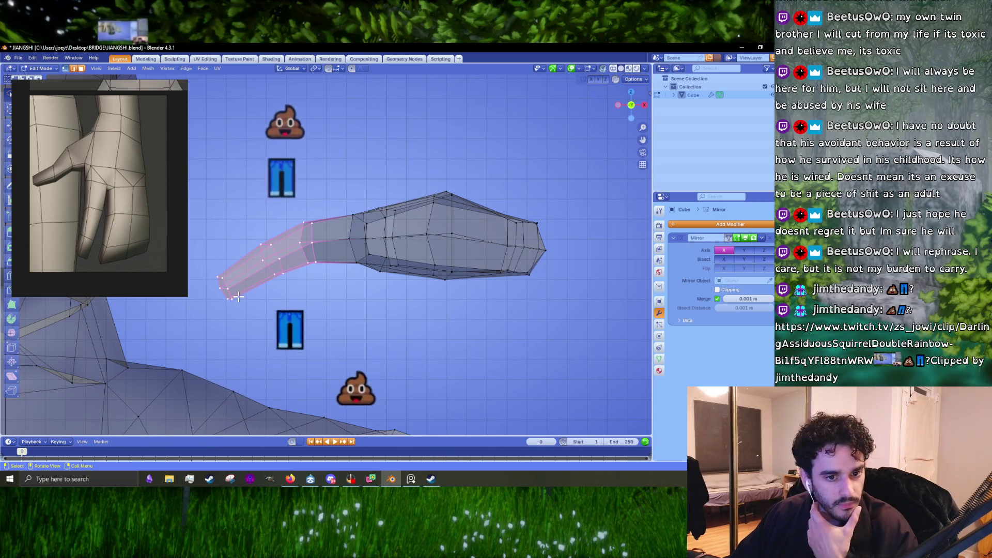
key(s)
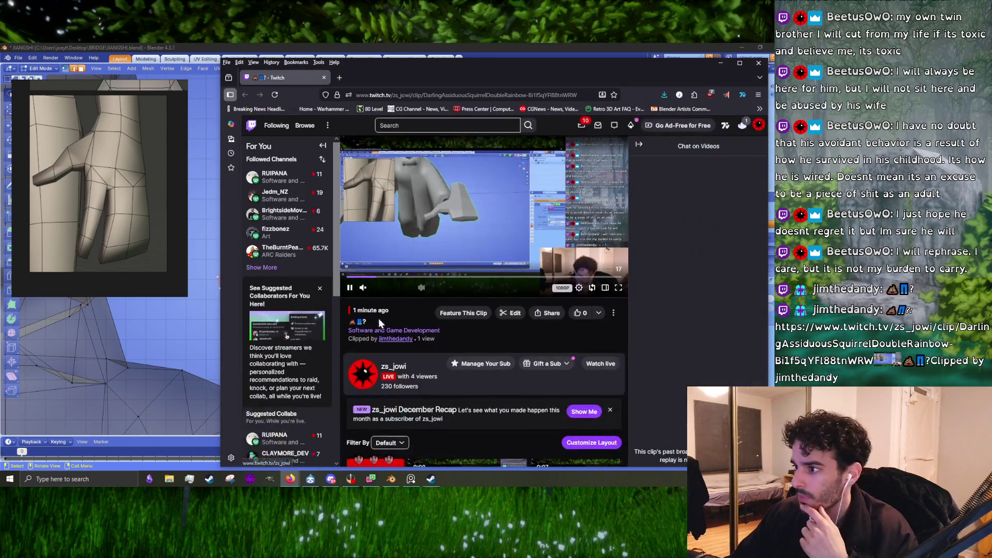
drag(411, 288, 399, 288)
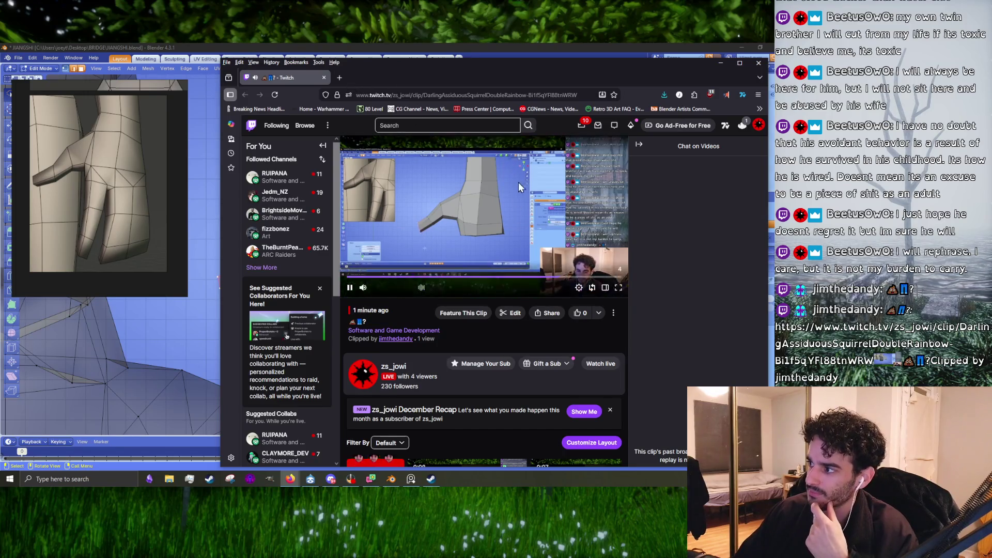
click(324, 78)
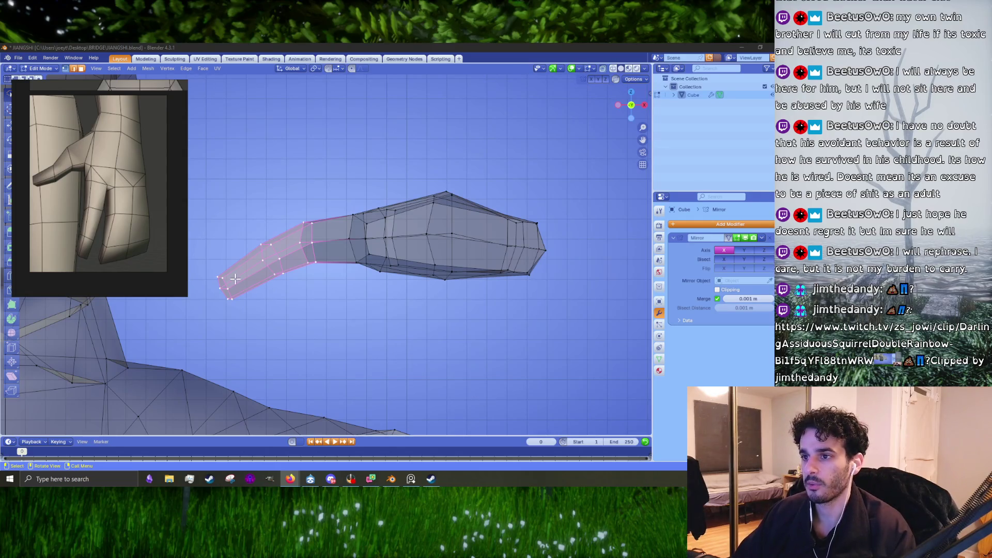
Cancel the pending scale, select the outer thumb section and move it down and outward in two steps.
key(ctrl+z)
key(g)
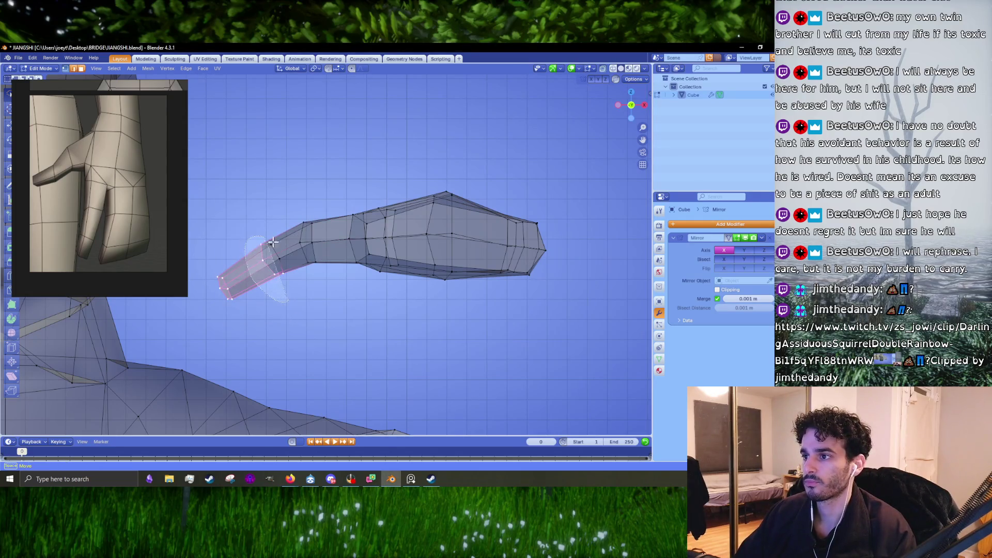
key(Escape)
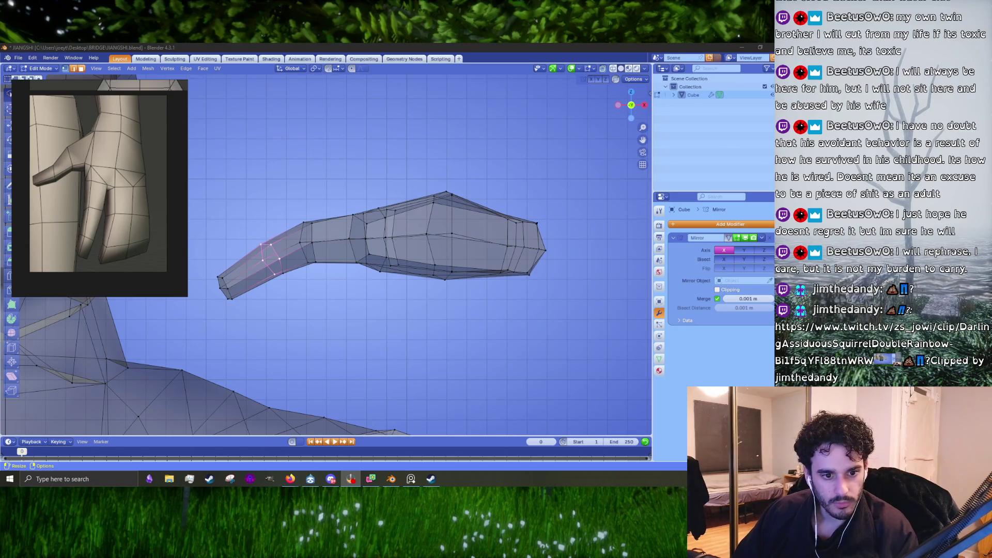
key(alt+Tab)
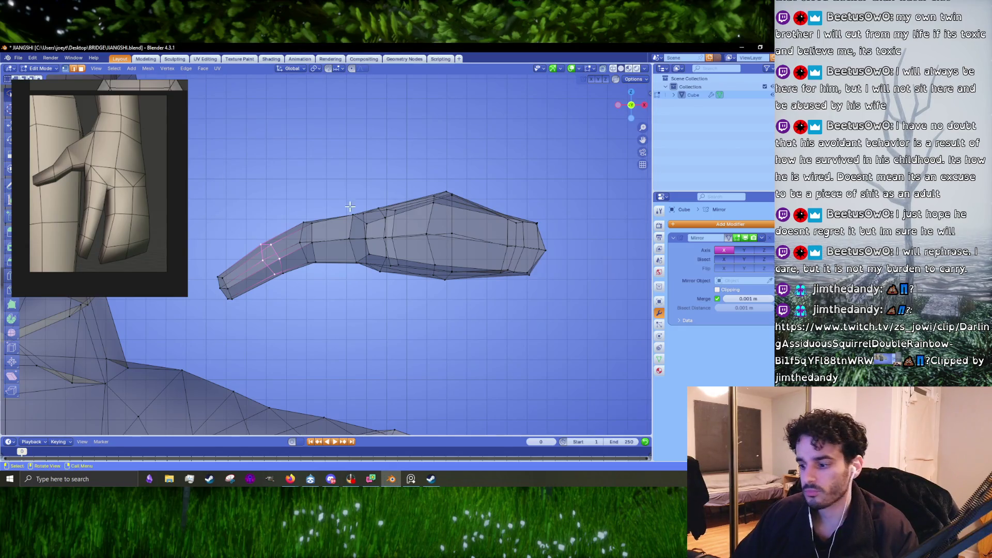
scroll(up, 3)
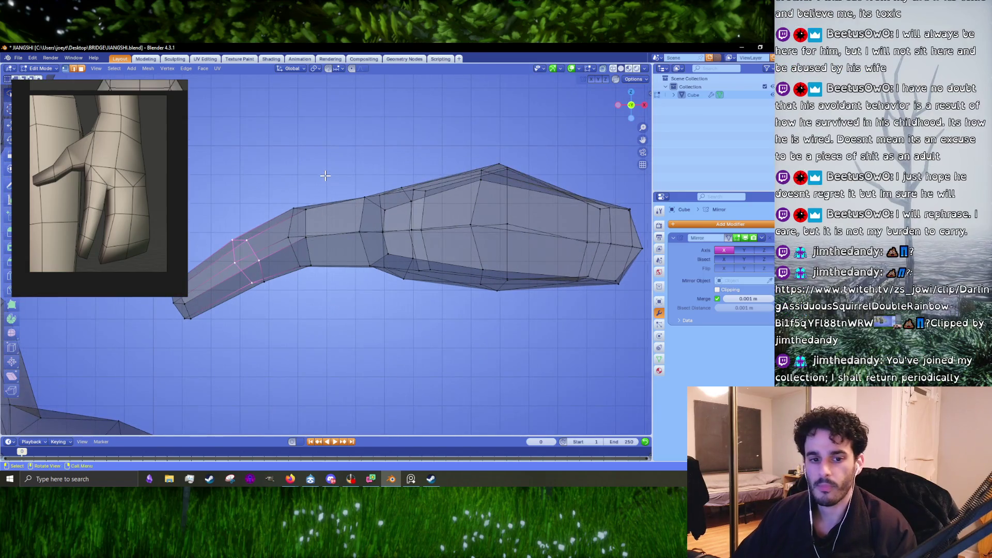
drag(317, 192, 346, 229)
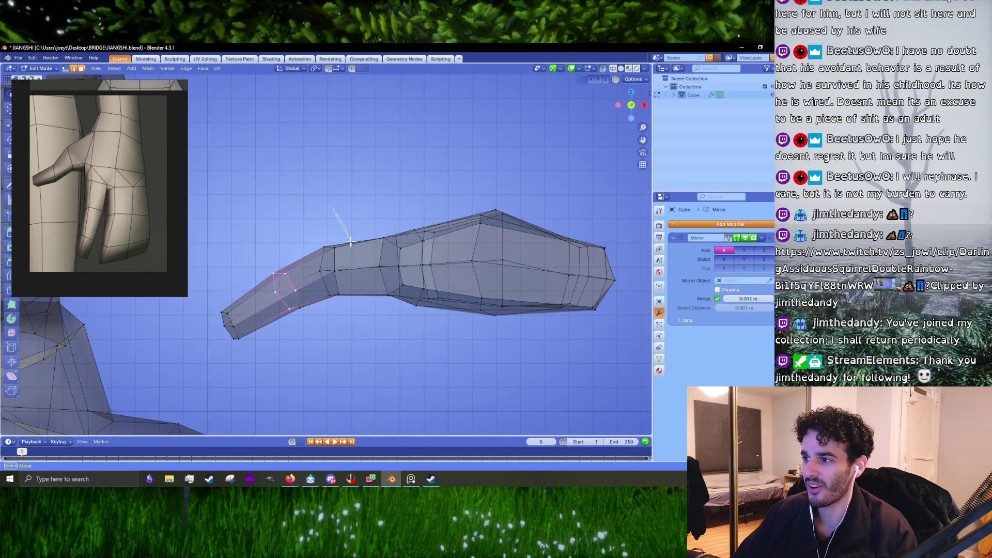
key(a)
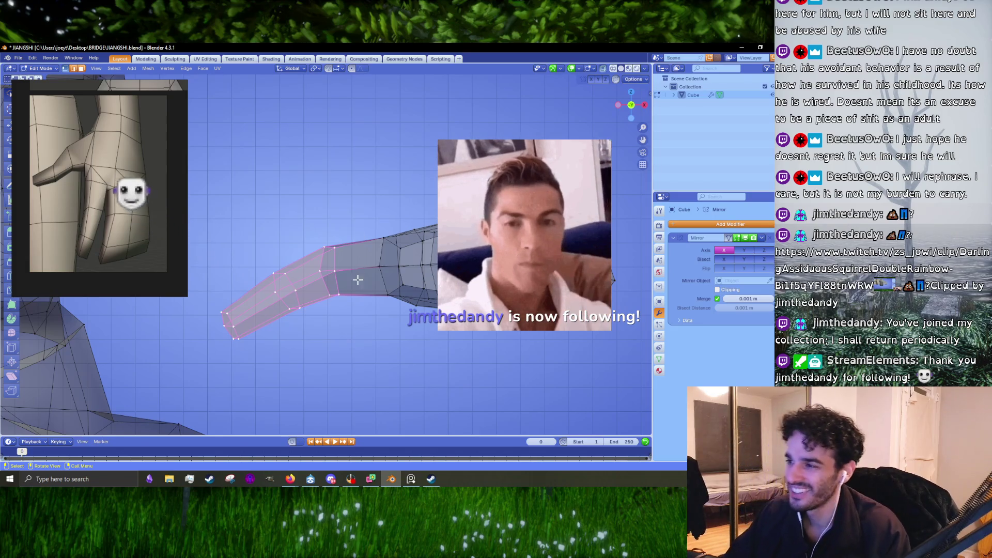
key(g)
click(362, 303)
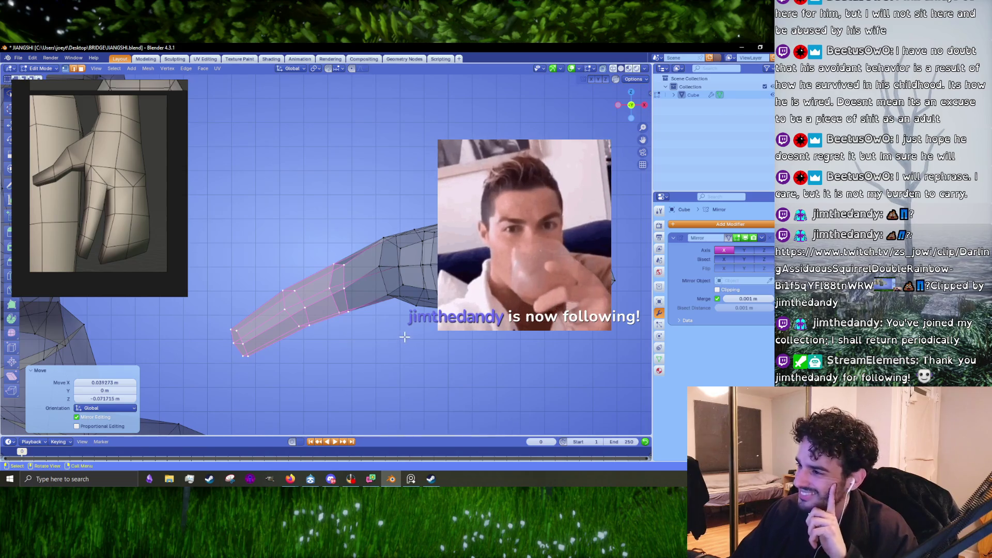
key(g)
click(413, 338)
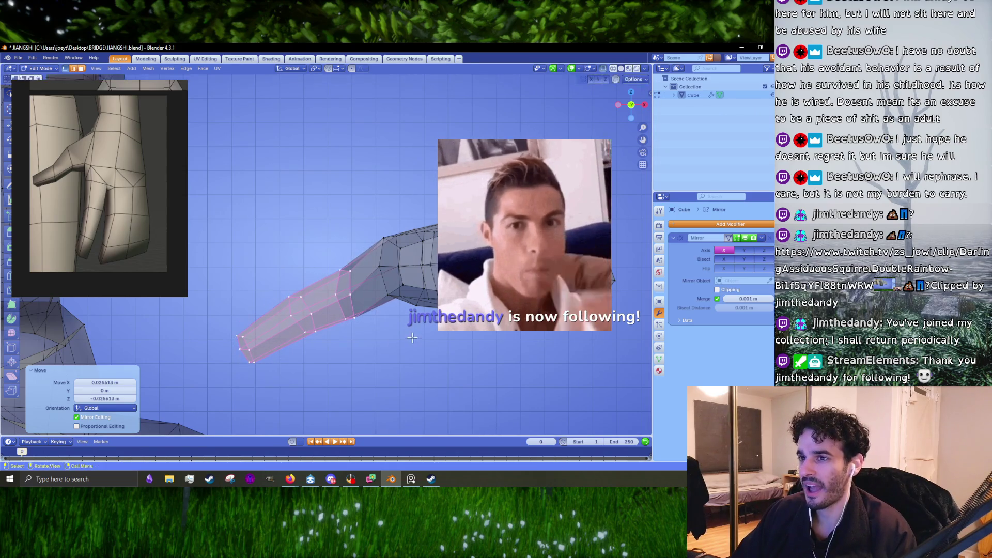
Nudge the edge loops along the thumb and near its tip into a slimmer bend.
drag(303, 271, 213, 347)
drag(286, 275, 302, 326)
key(g)
click(361, 350)
drag(256, 365, 301, 266)
key(g)
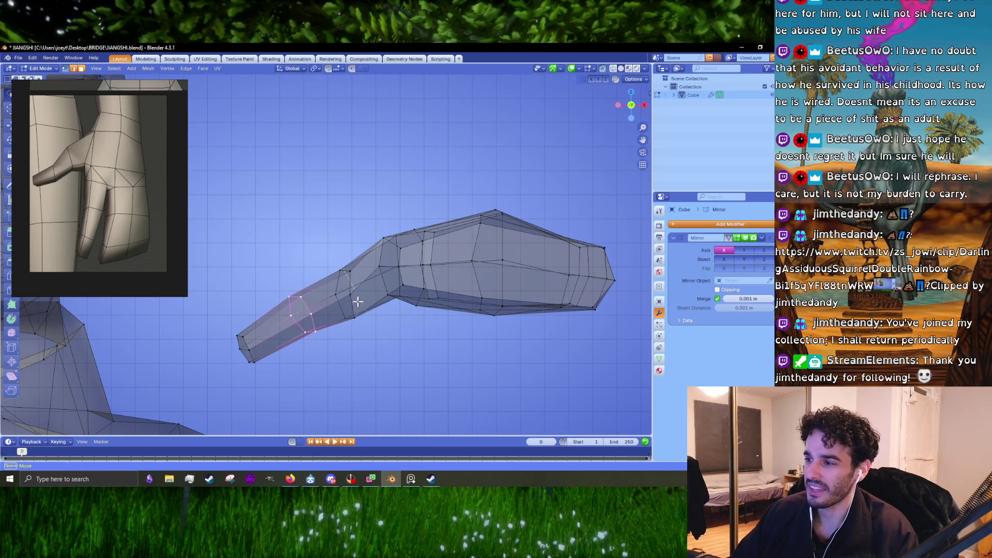
click(279, 264)
drag(282, 256, 256, 302)
key(g)
click(254, 294)
Extrude the thumb tip loop into an extra segment and place it below the palm.
key(e)
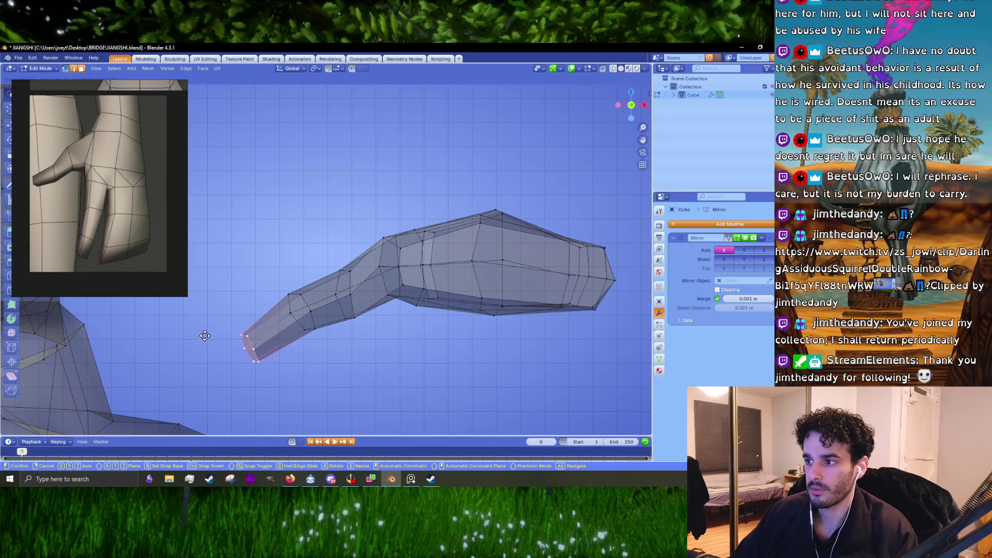
click(204, 335)
drag(300, 305, 363, 323)
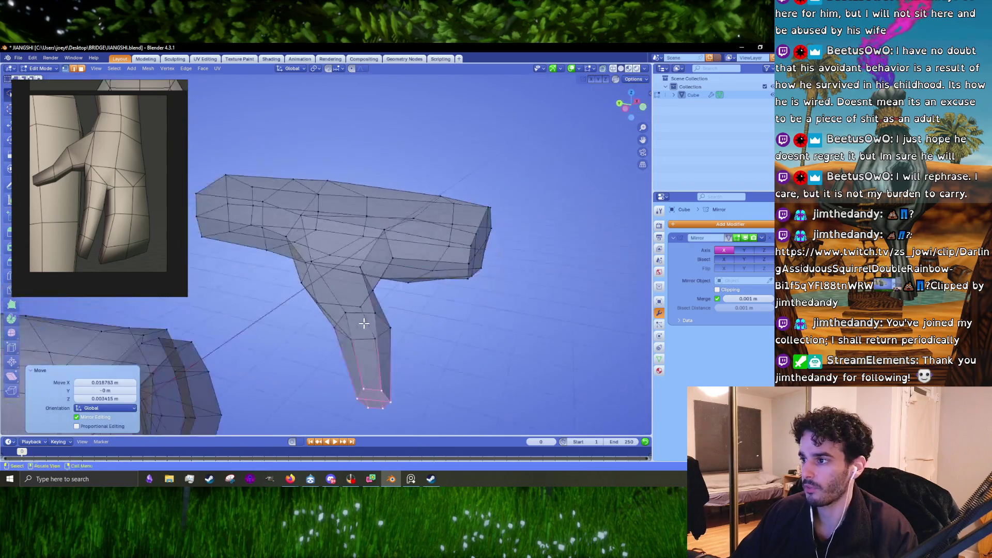
In Object Mode, apply Shade Smooth to the whole hand object.
key(Tab)
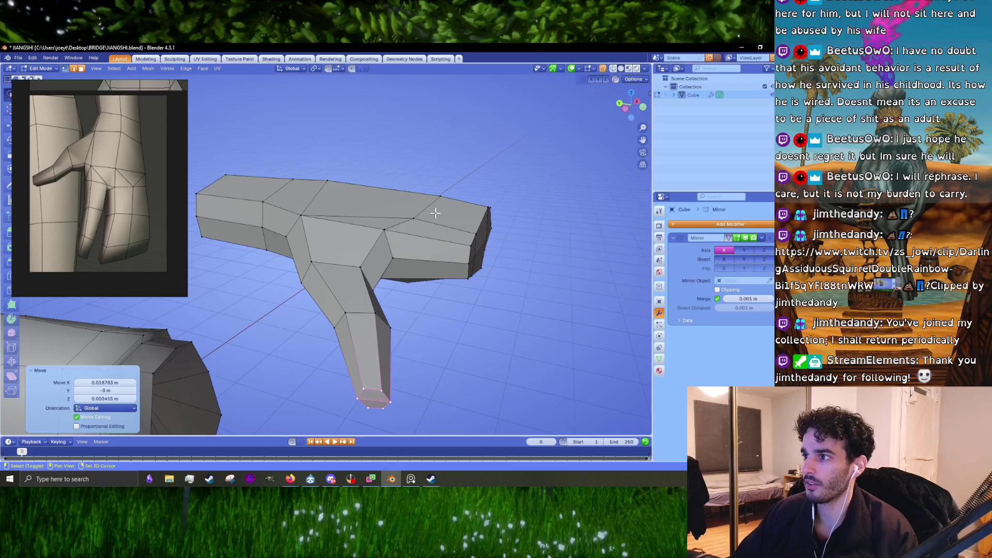
click(378, 250)
right_click(377, 251)
click(375, 252)
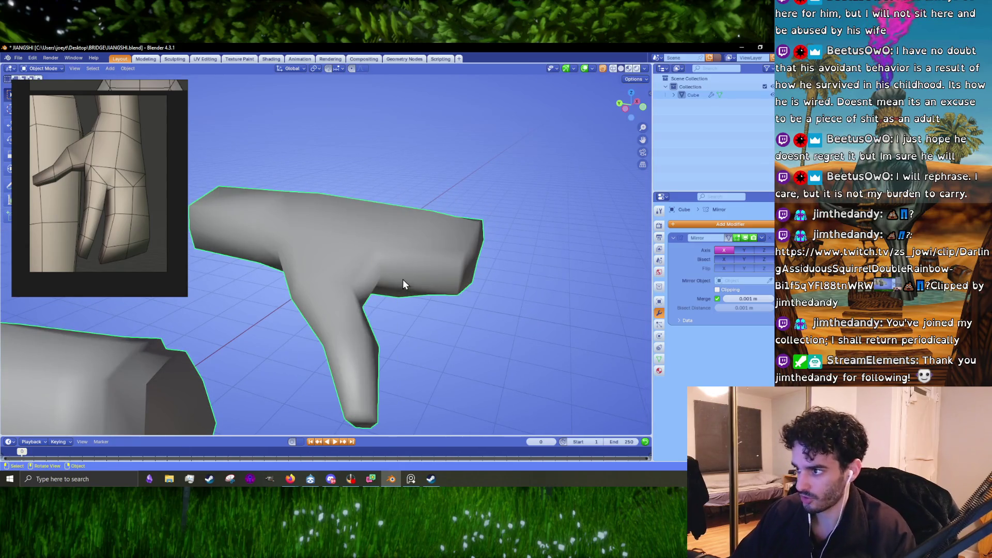
drag(424, 269, 380, 274)
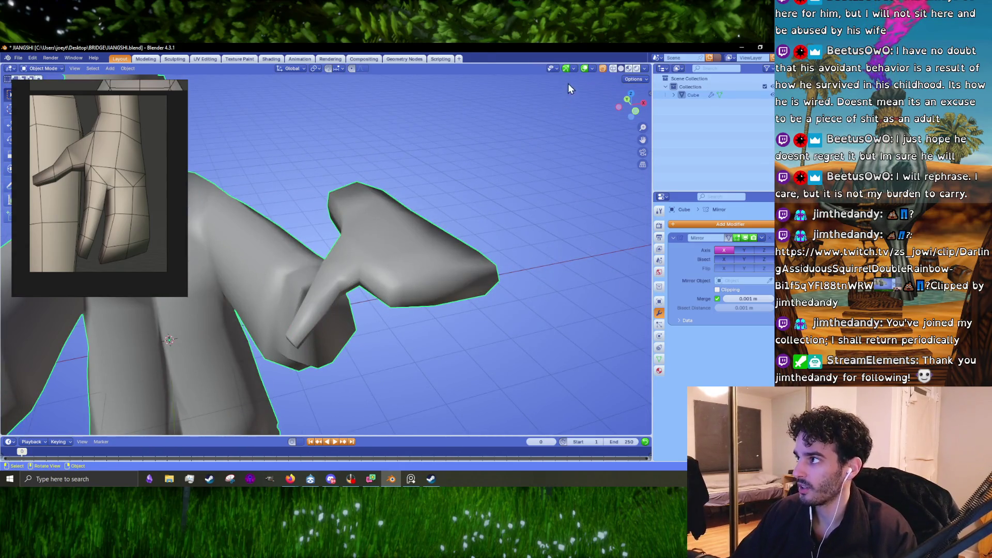
Toggle X-ray to inspect the thumb, return to Edit Mode with the mesh opaque, and view the hand from above.
click(607, 71)
key(Tab)
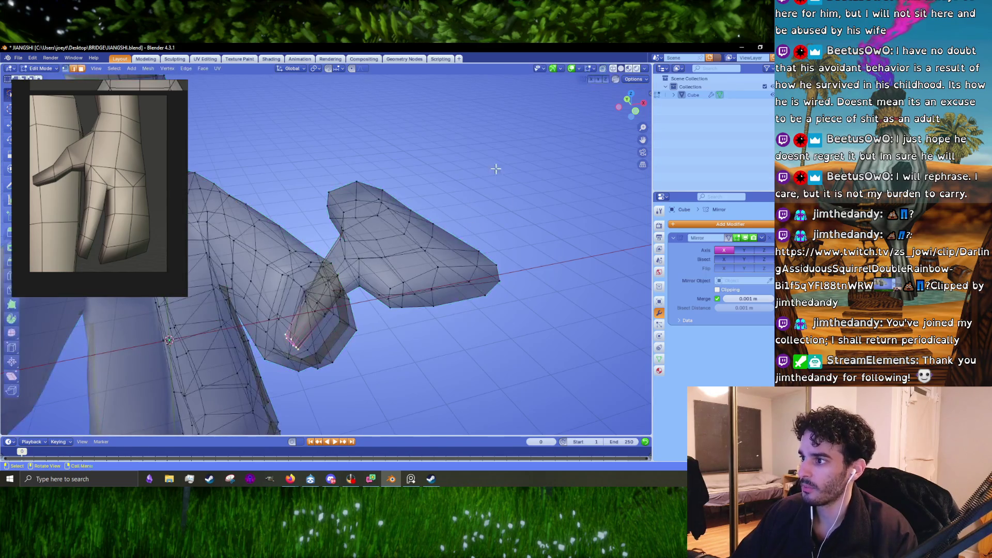
drag(409, 213, 394, 255)
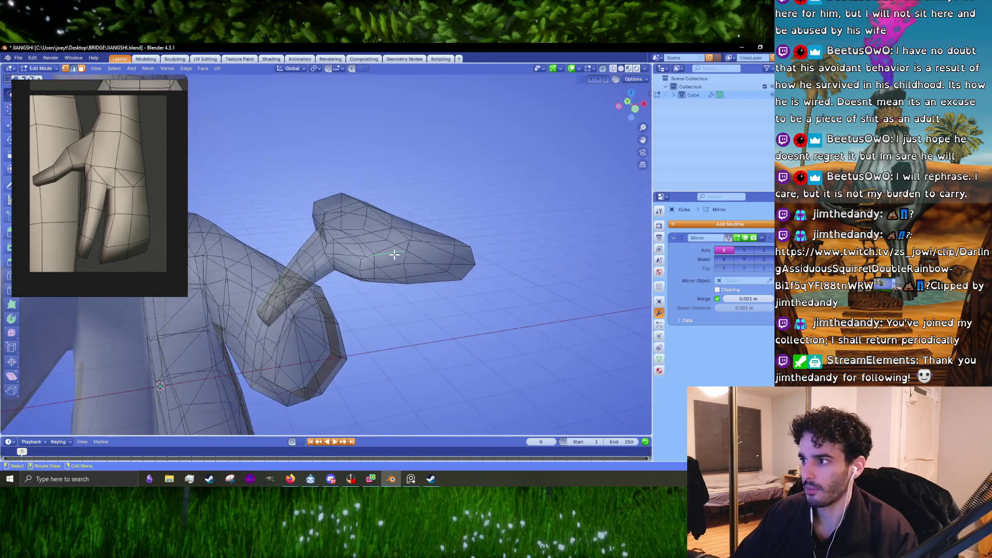
click(605, 68)
scroll(up, 3)
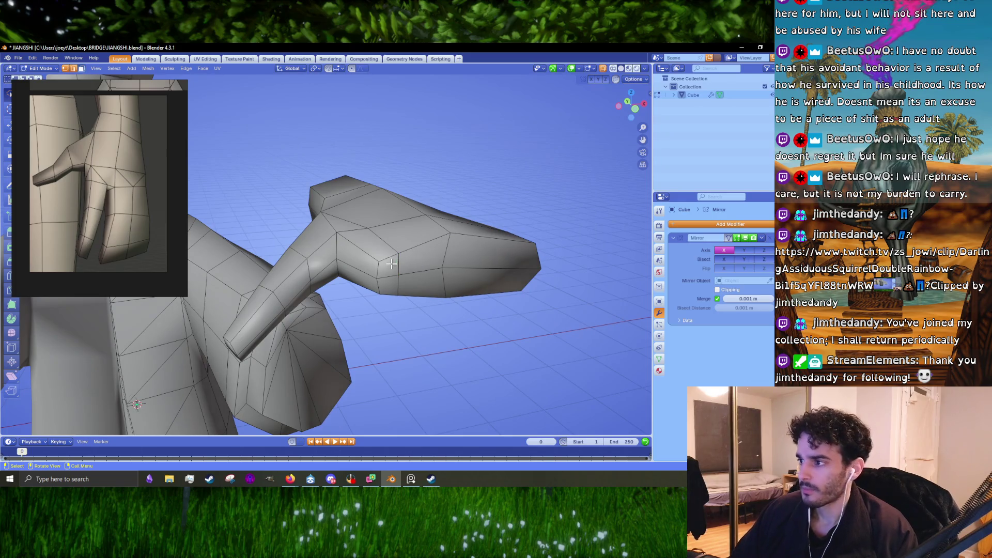
drag(387, 270, 396, 293)
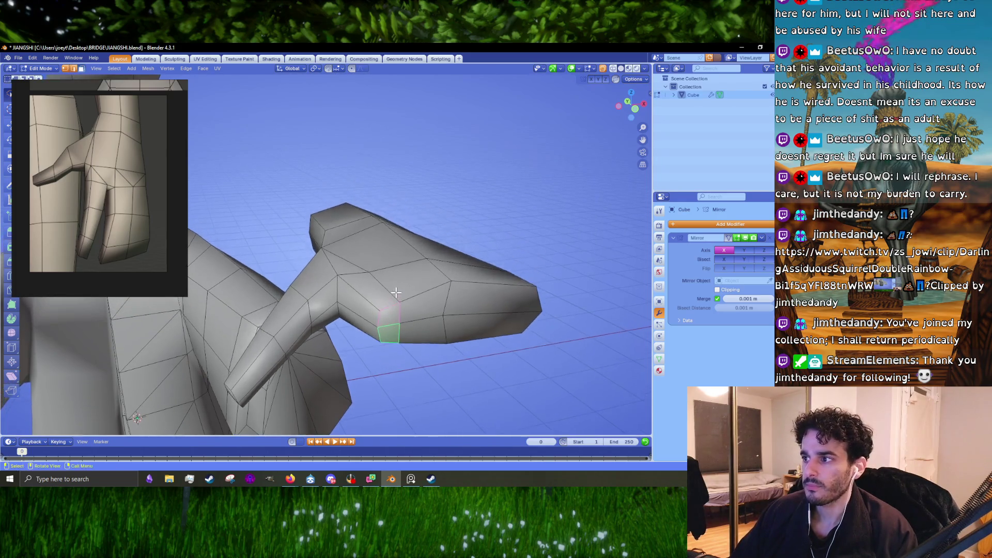
key(KP_7)
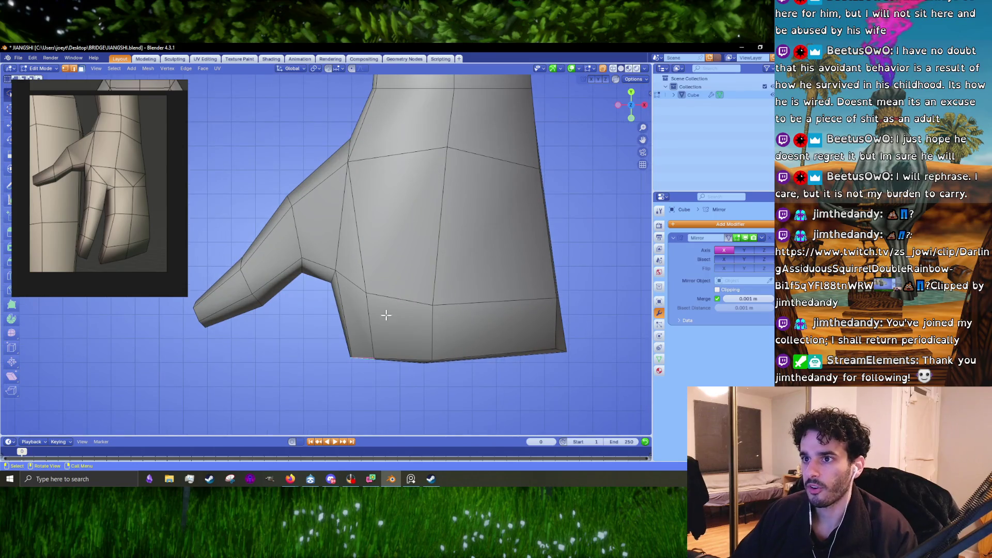
Nudge the palm's bottom-left vertex into a new position with G.
drag(389, 312, 382, 275)
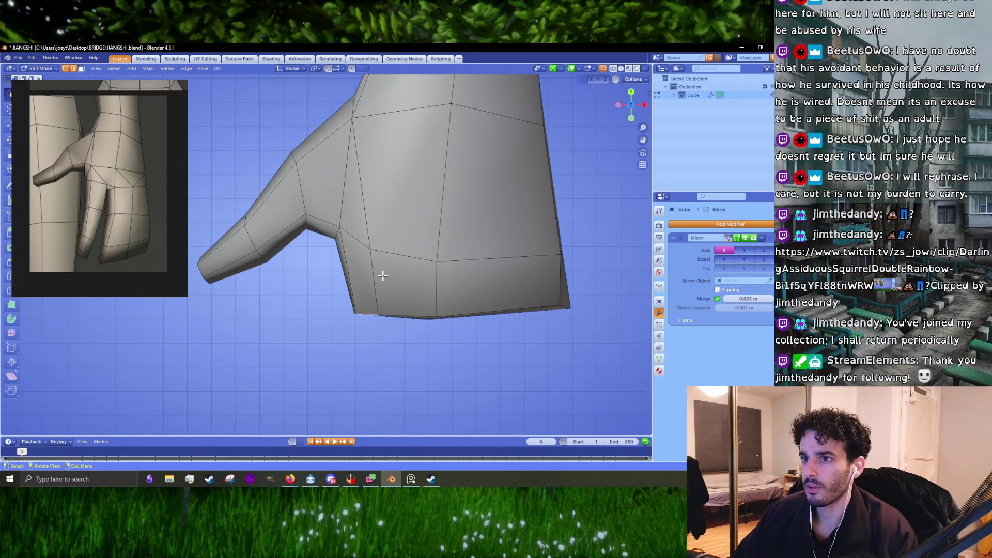
scroll(up, 3)
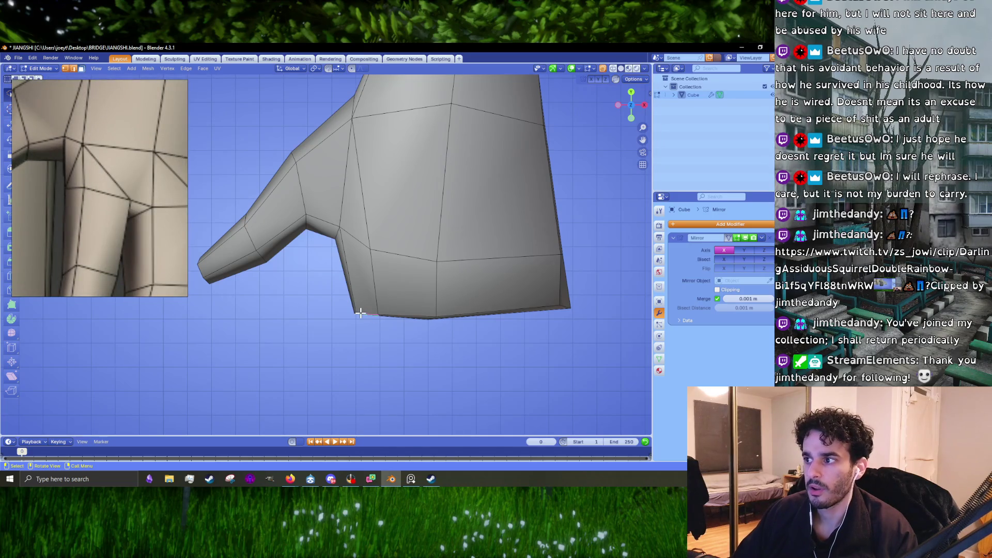
key(g)
click(407, 293)
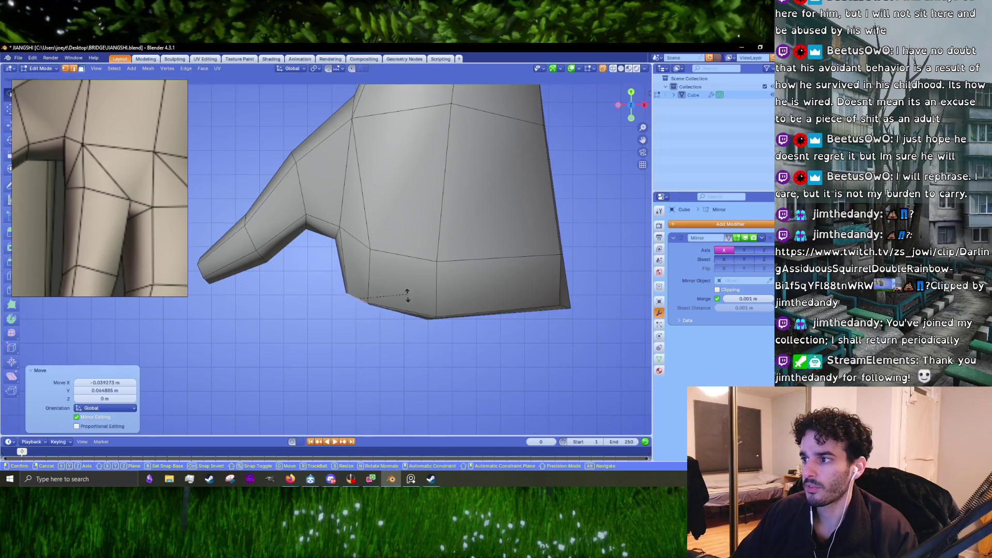
click(409, 291)
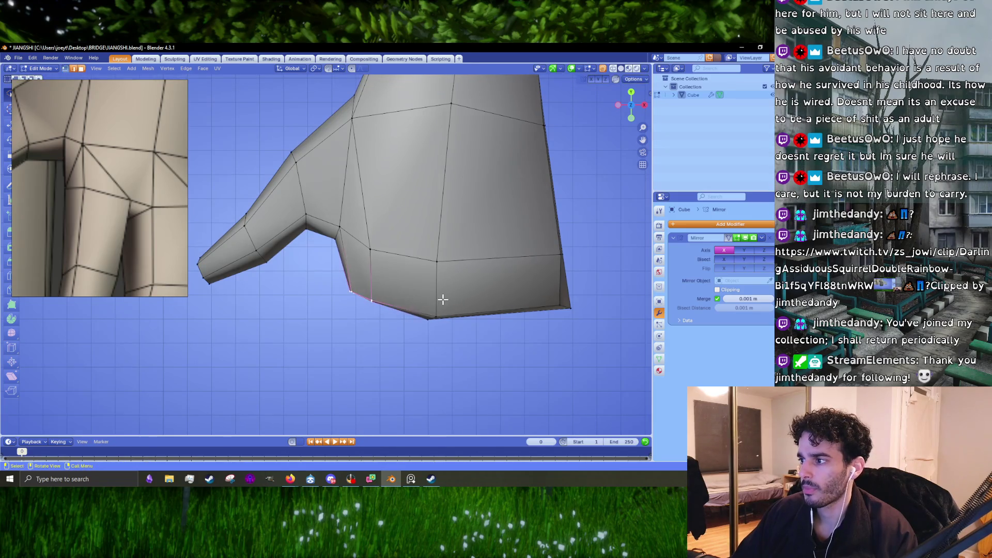
drag(443, 300, 443, 284)
Narrow the palm's bottom edge along X and shift it to reshape the wrist underside.
click(452, 319)
drag(451, 319, 443, 288)
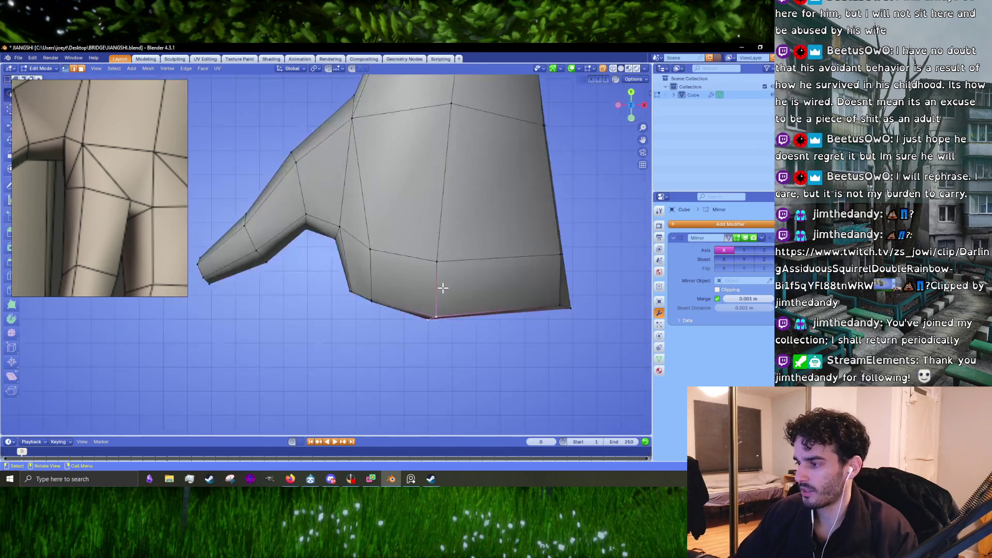
key(s)
key(x)
click(450, 322)
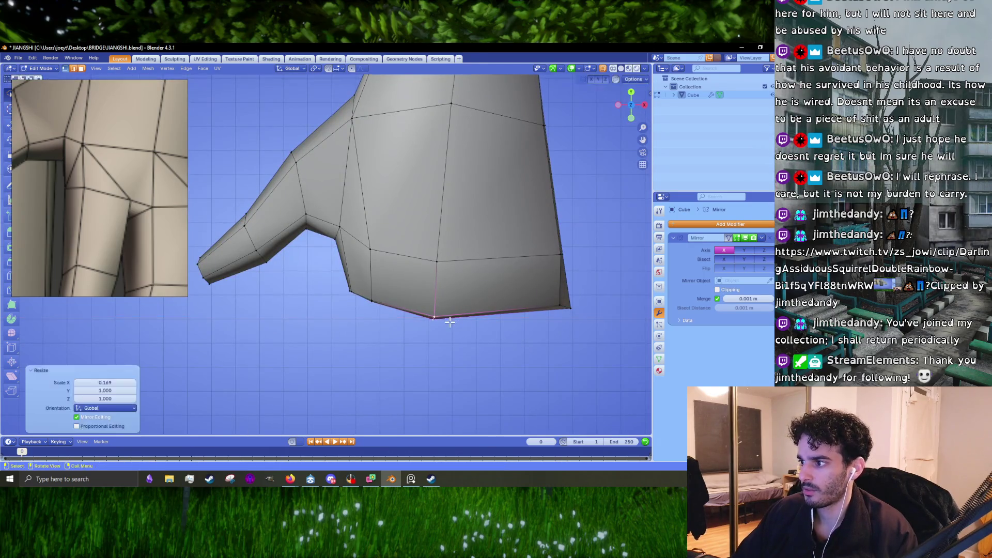
key(g)
click(438, 317)
scroll(down, 3)
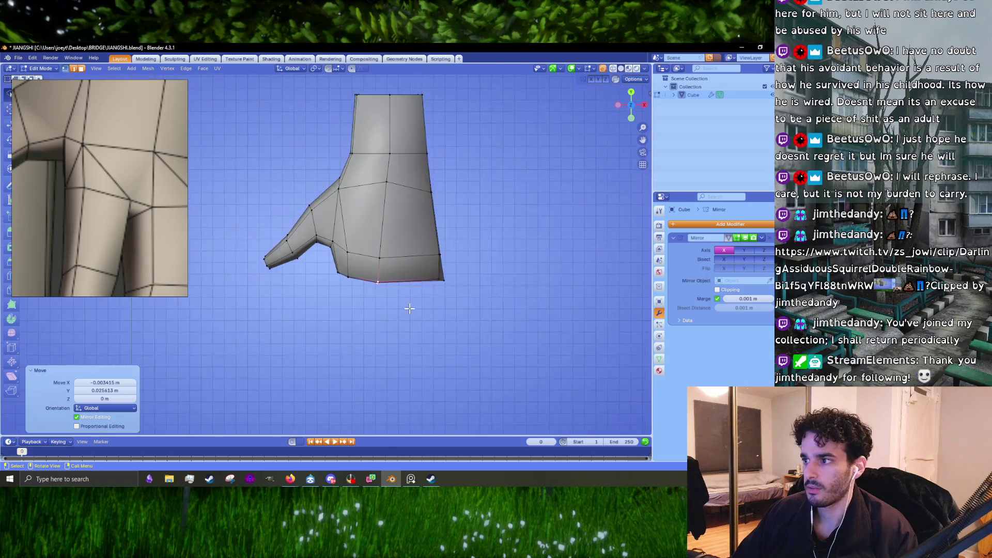
scroll(up, 3)
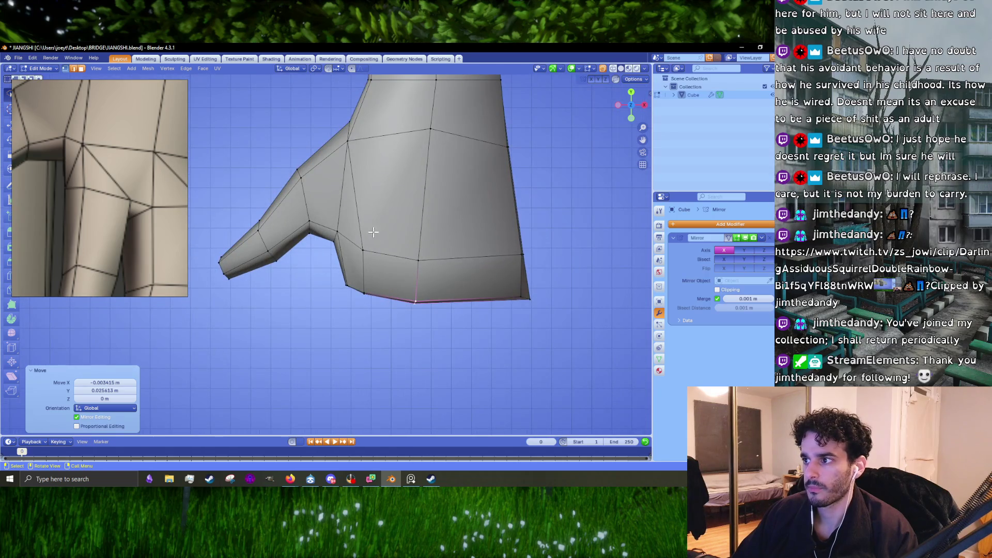
Move an edge on the palm's side and select another edge near the thumb.
click(365, 247)
key(g)
click(356, 233)
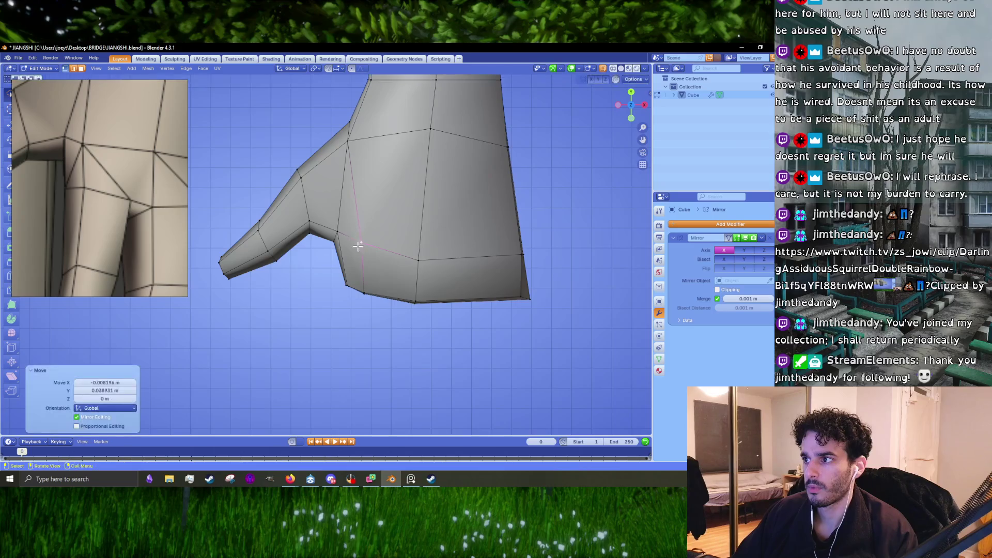
drag(355, 234, 408, 277)
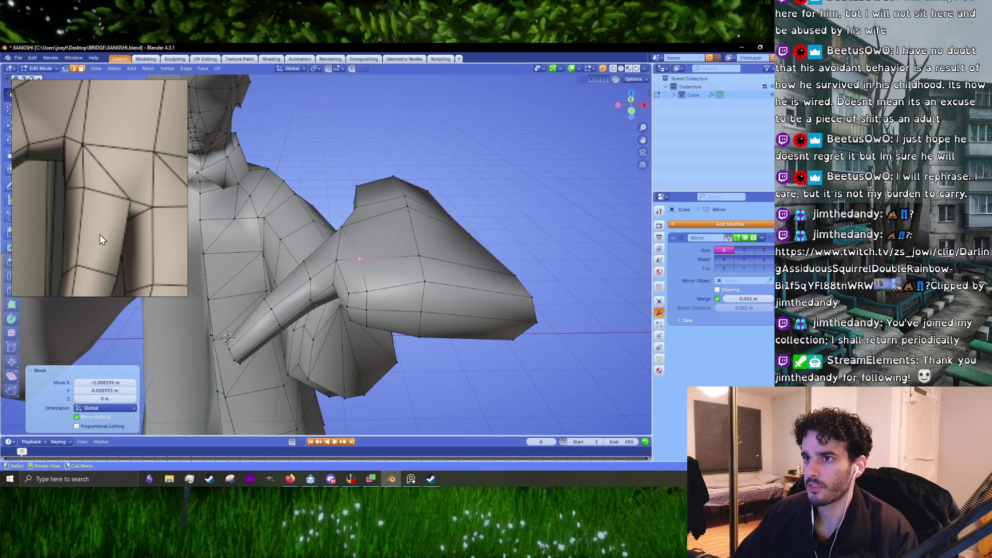
scroll(down, 3)
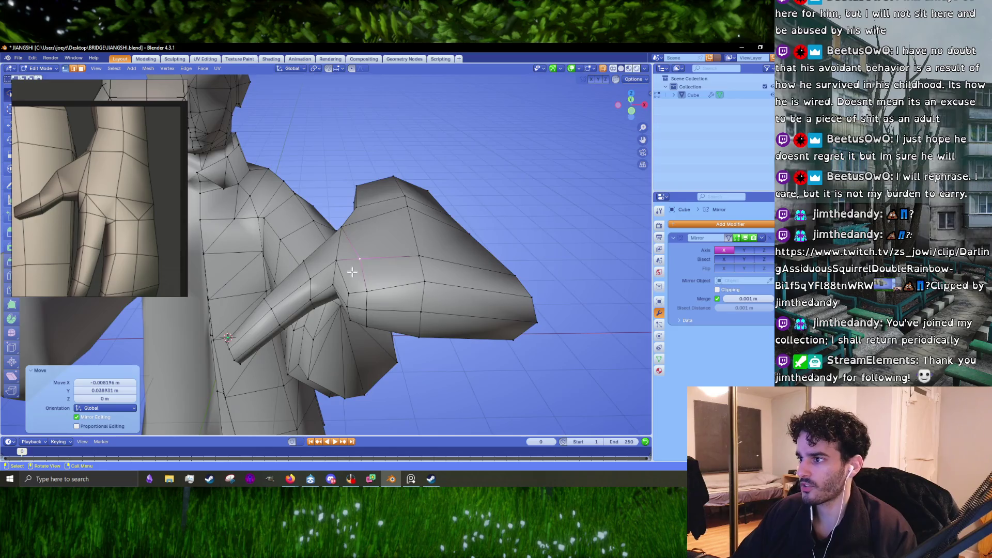
drag(351, 271, 381, 276)
click(306, 265)
drag(252, 289, 304, 311)
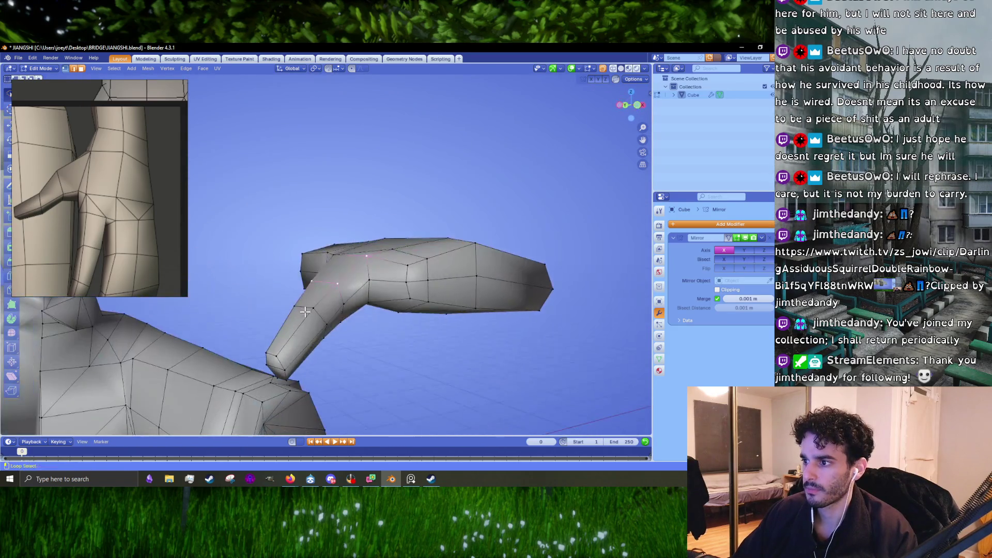
Select the thumb's face loops after clearing an arm loop selection.
drag(378, 340, 354, 354)
click(307, 311)
click(375, 339)
middle_click(354, 355)
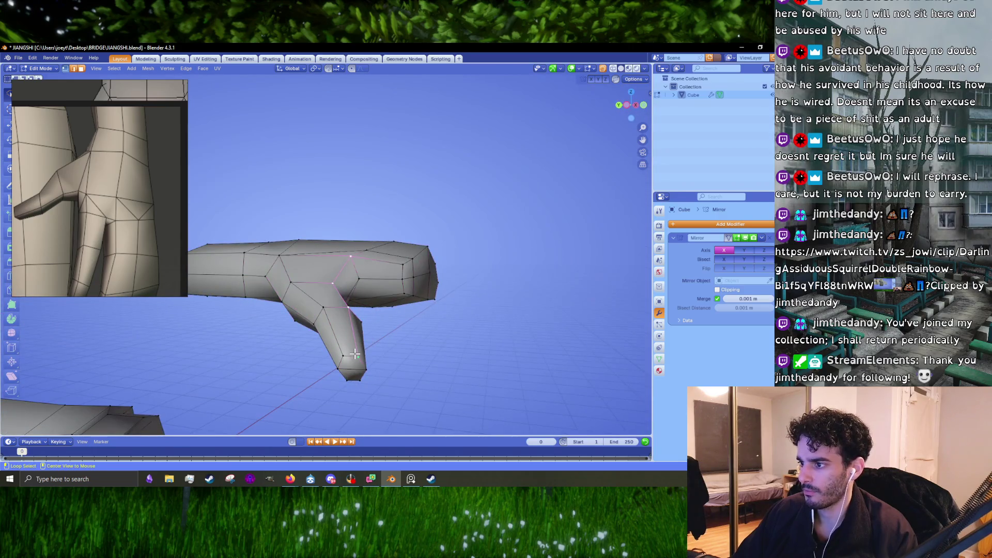
key(alt+a)
drag(333, 328, 323, 342)
scroll(up, 3)
scroll(up, 3)
click(322, 339)
click(324, 287)
scroll(down, 3)
drag(323, 287, 368, 248)
Rotate the thumb a few degrees and shift it into place against the palm.
key(g)
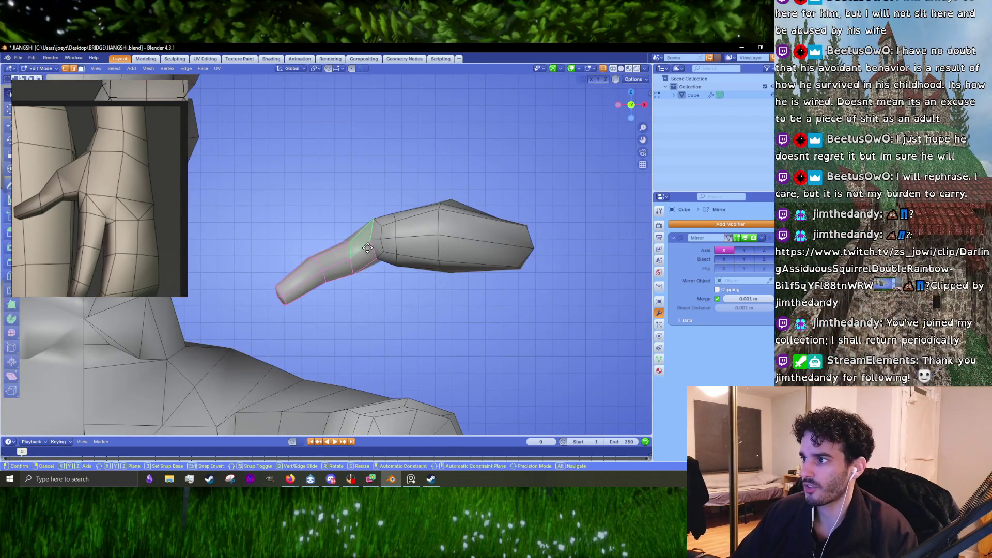
click(368, 250)
key(r)
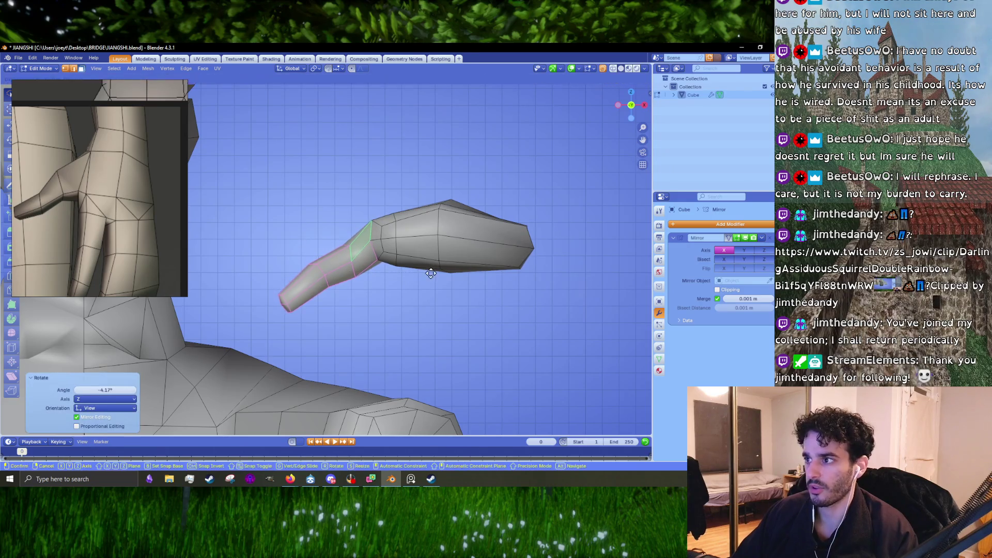
click(432, 277)
drag(433, 276, 380, 282)
scroll(up, 3)
key(g)
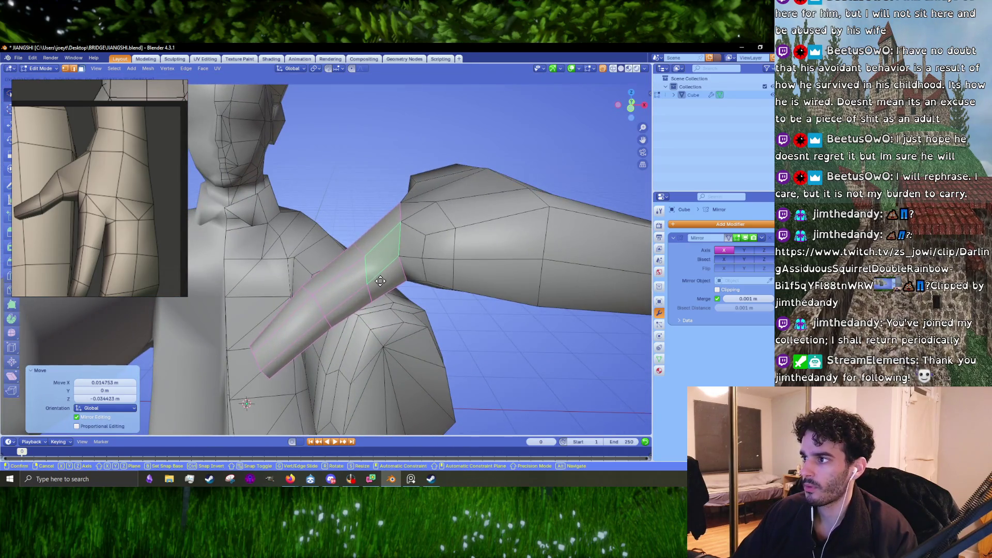
click(389, 267)
Hide geometry with H to isolate the arm and thumb from the body.
click(429, 260)
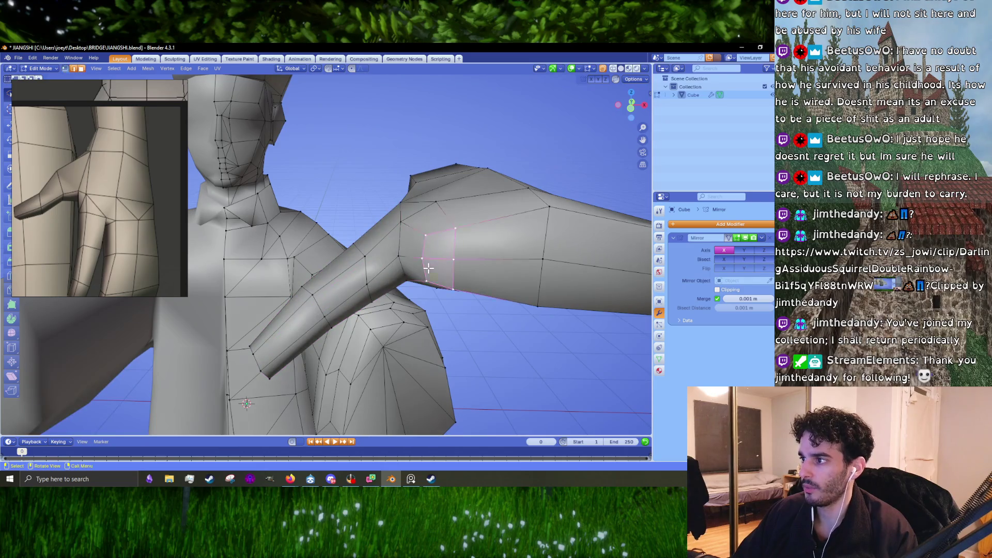
key(h)
drag(426, 270, 376, 249)
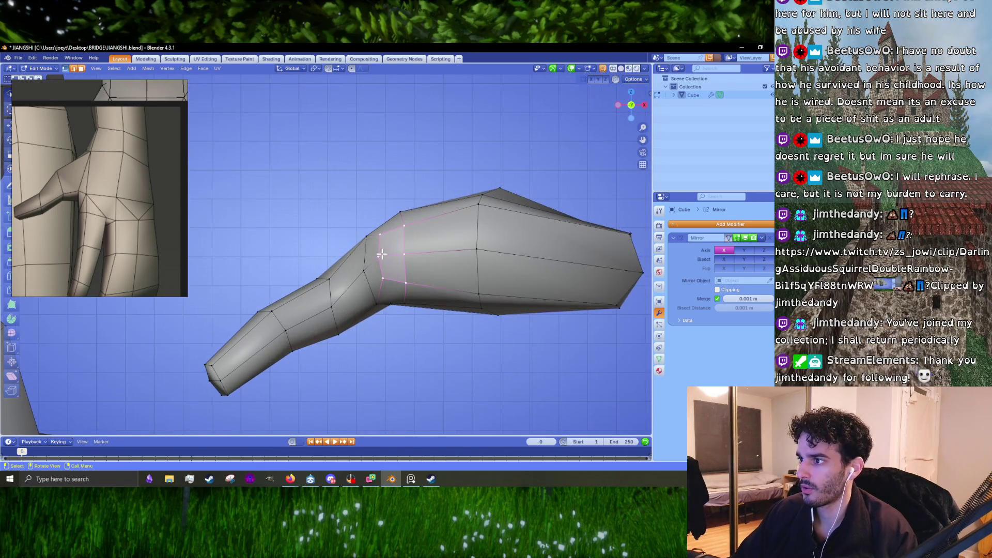
Move the thumb-base vertices to refine where the thumb meets the palm.
click(376, 249)
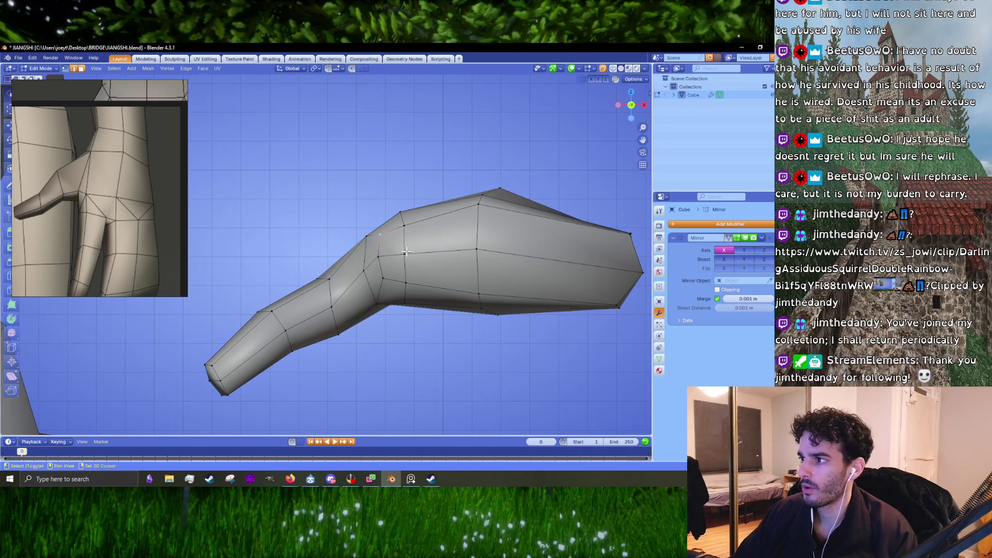
drag(406, 250, 293, 277)
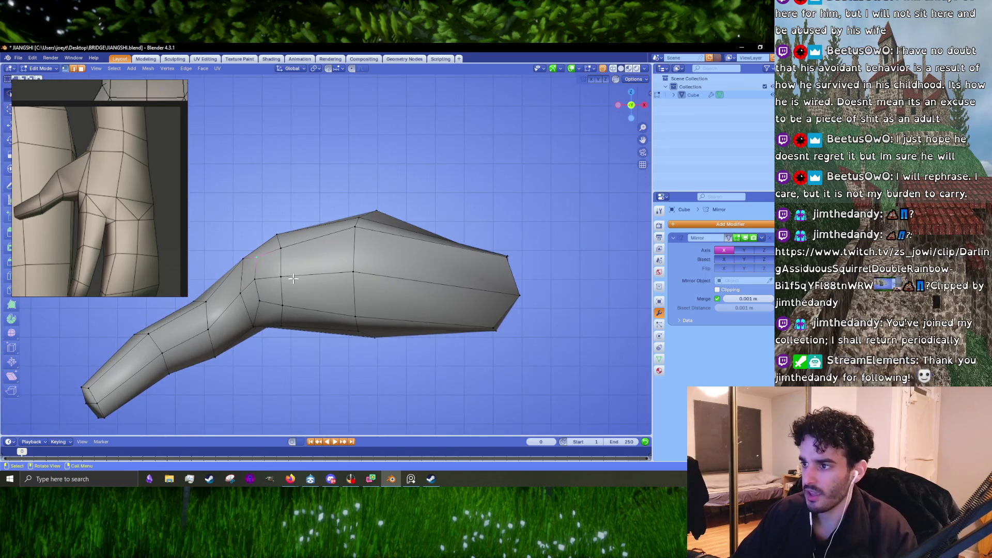
drag(277, 272, 262, 285)
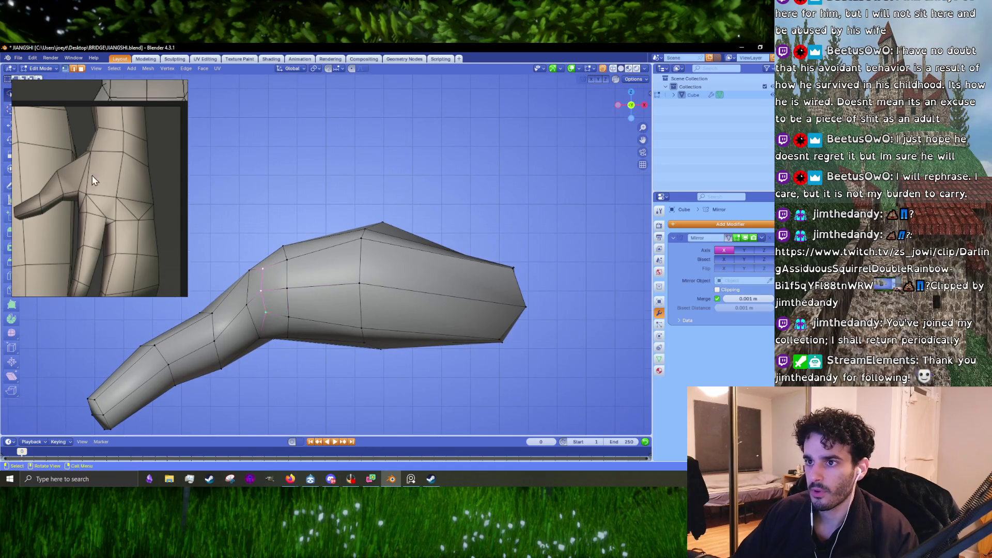
drag(253, 285, 362, 272)
key(g)
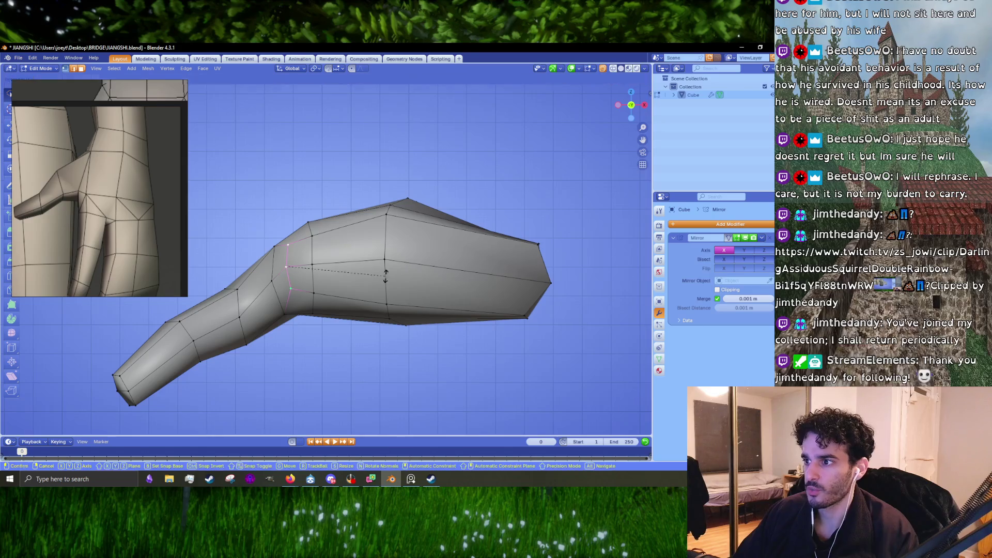
click(387, 278)
key(g)
scroll(down, 3)
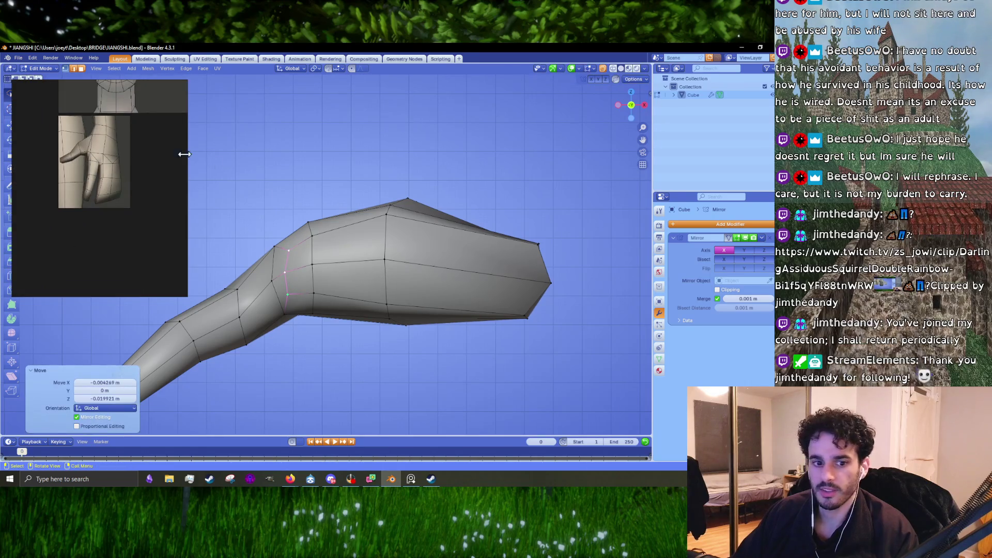
scroll(up, 3)
drag(286, 273, 388, 265)
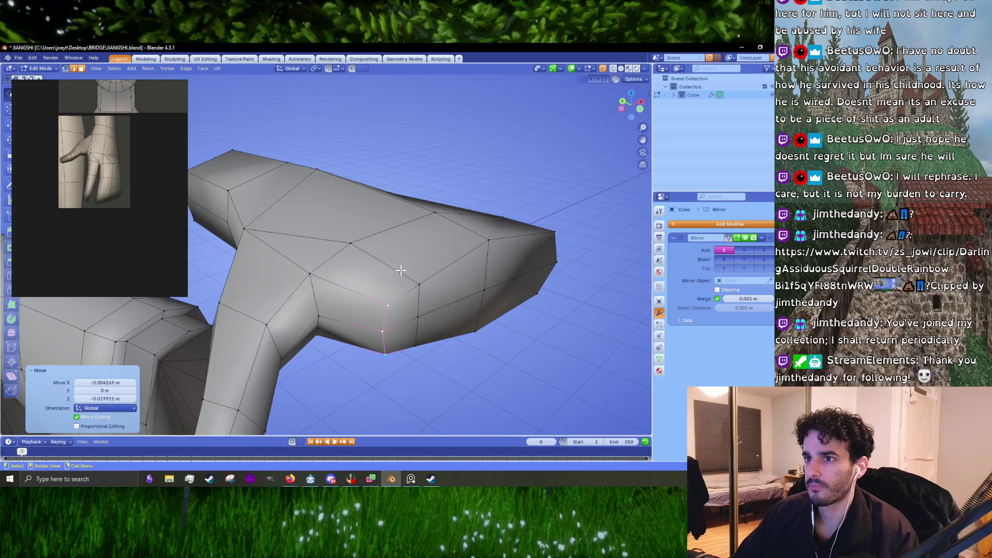
scroll(up, 3)
drag(405, 275, 391, 287)
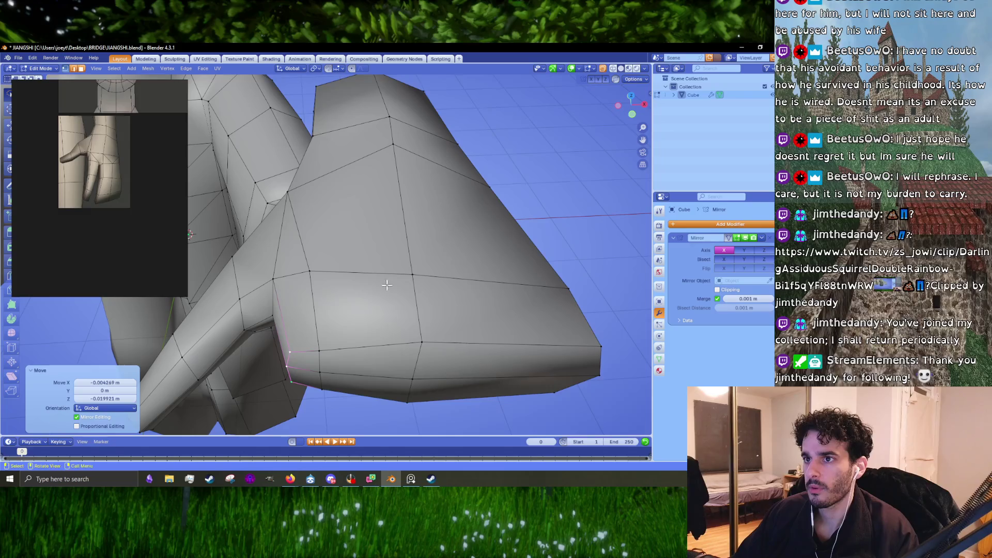
scroll(up, 3)
scroll(down, 3)
scroll(up, 3)
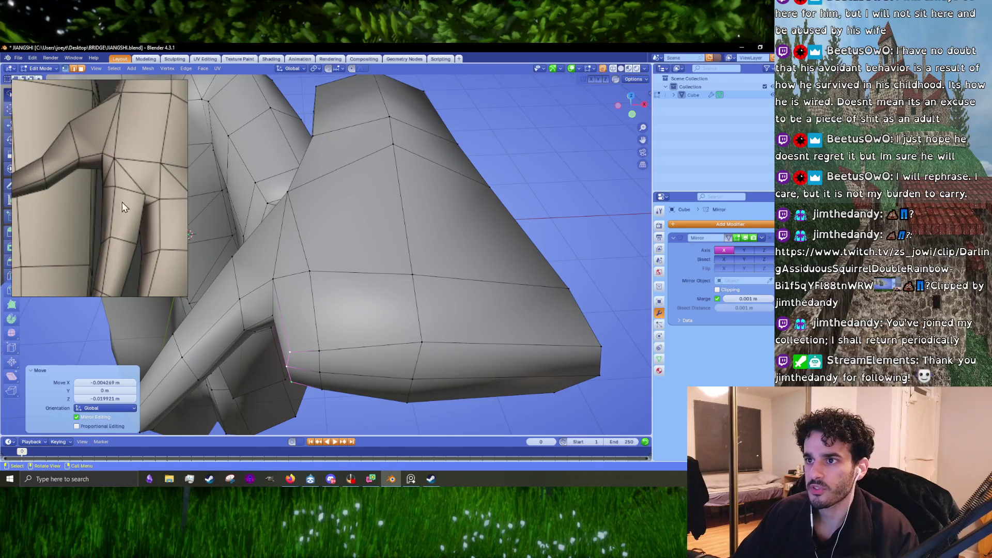
In an orthographic numpad view, reposition the edge loop along the palm's lower rim.
key(KP_1)
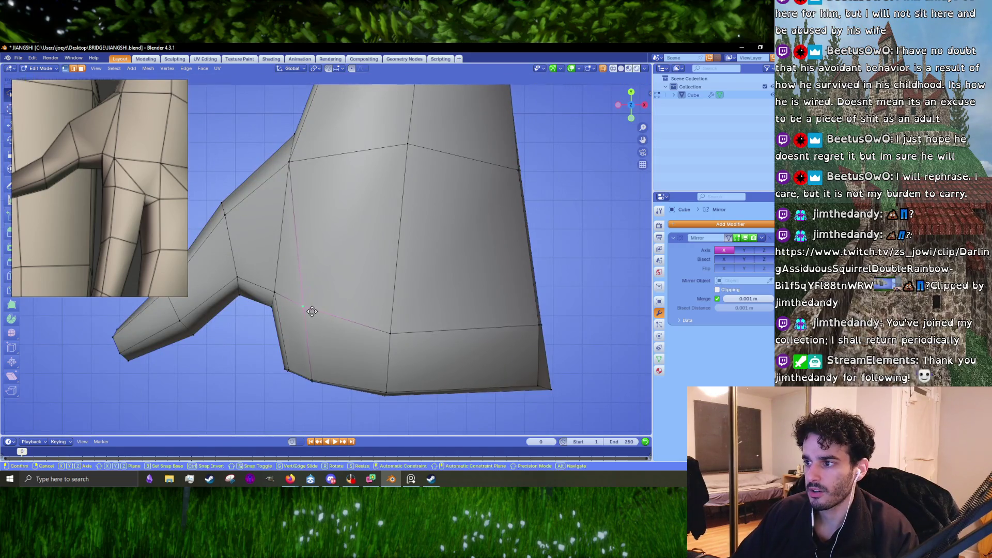
drag(313, 329, 326, 308)
click(322, 253)
key(KP_1)
key(g)
click(346, 284)
click(347, 272)
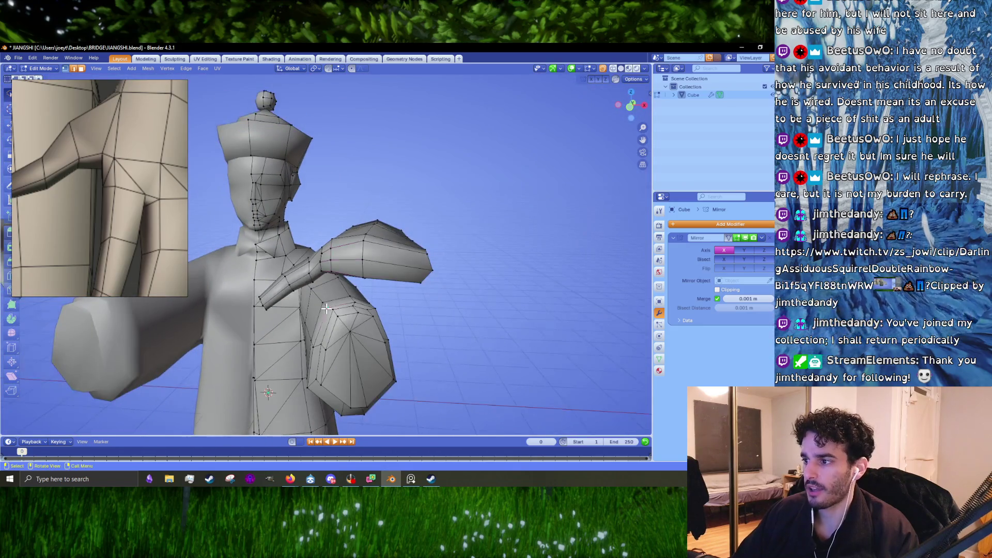
Scale the selection along Z and shift the selected edge to the right.
key(l)
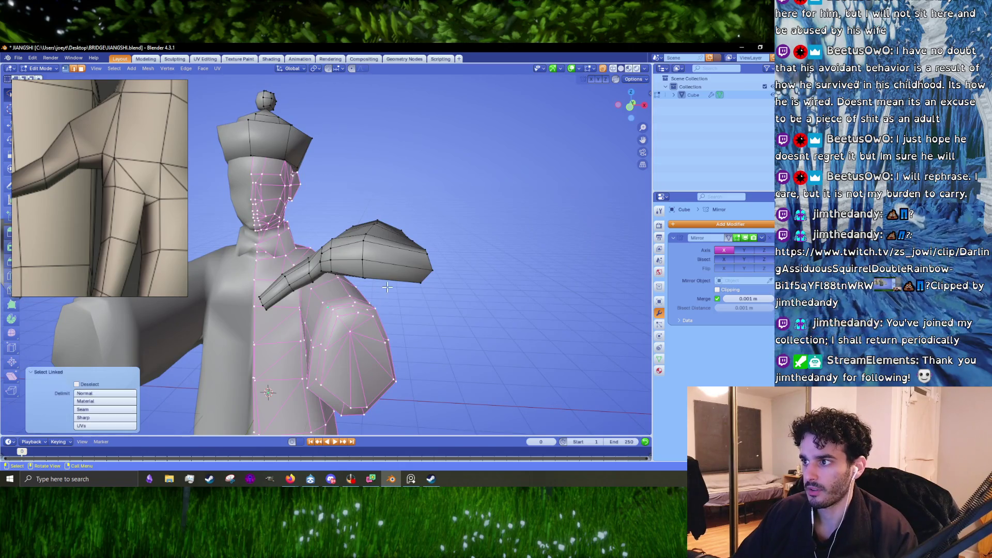
scroll(up, 3)
drag(387, 287, 364, 251)
key(alt+a)
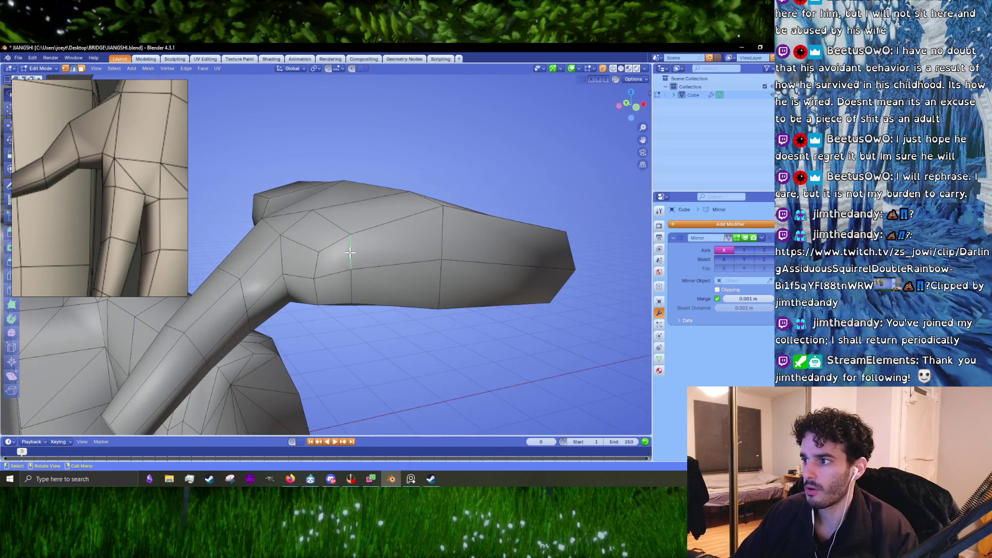
key(s)
key(z)
click(362, 326)
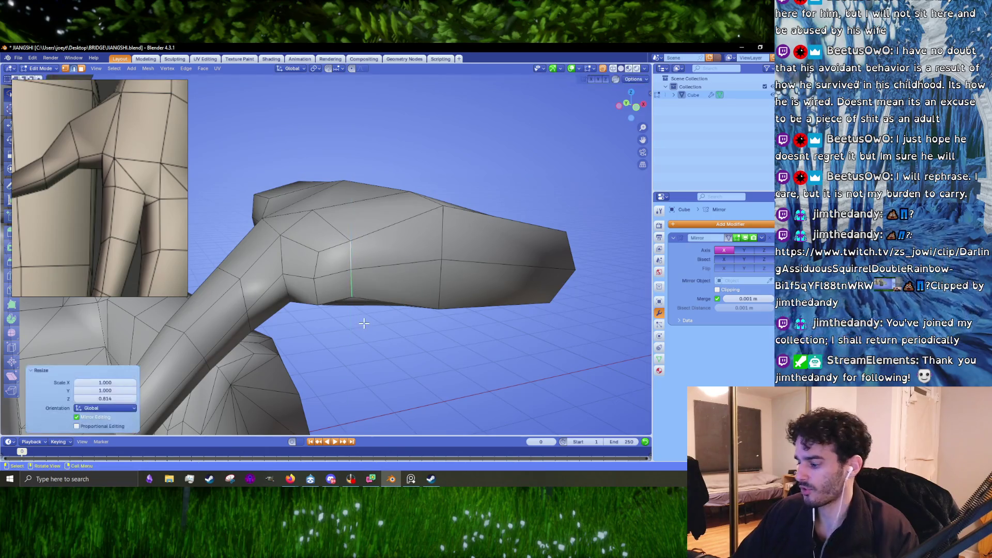
drag(361, 326, 363, 323)
key(g)
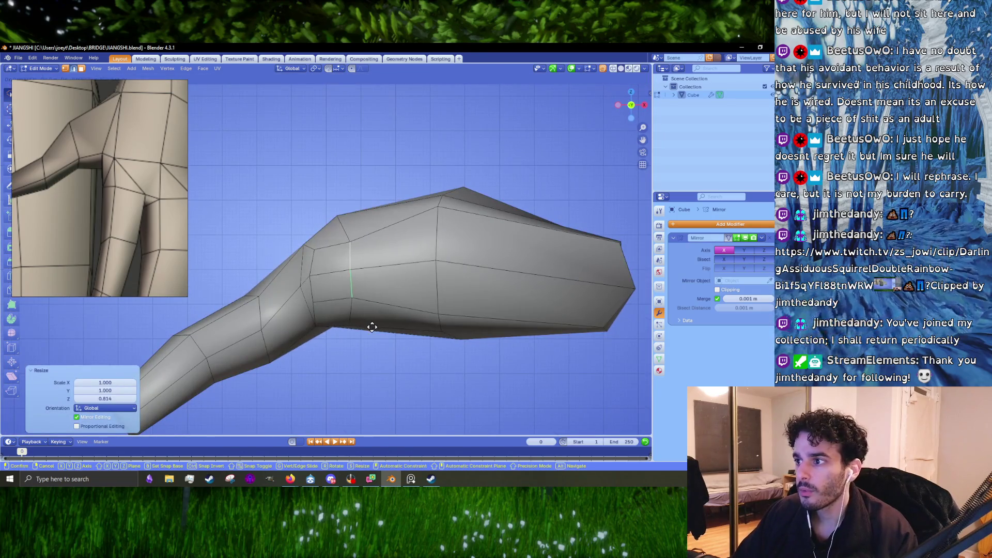
click(376, 329)
Stretch the upper palm edge loop taller along Z to 1.237, abandoning an X scale.
click(329, 250)
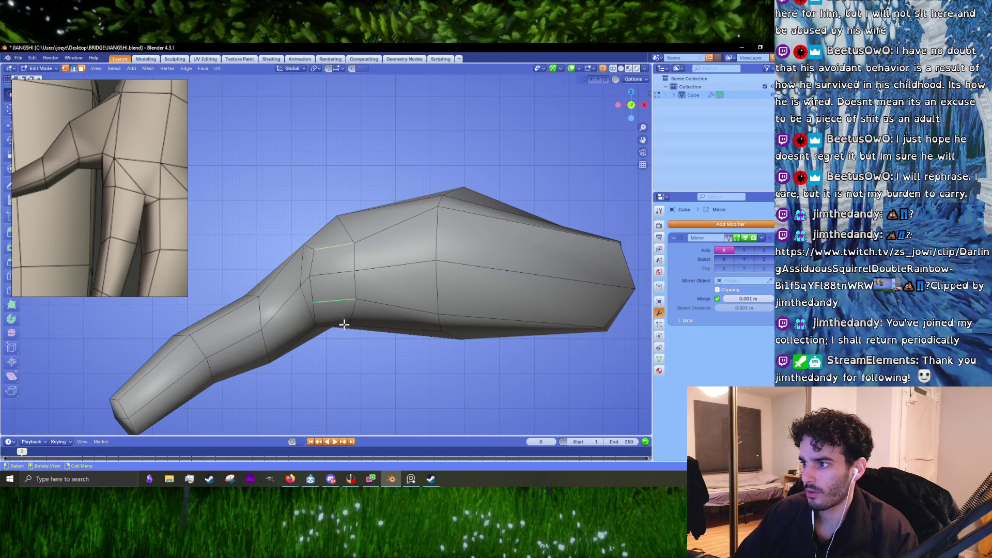
key(s)
key(z)
click(339, 344)
key(s)
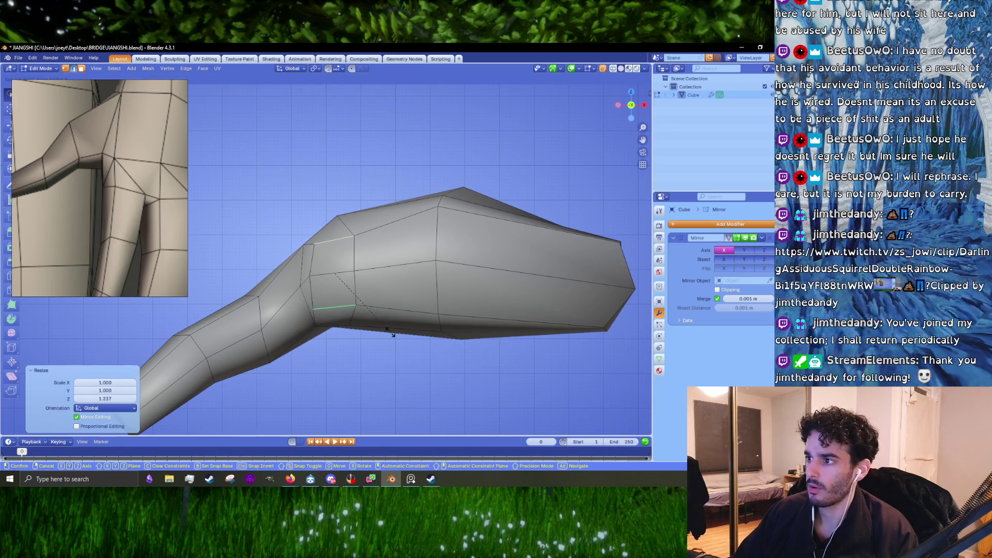
key(x)
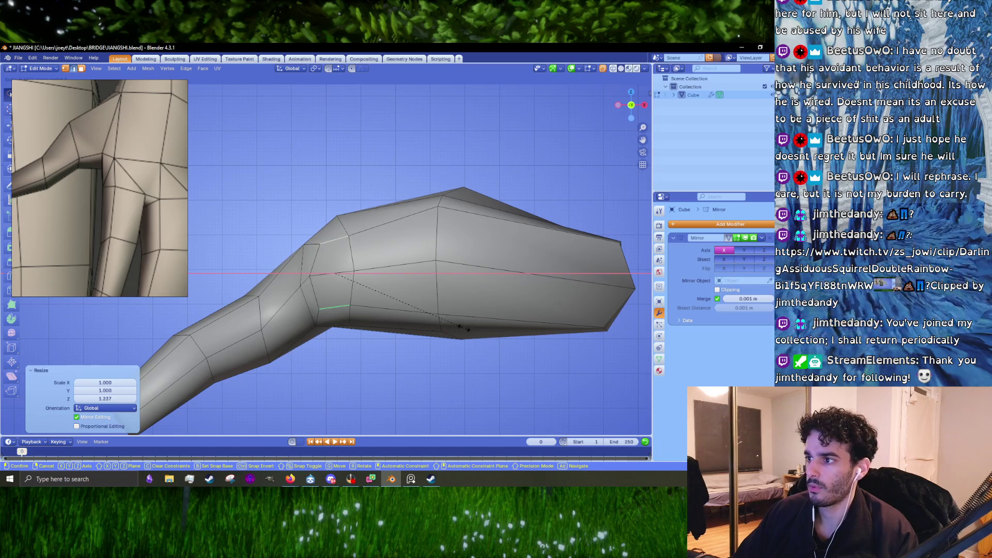
click(463, 330)
Resize the thumb-junction loop and select faces at the thumb base.
click(318, 276)
key(s)
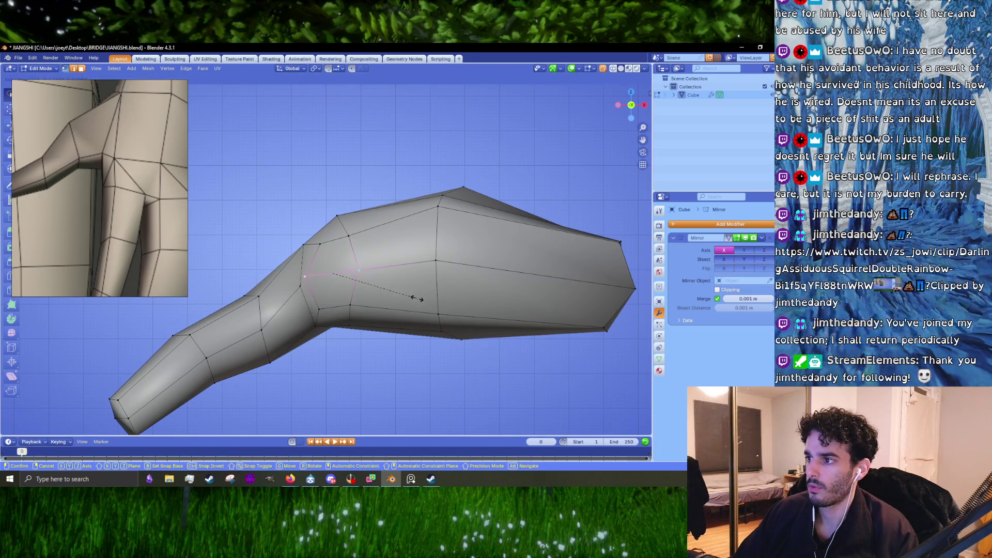
click(419, 299)
click(333, 268)
scroll(up, 3)
drag(406, 259, 370, 264)
click(339, 261)
click(344, 295)
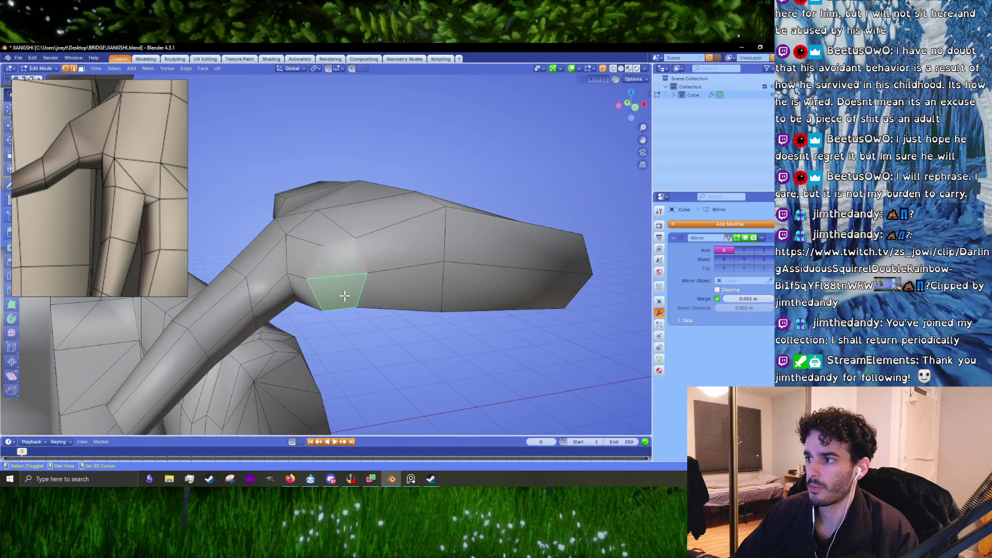
Adjust two thumb-junction vertices vertically with G Z, cancelling a sideways scale.
drag(345, 296, 345, 296)
key(alt+a)
key(1)
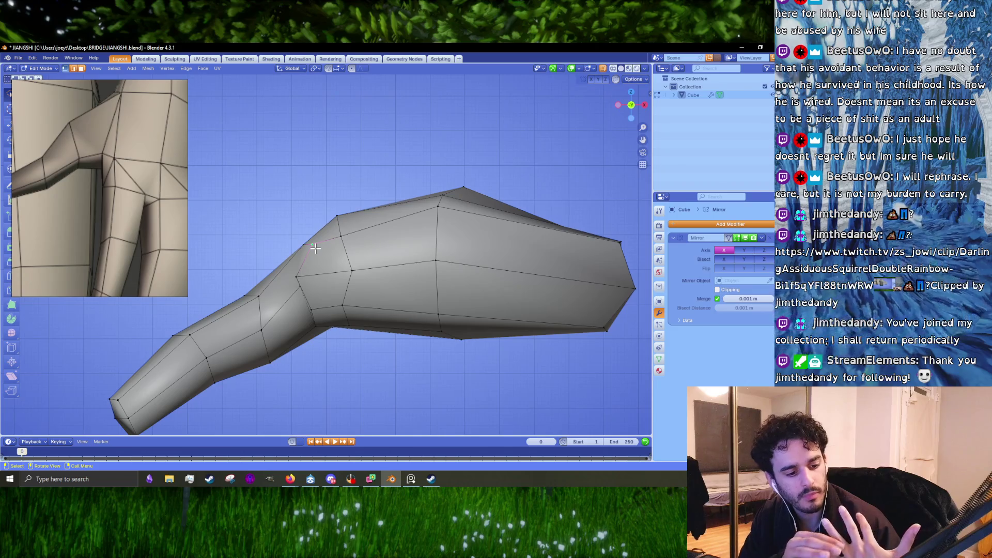
click(312, 245)
click(340, 235)
key(g)
key(z)
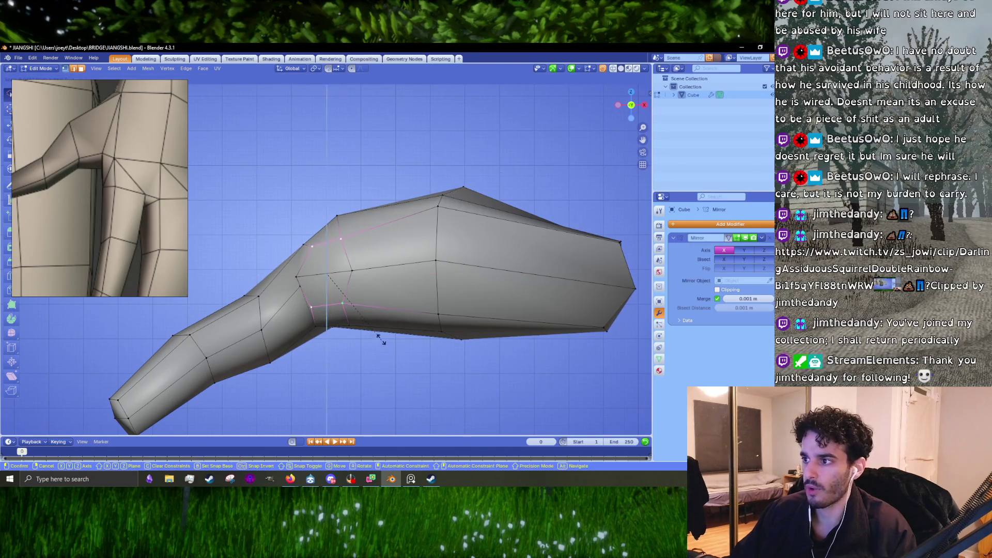
click(381, 338)
key(s)
key(x)
right_click(395, 335)
click(304, 281)
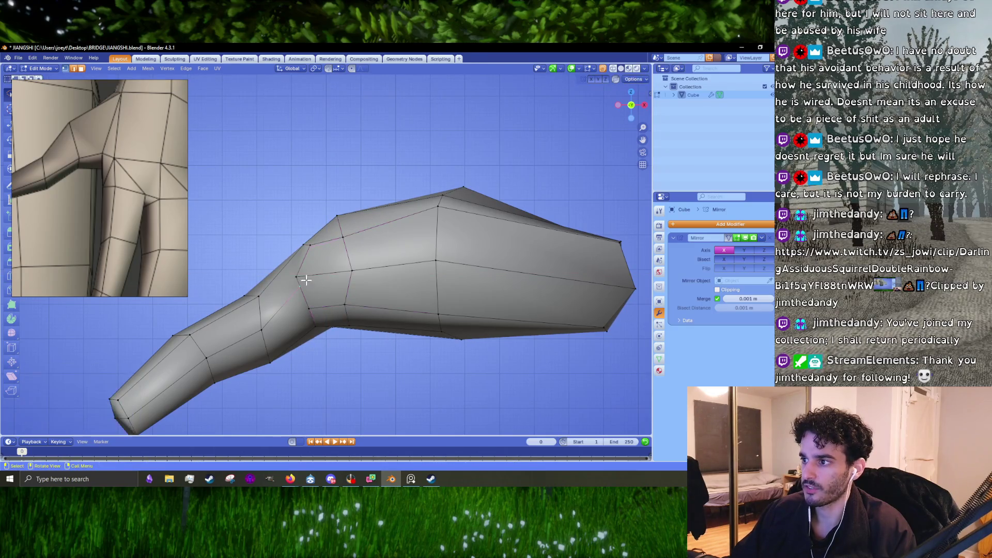
Widen the palm along X to 1.113.
drag(312, 283, 302, 275)
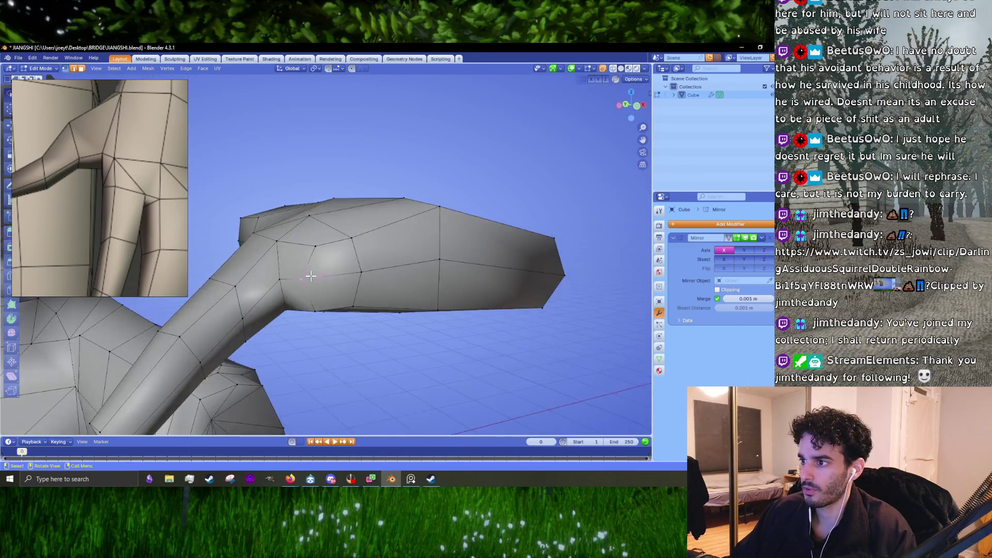
key(s)
key(x)
click(379, 303)
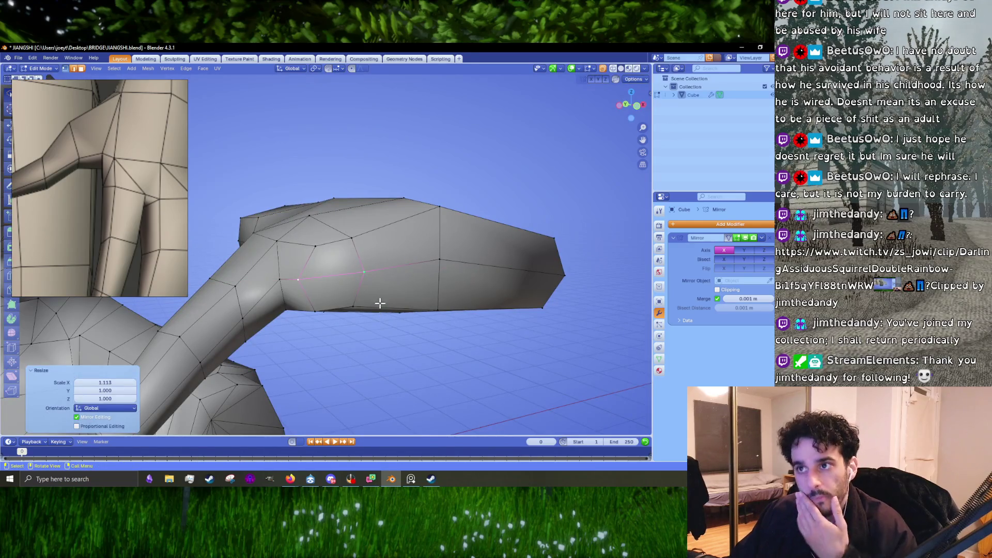
drag(419, 276, 416, 279)
Add a loop cut across the palm and shift it slightly sideways along X.
key(ctrl+r)
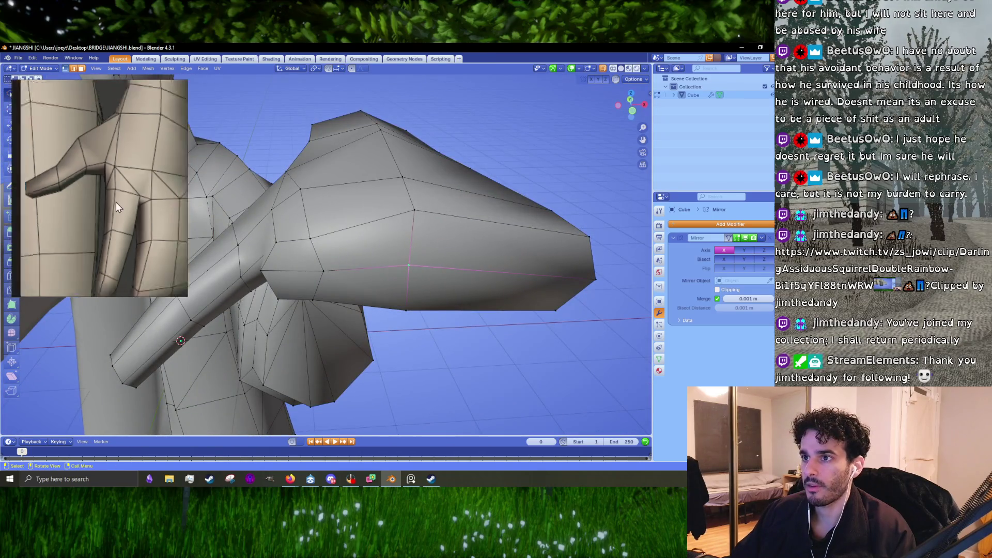
drag(374, 203, 377, 220)
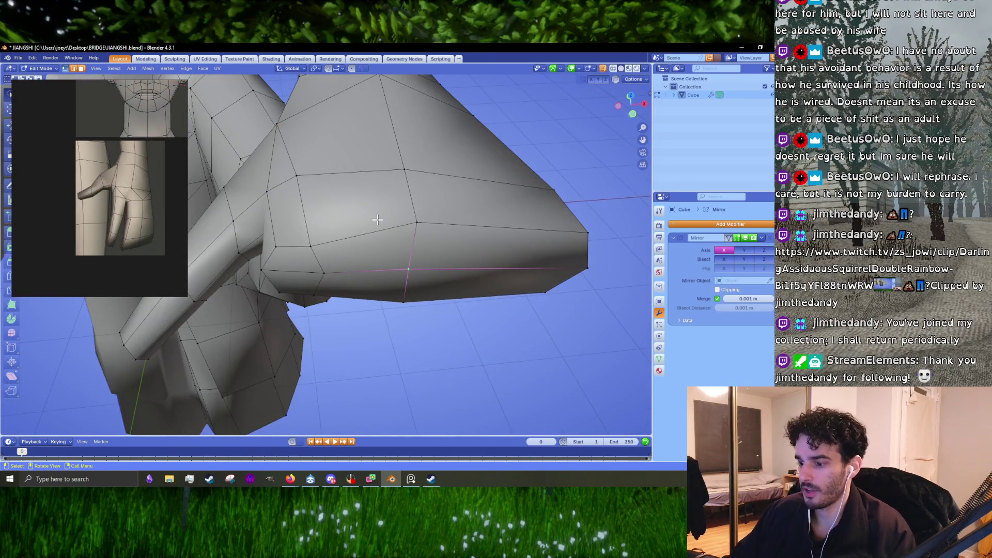
click(407, 274)
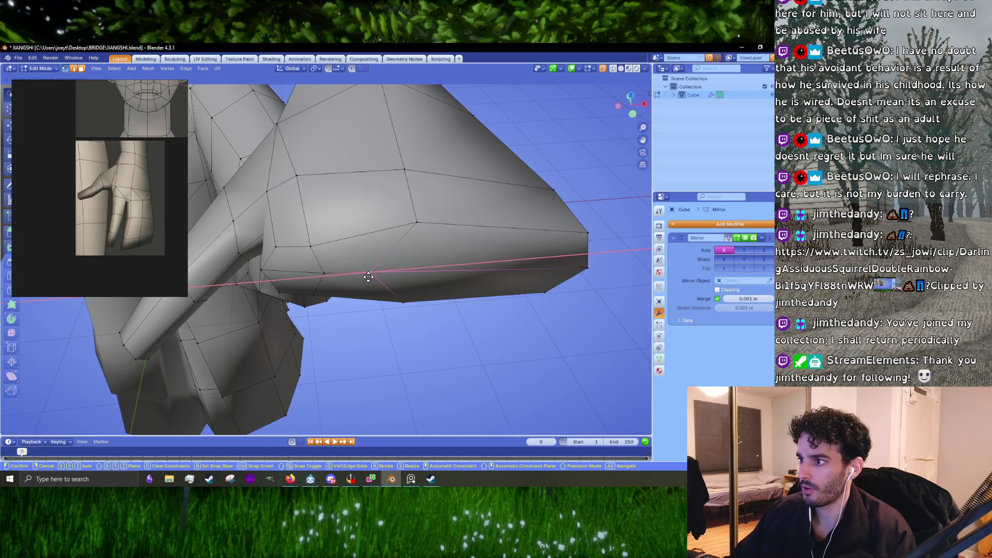
click(369, 277)
drag(416, 294, 400, 264)
key(g)
key(x)
click(396, 266)
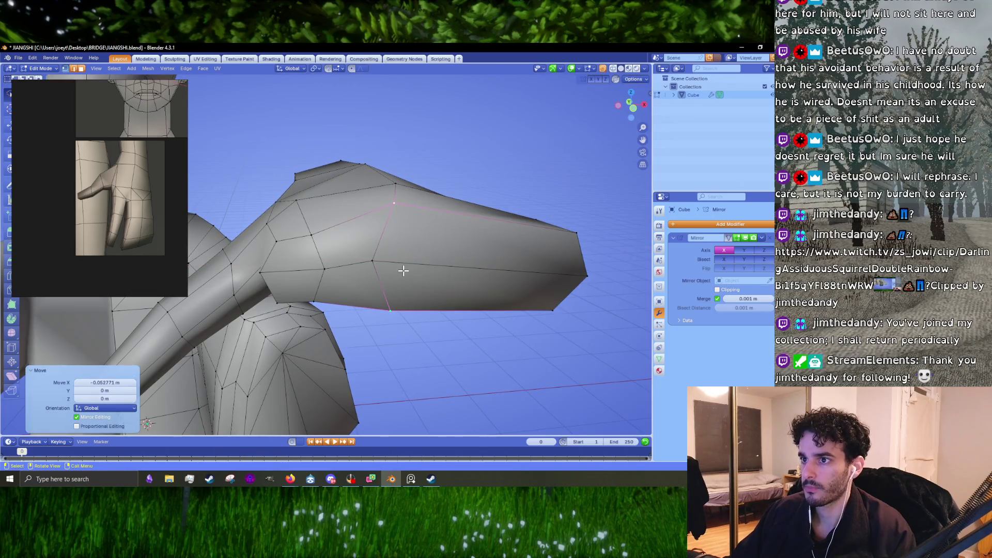
scroll(up, 3)
drag(372, 255, 361, 284)
key(k)
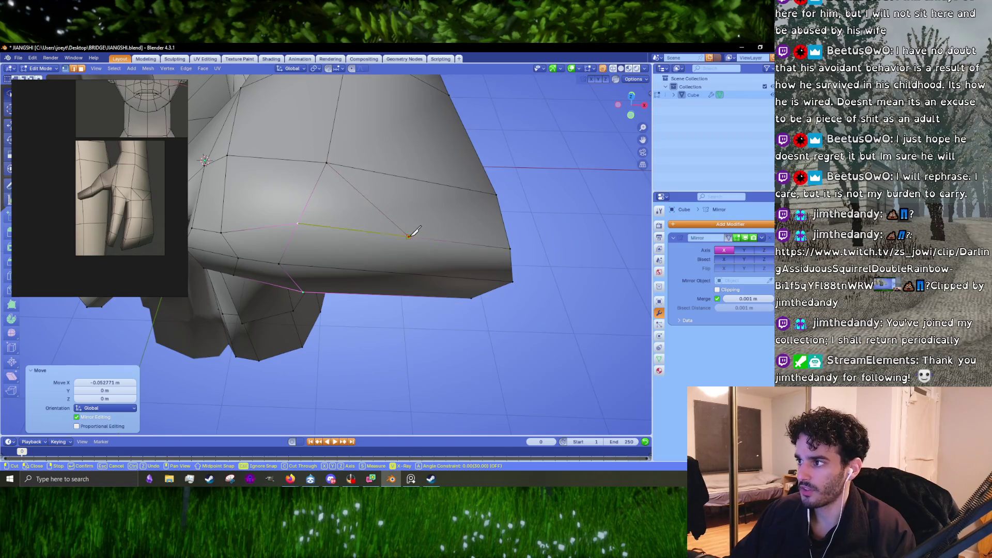
Confirm the first knife cut and make a triangular cut to a palm vertex.
key(Return)
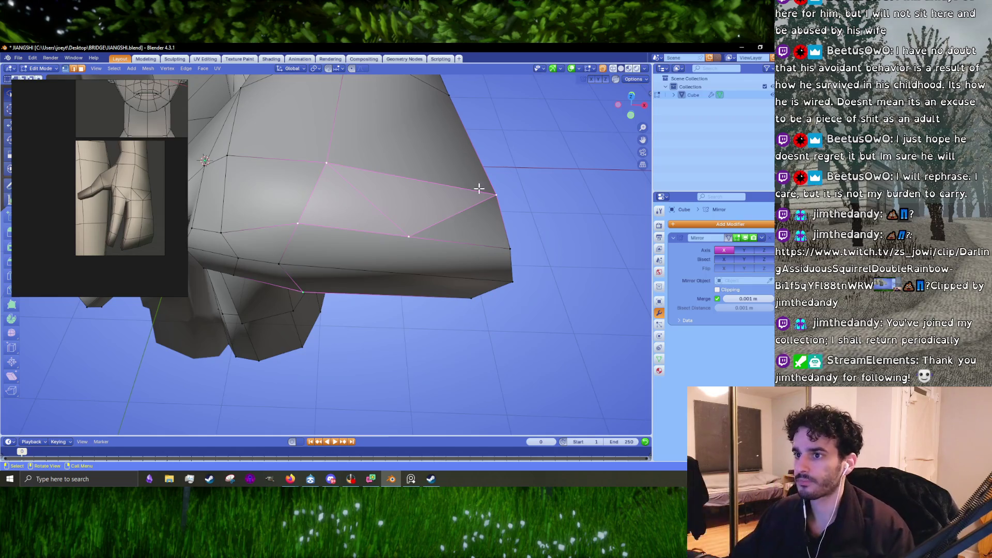
key(k)
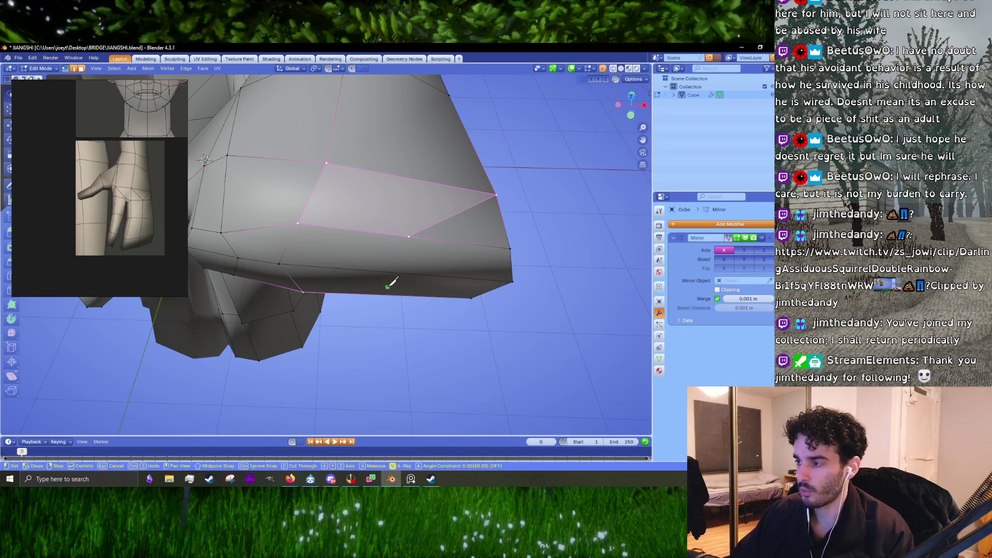
drag(415, 233, 399, 215)
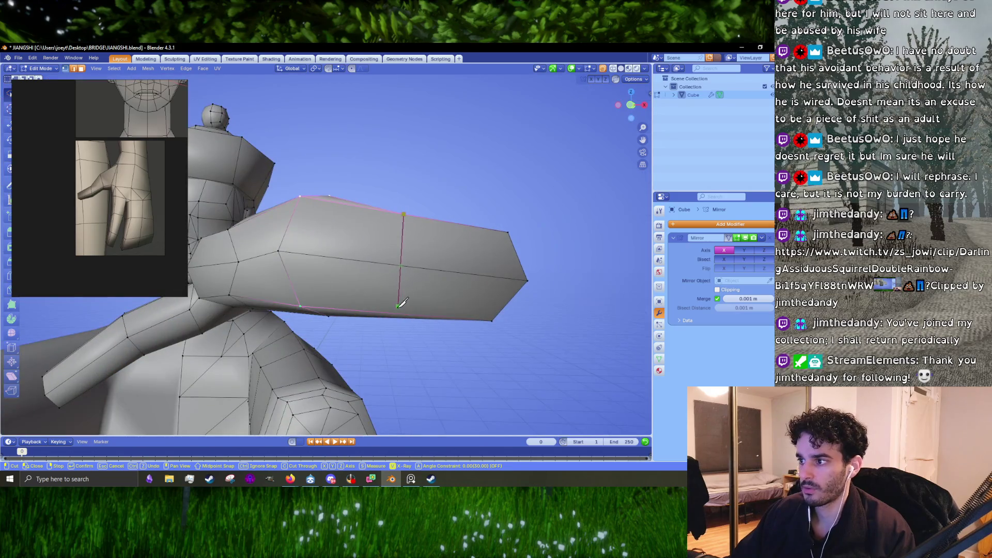
drag(395, 310, 409, 225)
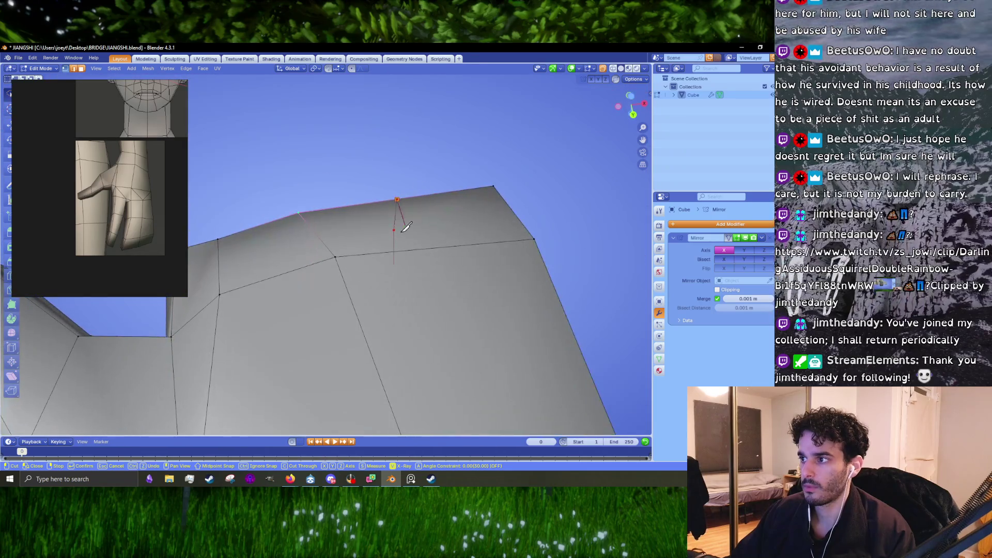
click(339, 257)
key(Return)
Knife-cut across to the palm's right edge, finish cutting and leave Edit Mode.
drag(338, 256, 417, 259)
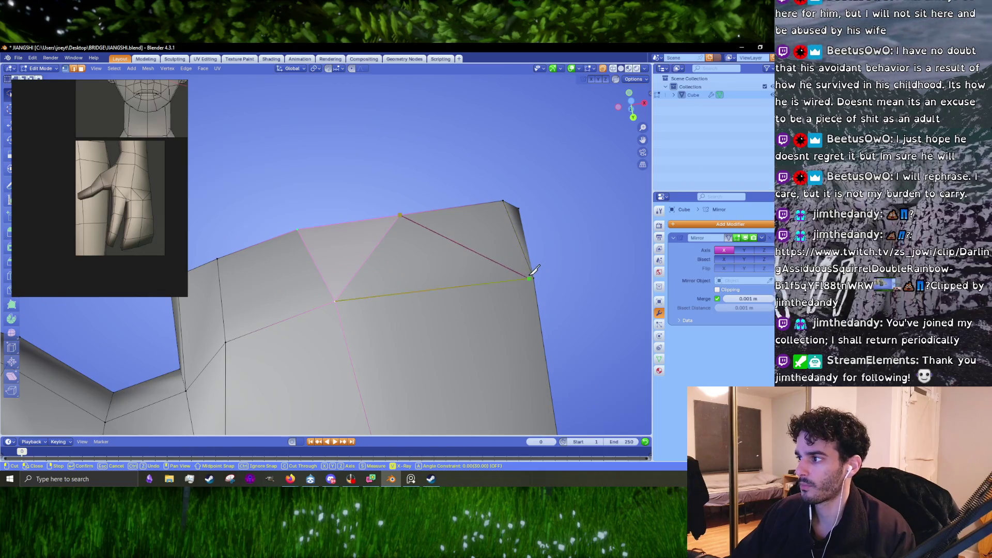
click(534, 274)
key(Return)
drag(526, 277, 369, 339)
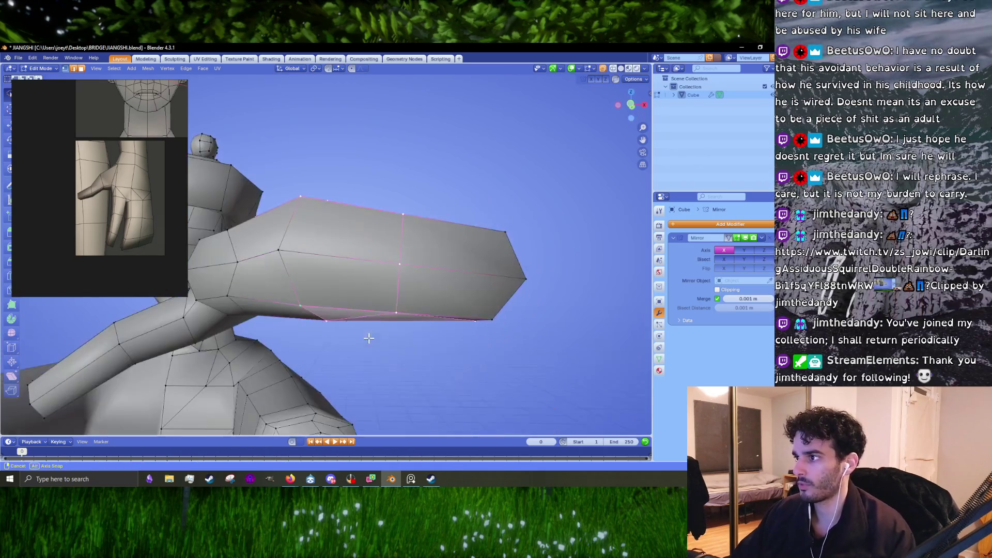
key(alt+a)
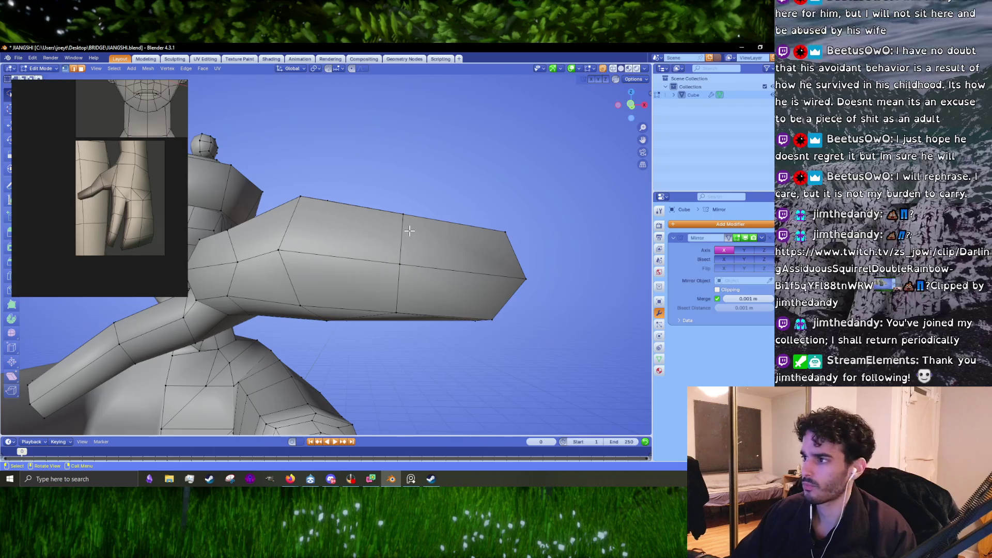
key(k)
drag(405, 294, 457, 367)
key(Return)
key(Tab)
From front view with X-ray on, slide the hand's right-side vertices slightly left.
key(KP_1)
key(Tab)
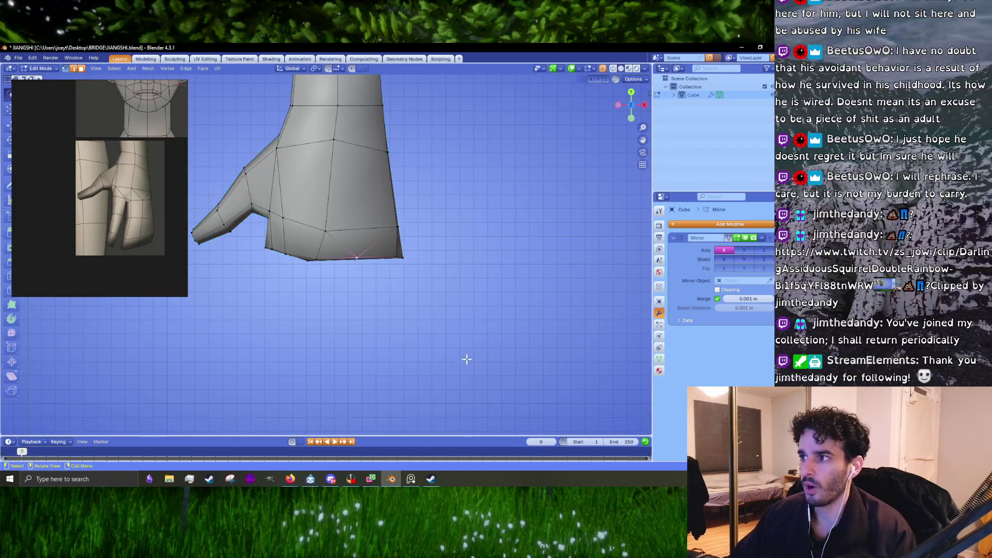
scroll(down, 3)
scroll(up, 3)
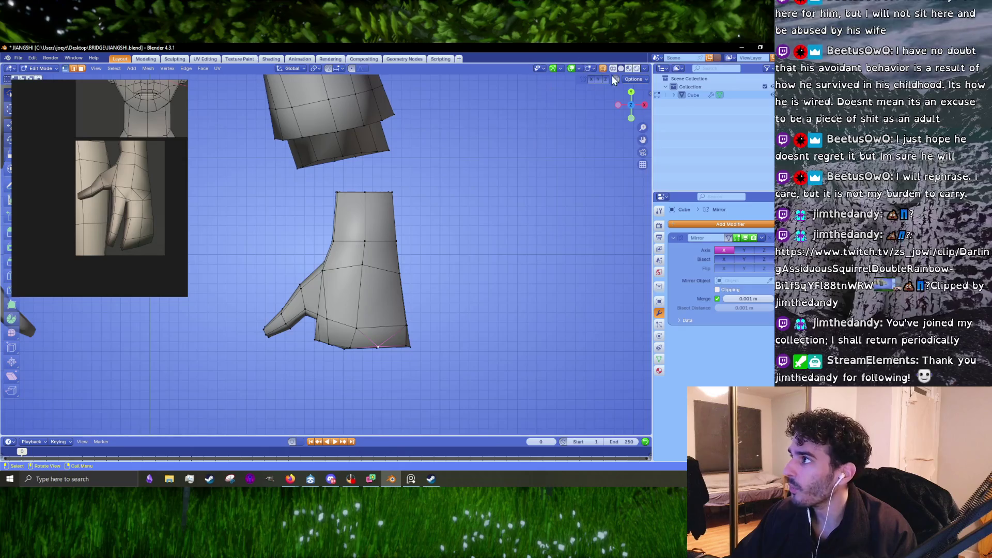
click(605, 70)
drag(482, 213, 397, 182)
key(g)
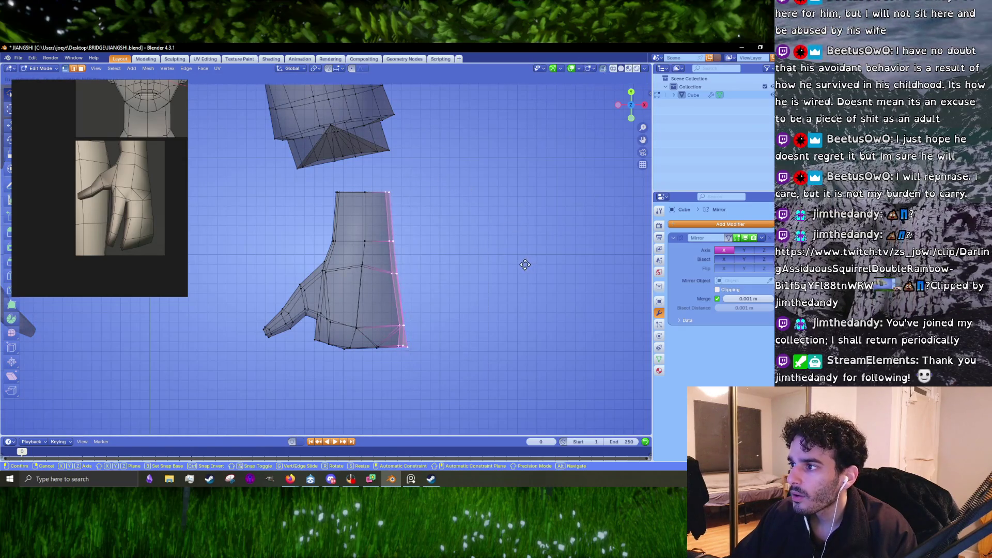
click(526, 264)
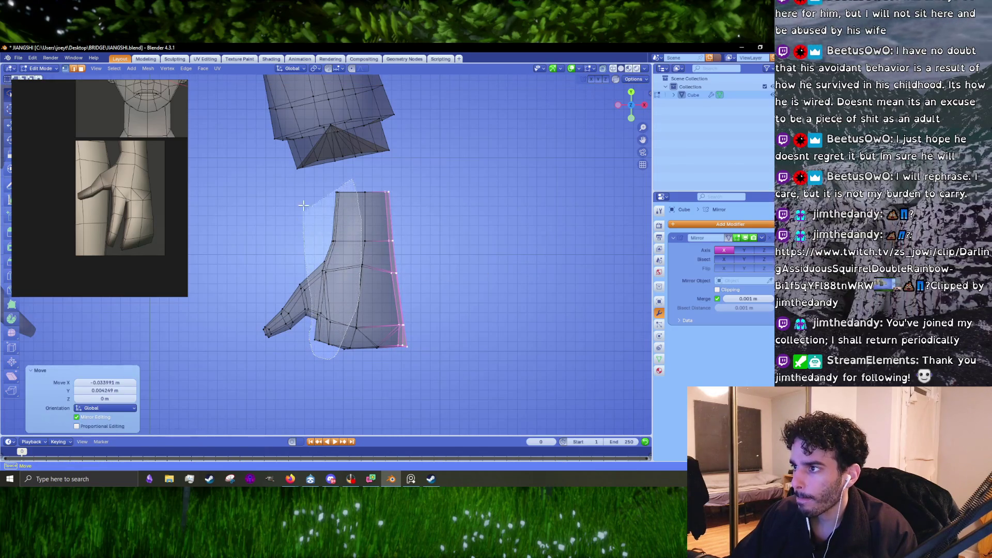
Rotate the left-edge vertices of the hand slightly, cancelling a follow-up move.
drag(345, 335, 353, 177)
key(r)
click(354, 178)
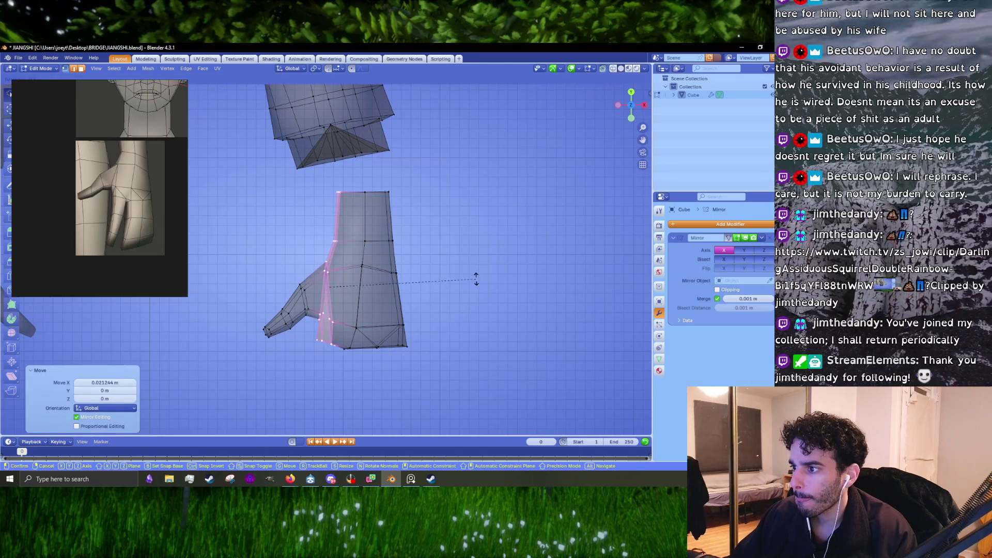
key(g)
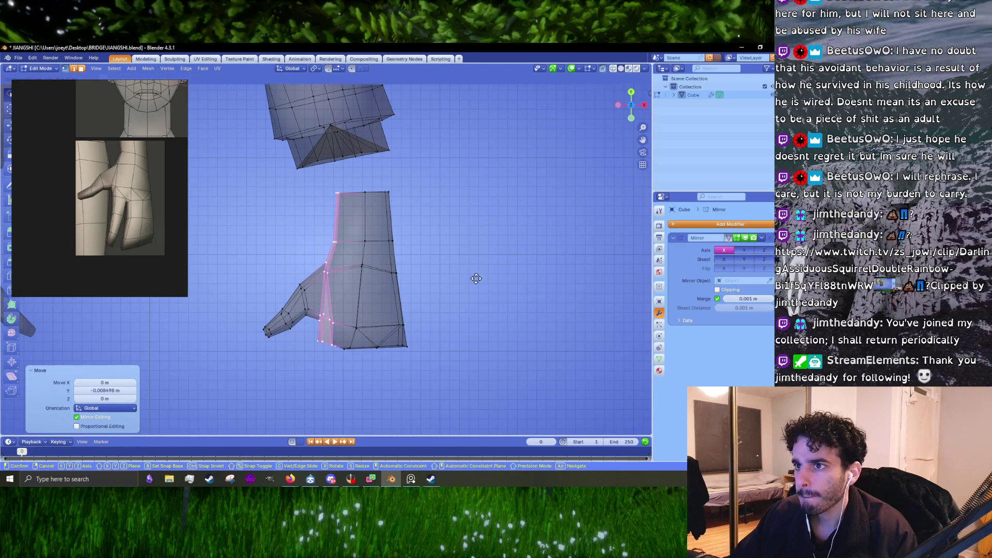
key(Escape)
scroll(up, 3)
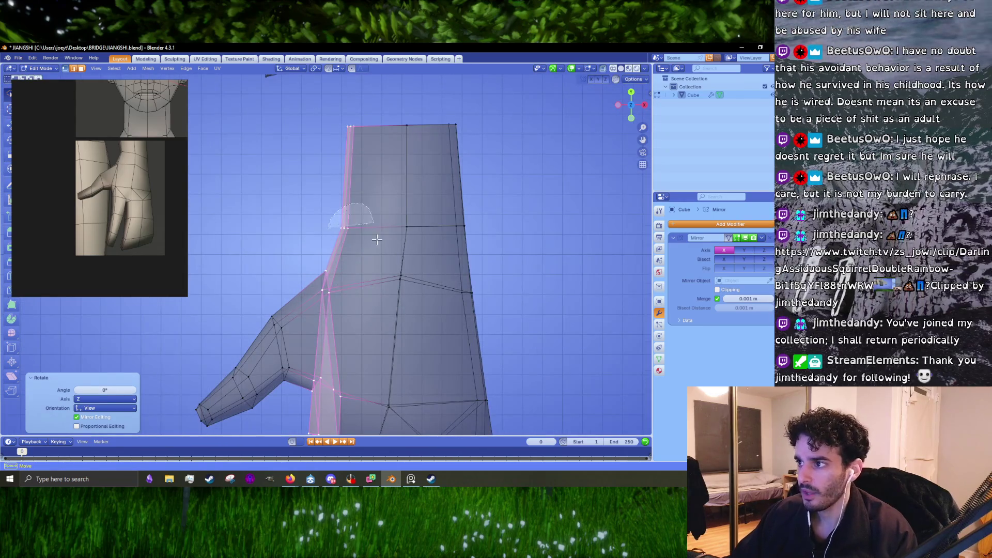
Nudge single vertices at the thumb base, shifting one sideways along X.
click(347, 222)
key(g)
click(337, 309)
key(g)
key(Escape)
click(327, 273)
key(g)
click(327, 288)
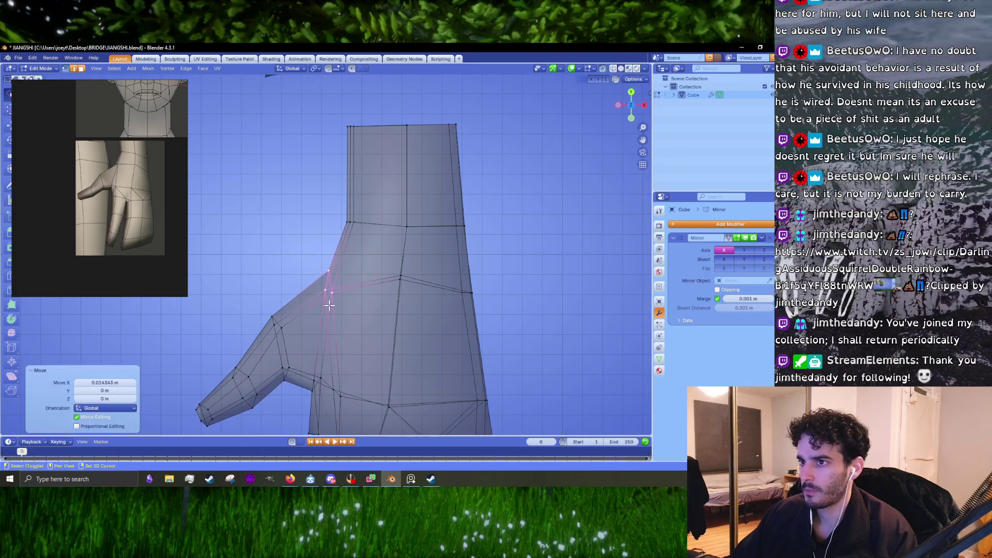
From a lower angle, move the thumb-base vertex further left, nudge it along Y, then view the whole object.
drag(326, 286, 307, 237)
key(g)
click(299, 298)
key(g)
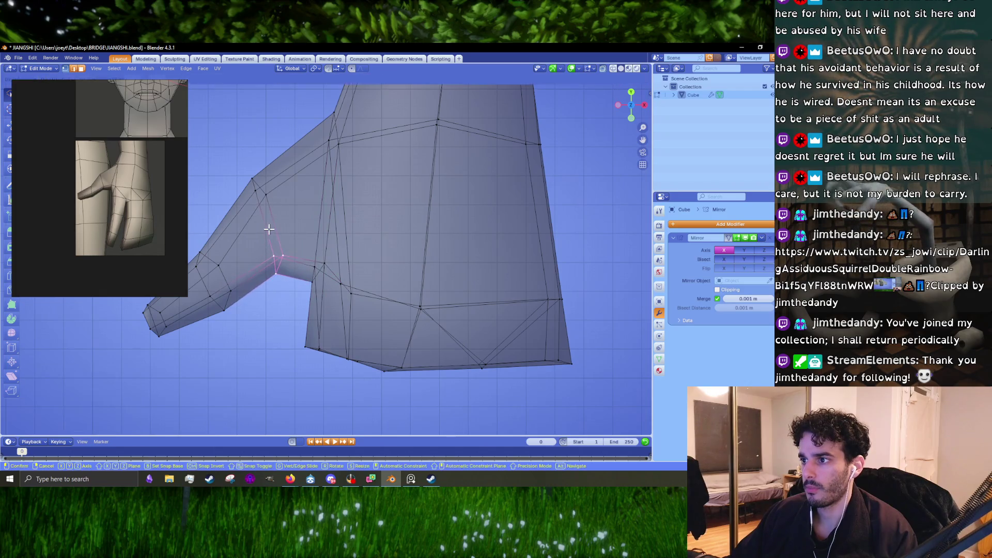
click(269, 229)
key(g)
key(y)
click(301, 269)
scroll(down, 3)
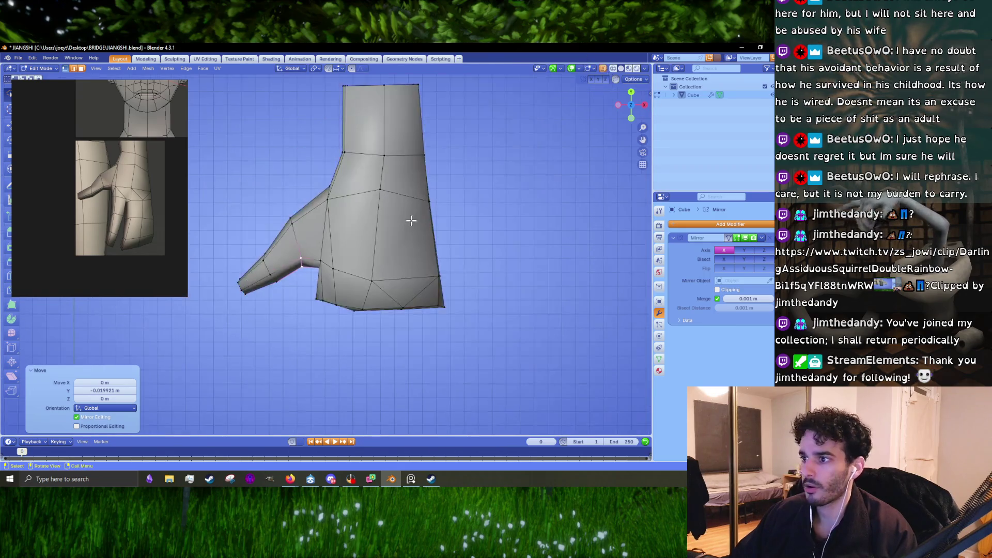
drag(369, 318, 369, 312)
key(Tab)
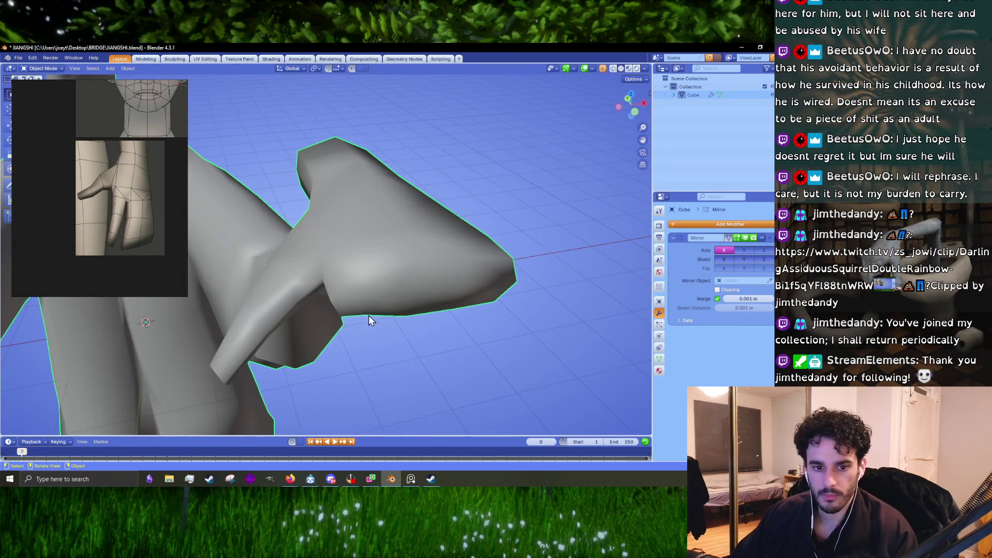
Select a face near the thumb base and isolate the hand in Local View.
key(Tab)
click(369, 314)
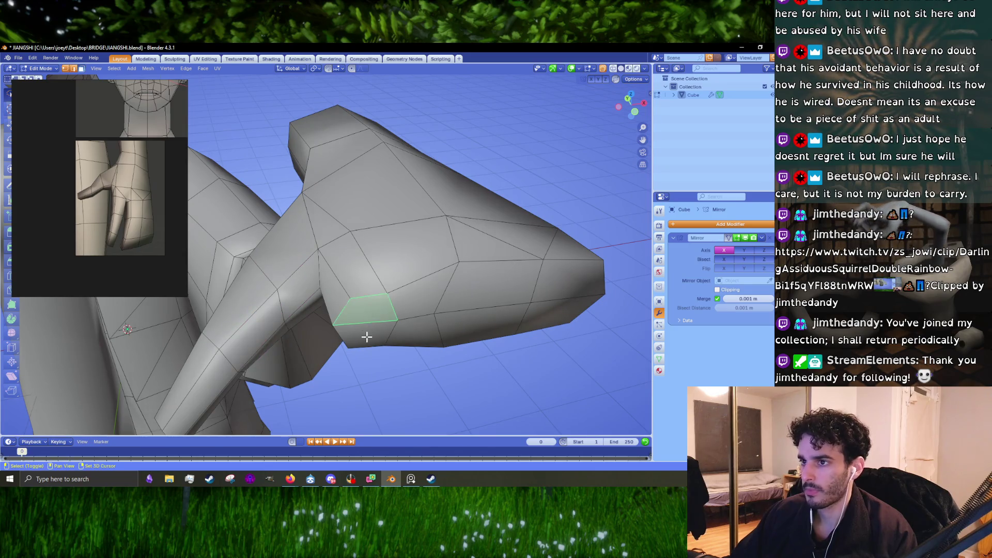
drag(369, 315, 360, 285)
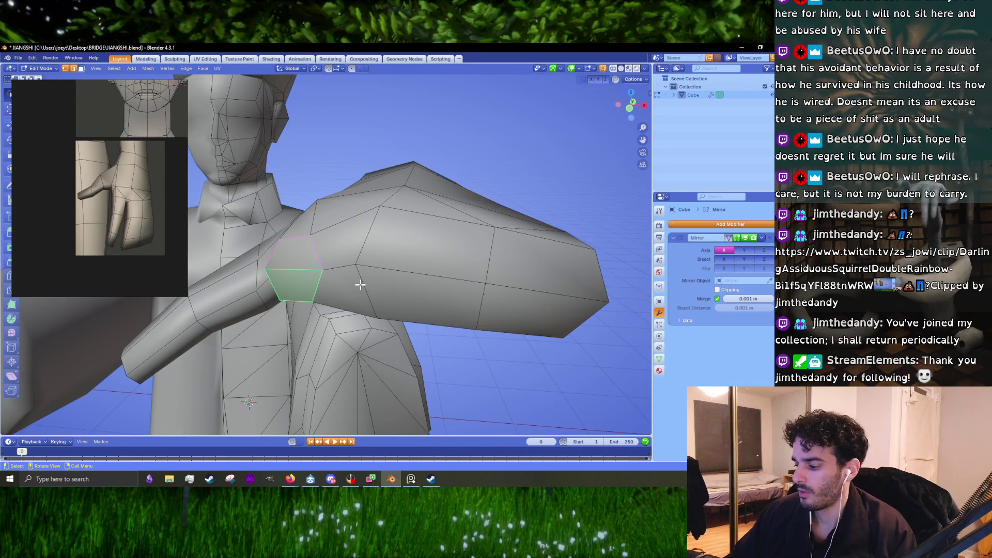
key(KP_Divide)
In edge select, pull the top contour edge of the hand slightly down and inward.
key(alt+a)
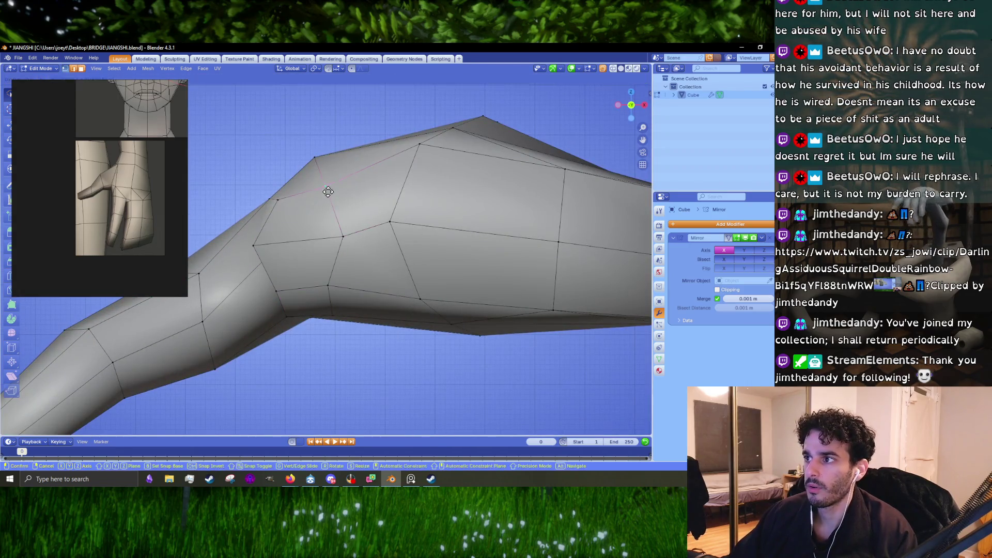
click(409, 165)
key(g)
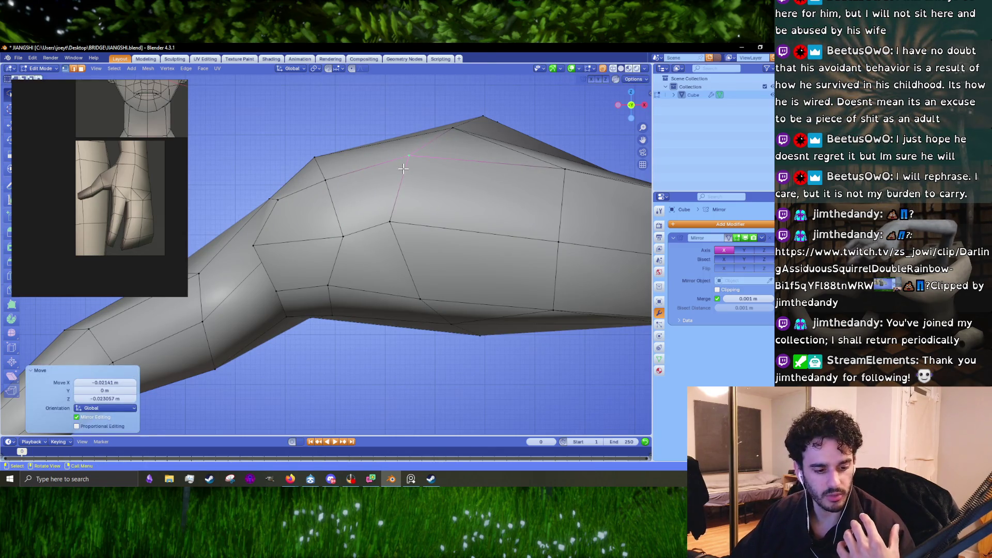
click(405, 235)
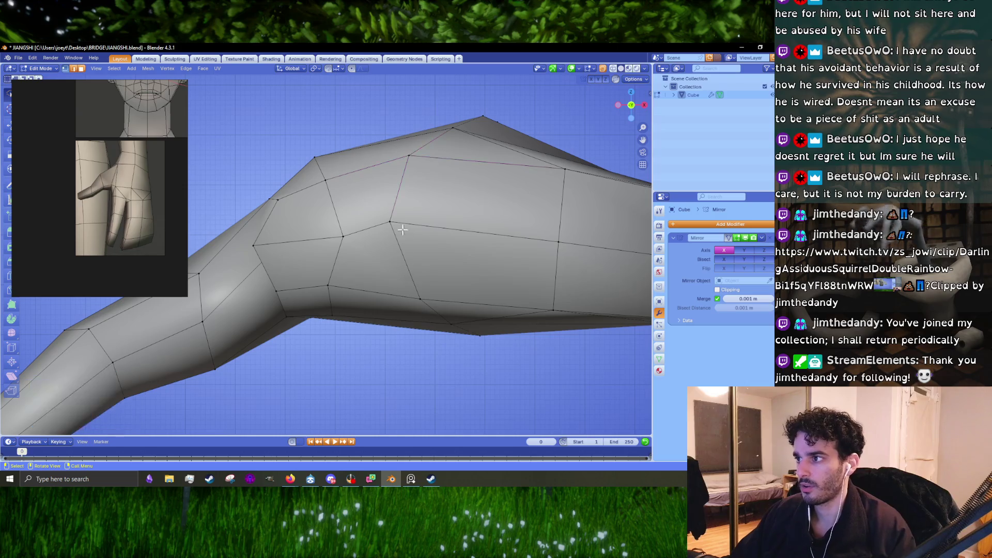
Reposition a palm vertex and an outline edge along the top of the palm.
key(g)
click(428, 299)
key(g)
click(422, 287)
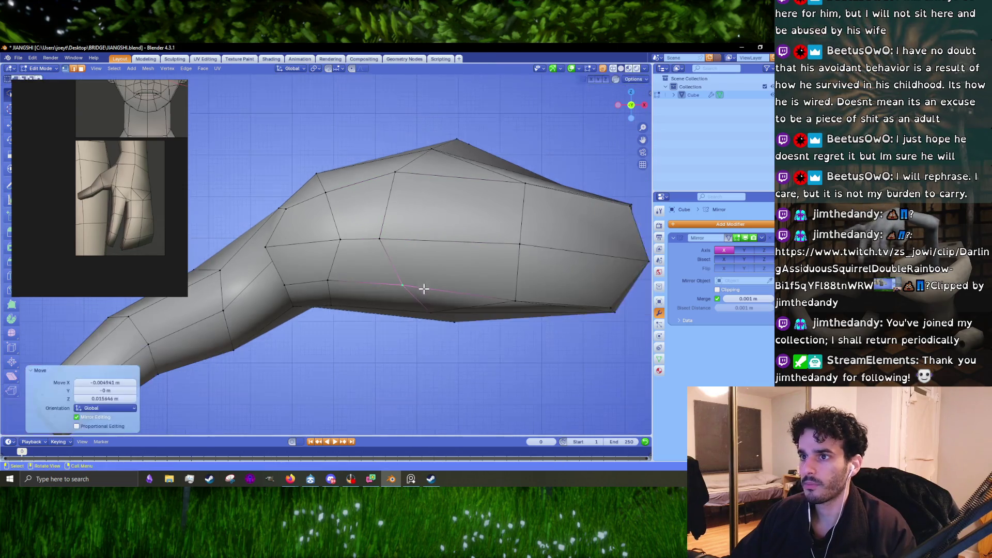
drag(421, 288, 413, 285)
click(478, 209)
key(g)
click(520, 211)
Move the lower outline edges toward the end of the palm.
click(490, 312)
key(g)
click(512, 295)
drag(512, 295, 488, 220)
click(515, 306)
key(g)
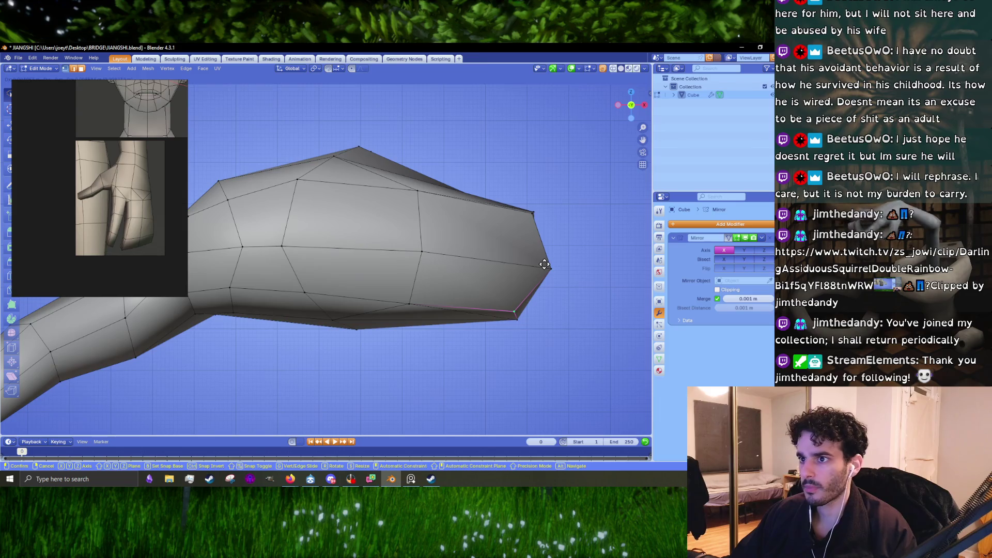
click(545, 265)
Adjust the palm tip vertex and edges along the palm's top outline.
click(535, 263)
key(g)
click(534, 230)
key(g)
click(534, 228)
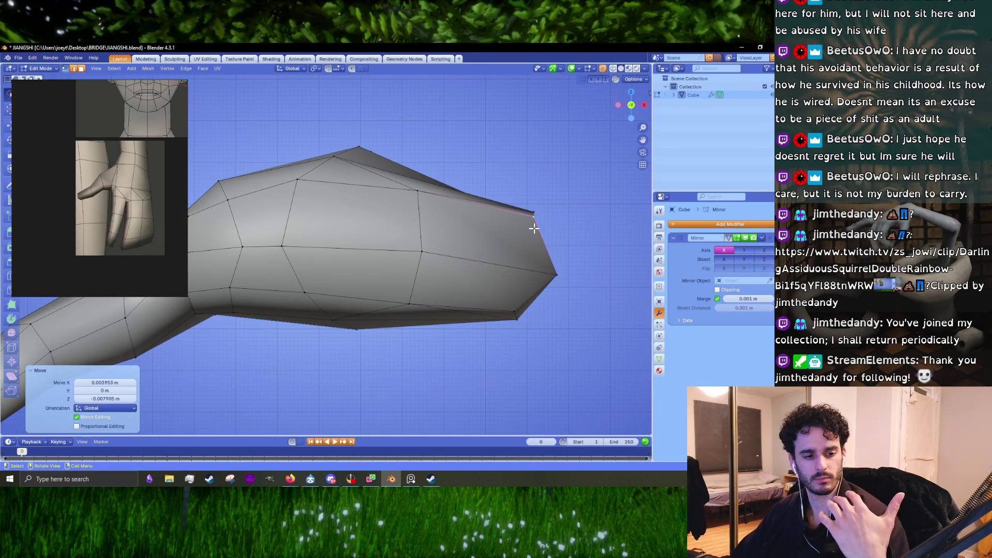
click(297, 194)
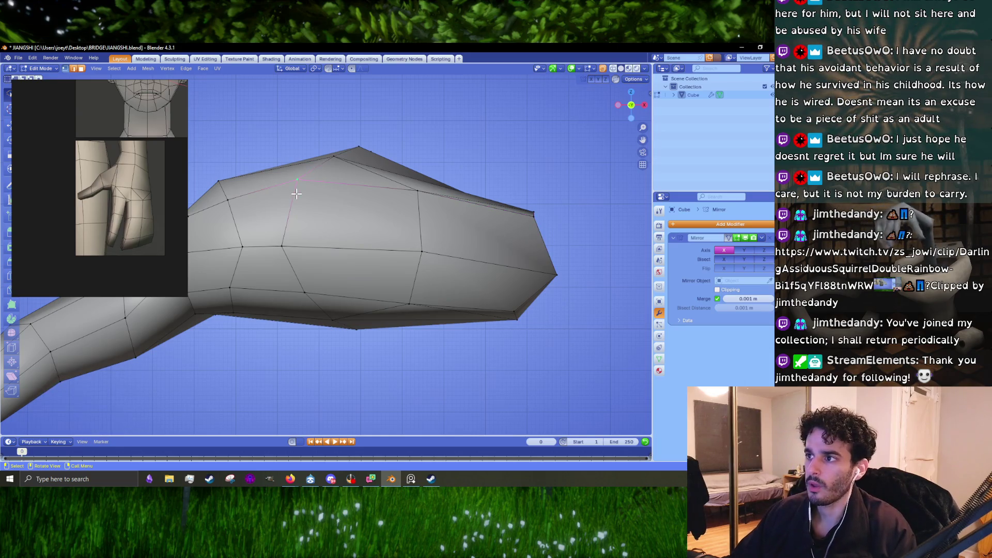
key(g)
click(296, 193)
Move an upper-outline vertex and scale two top-edge vertices closer together.
drag(296, 194, 344, 272)
click(343, 272)
key(g)
click(342, 268)
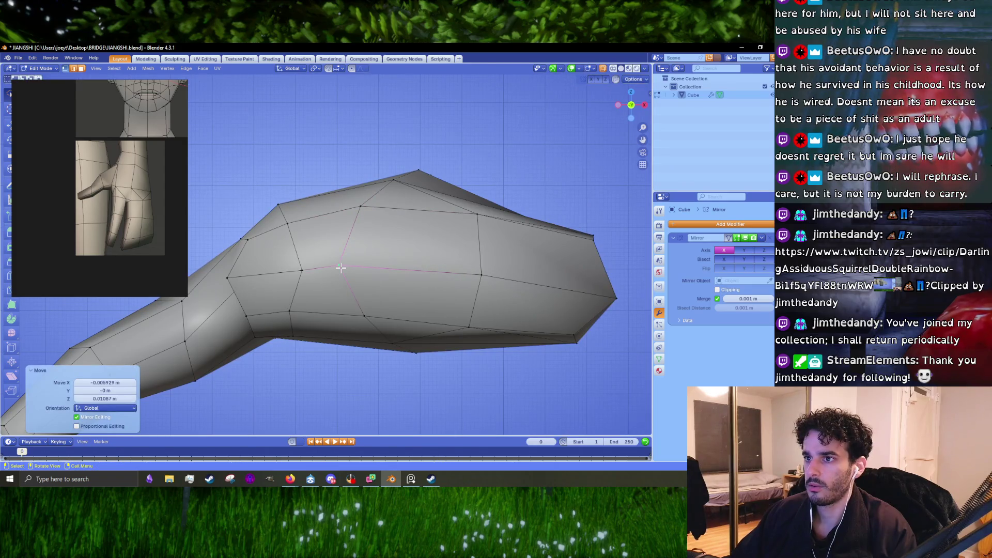
click(341, 219)
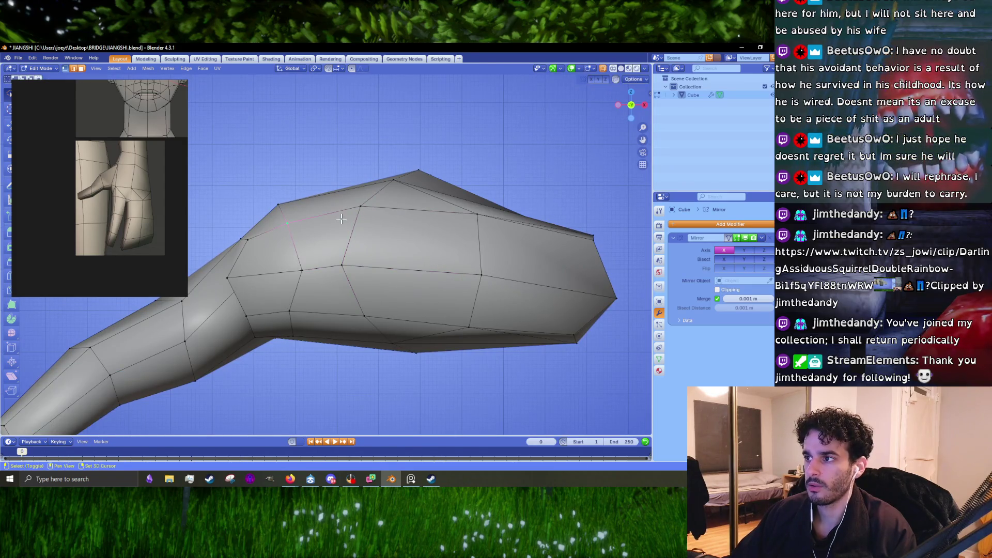
click(361, 208)
key(s)
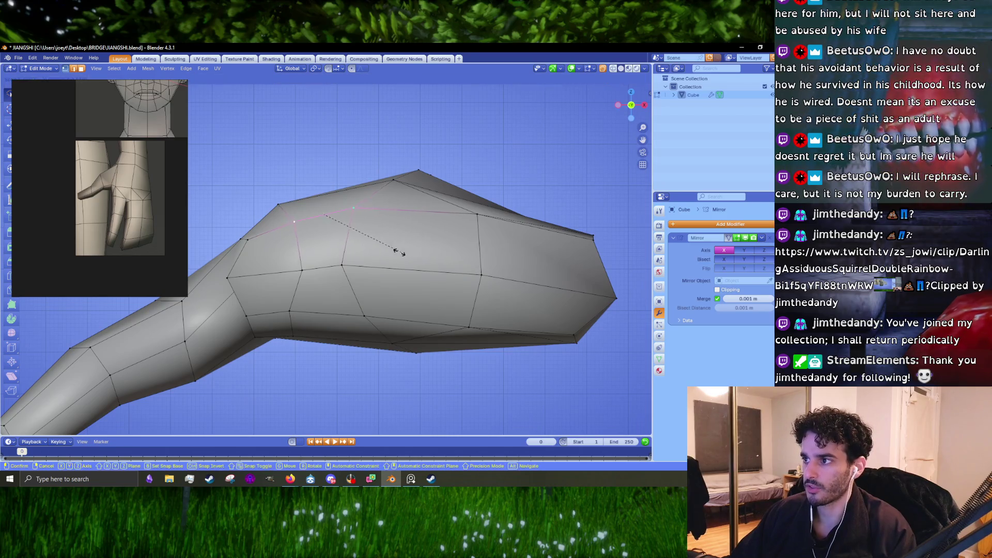
click(361, 246)
Scale vertex pairs near the thumb base to about half their spread.
click(371, 315)
key(s)
click(435, 326)
click(304, 269)
click(342, 266)
key(s)
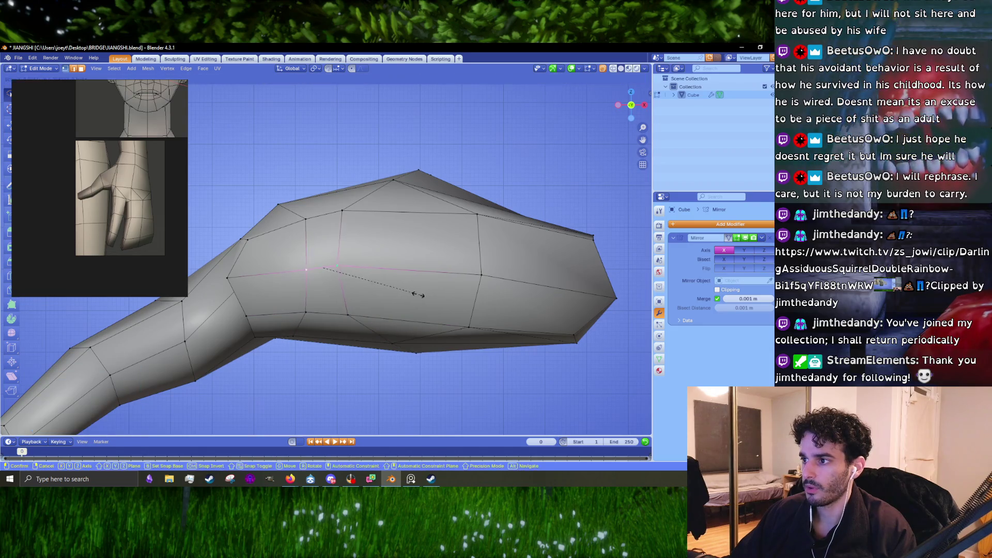
click(386, 289)
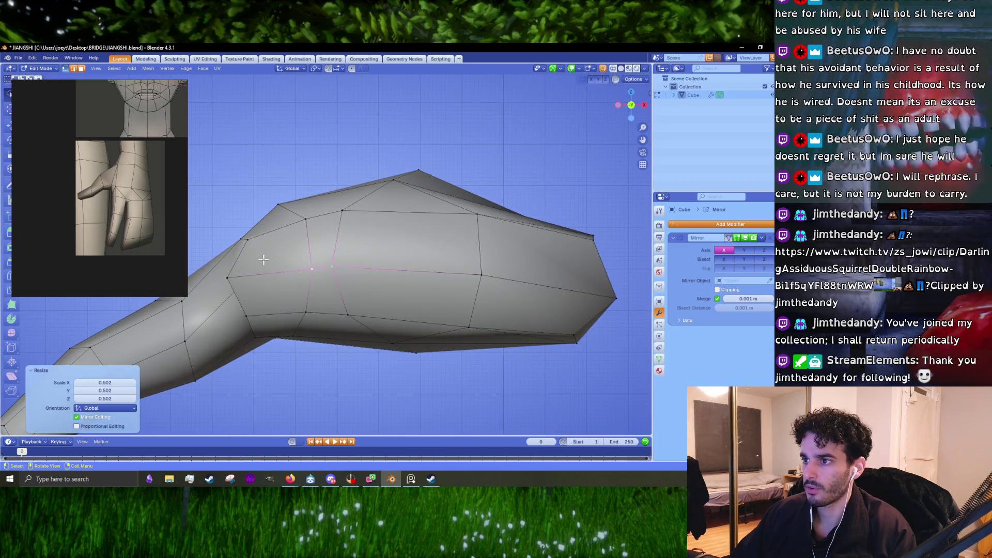
Move the thumb-base vertices into position and begin a further adjustment.
click(252, 243)
key(g)
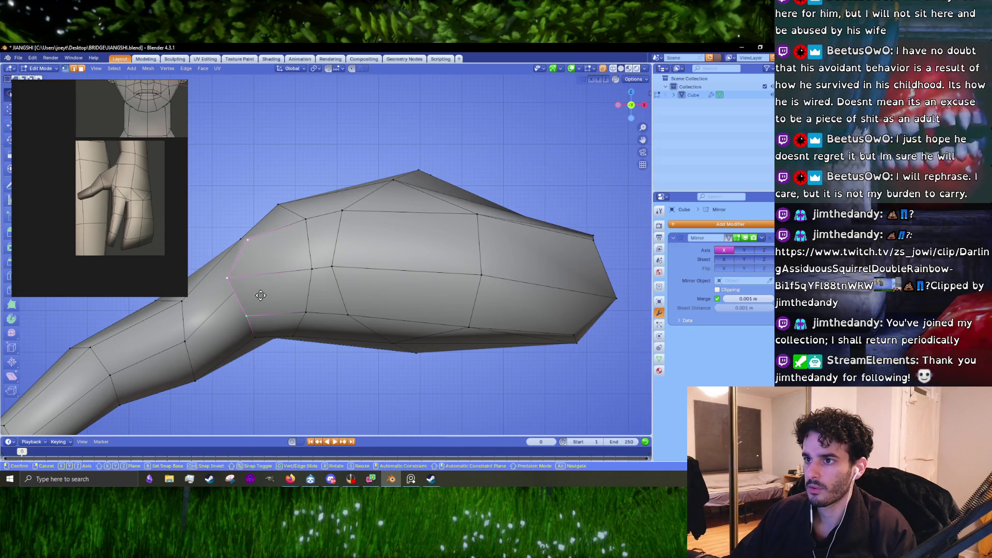
click(267, 295)
drag(267, 295, 296, 233)
key(g)
Nudge vertices at the thumb-palm junction into place.
key(g)
click(321, 272)
key(g)
click(425, 269)
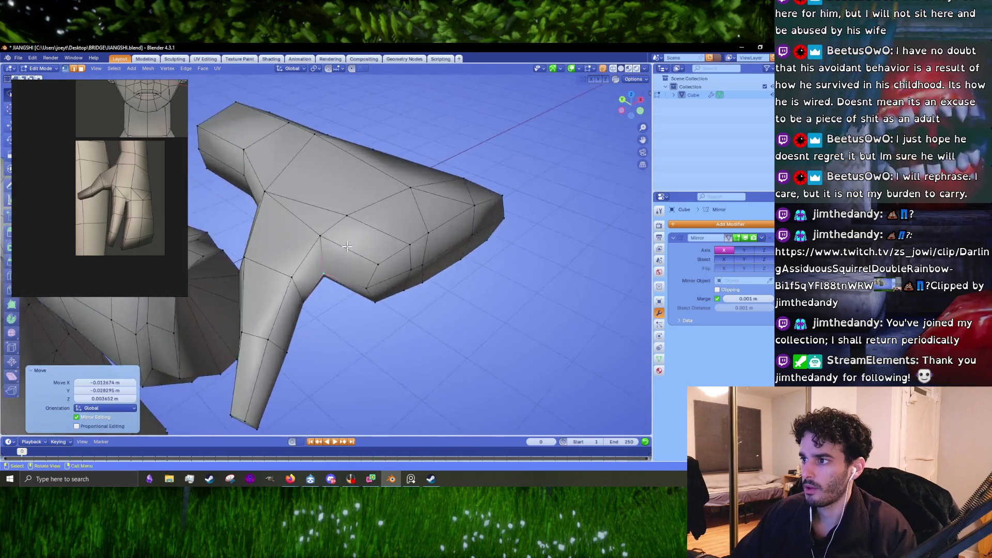
key(g)
click(330, 228)
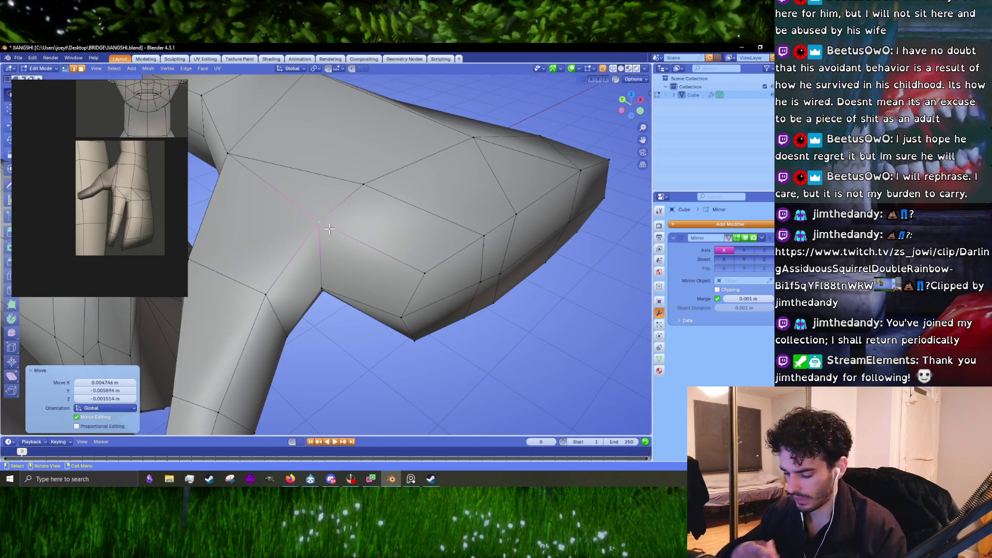
From top view, move a thumb-base vertex flat on the plane to its final spot.
key(KP_7)
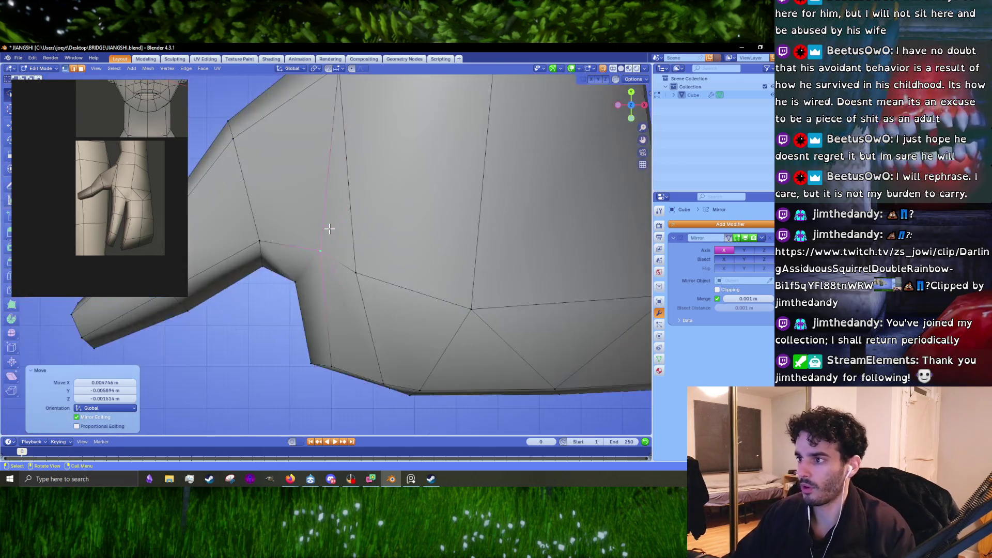
key(g)
click(264, 262)
key(g)
key(g)
click(302, 251)
key(g)
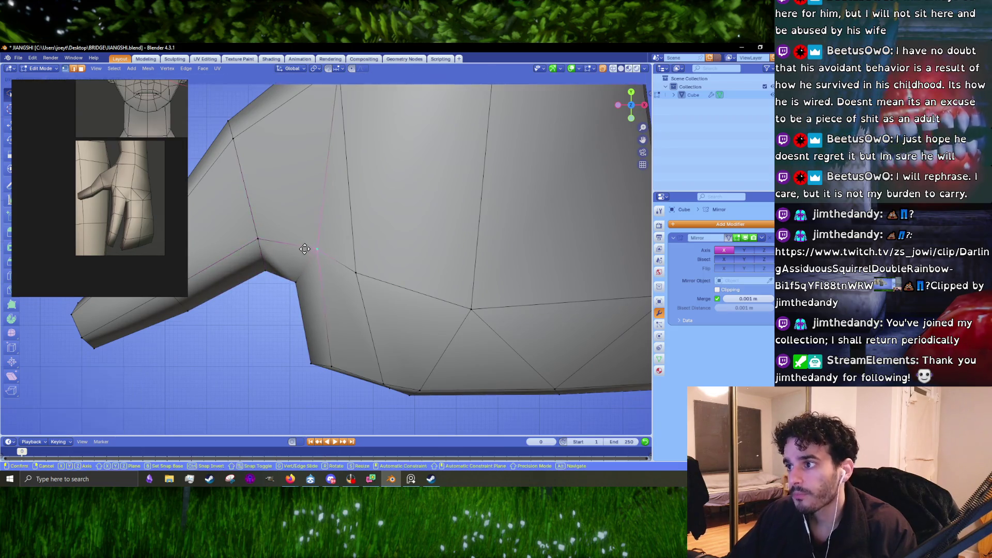
click(301, 249)
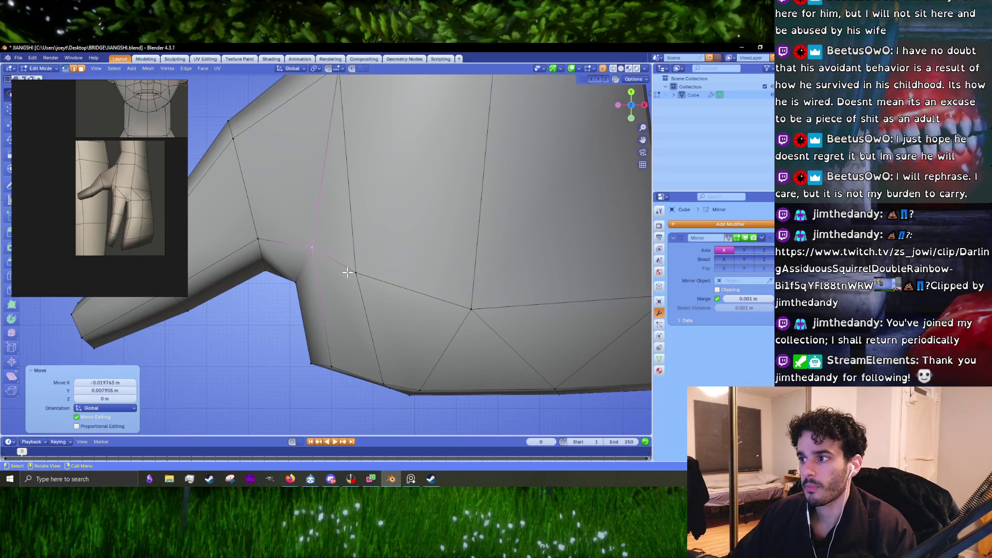
scroll(up, 3)
scroll(up, 3)
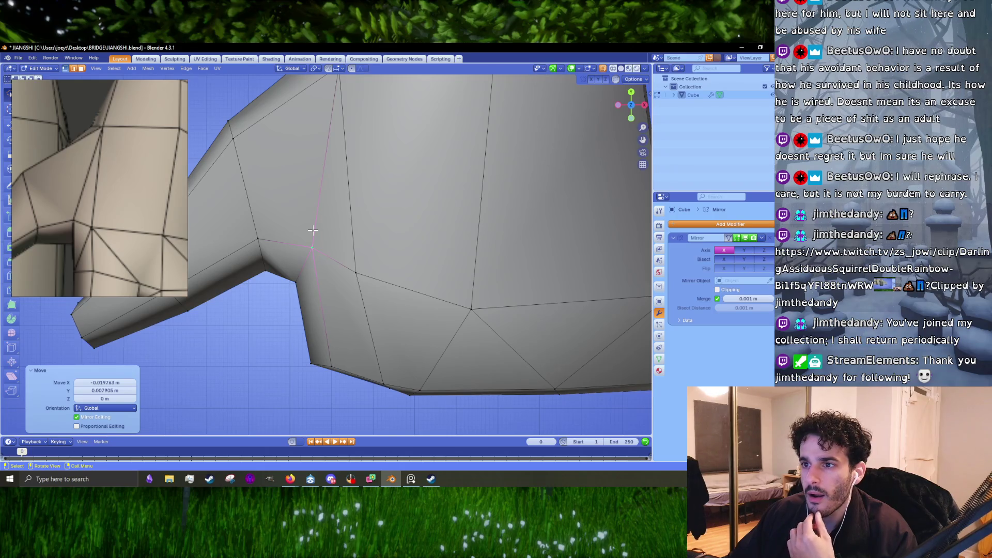
Dissolve an unwanted edge where the thumb joins the palm.
click(313, 230)
key(x)
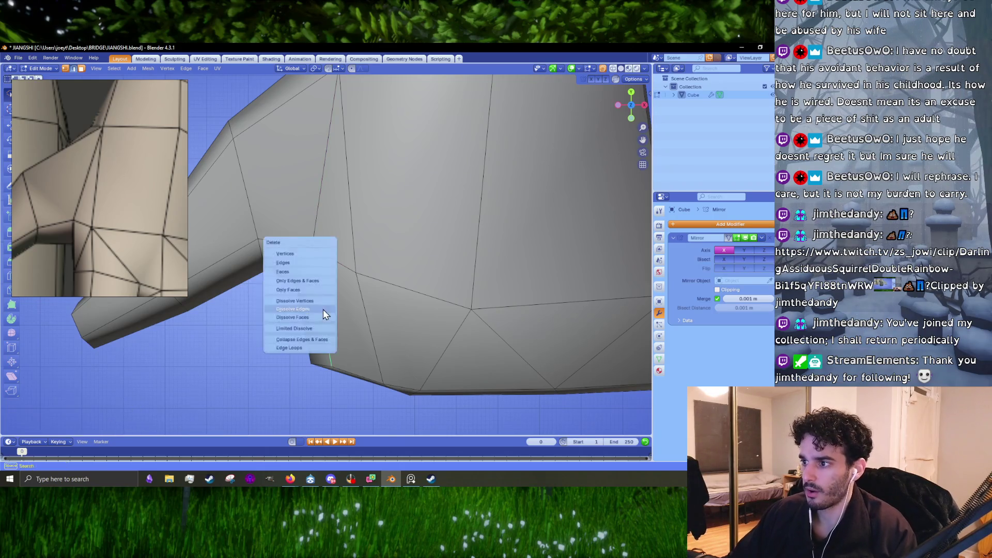
click(323, 309)
drag(323, 308, 366, 275)
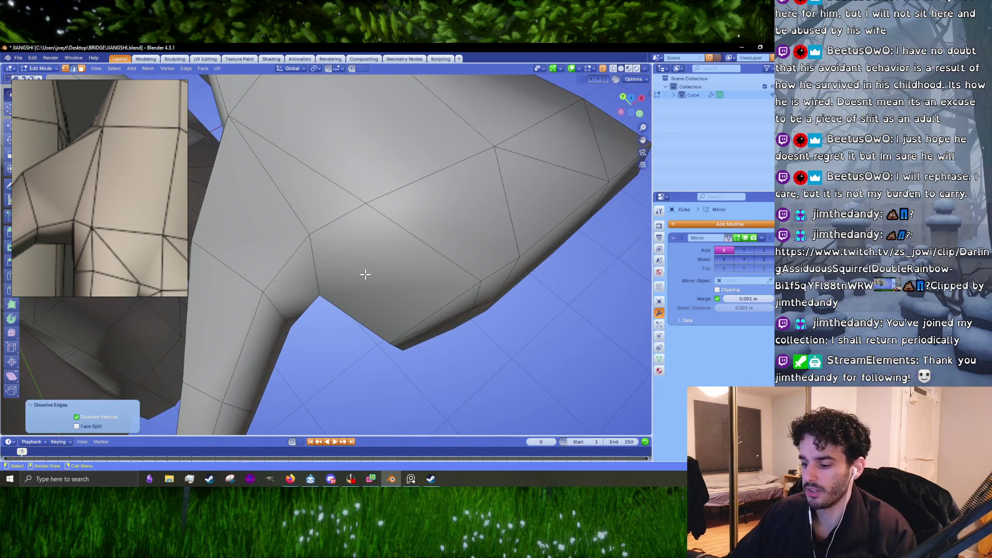
Knife two new vertex-to-vertex cuts across the thumb-palm faces.
key(k)
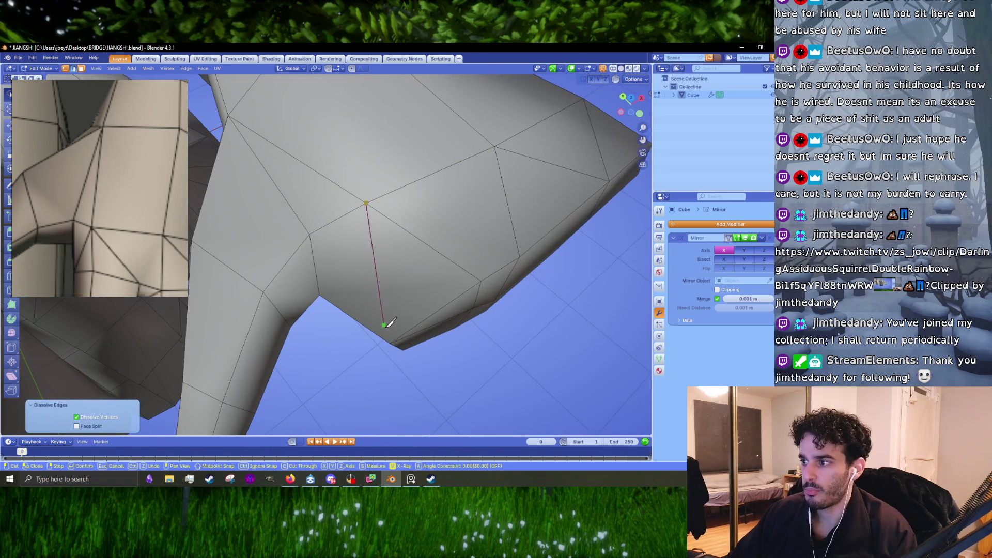
click(391, 335)
key(Return)
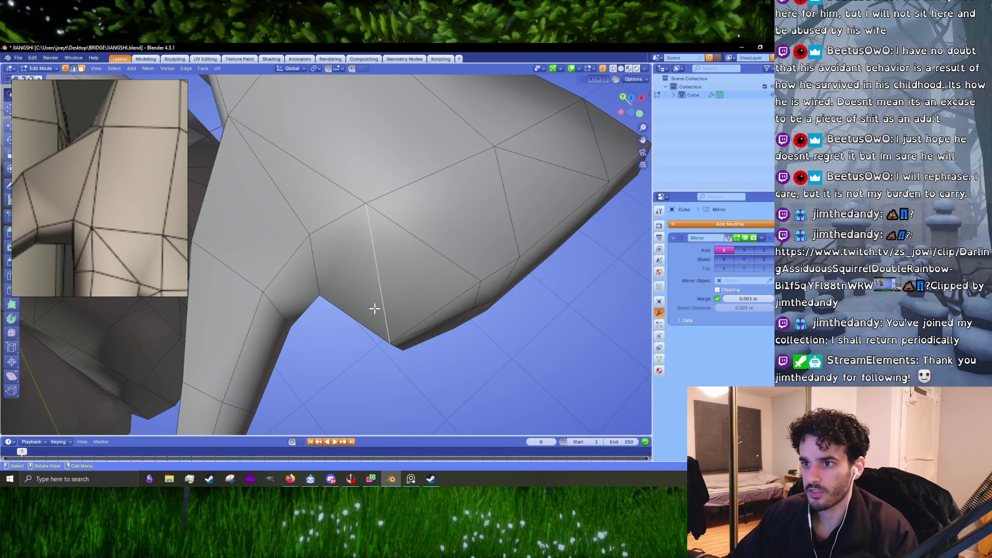
key(k)
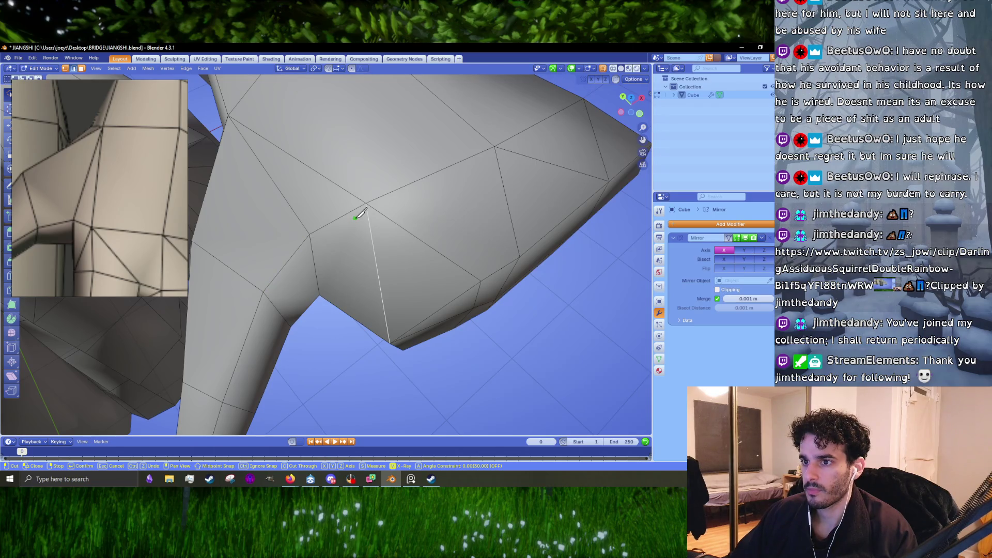
drag(331, 287, 325, 212)
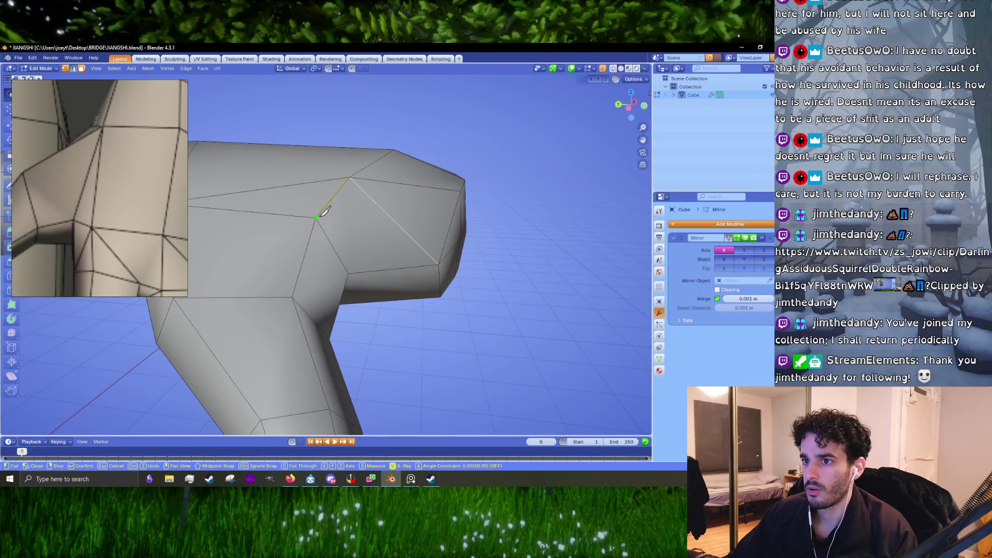
click(437, 264)
key(Return)
drag(432, 271, 410, 311)
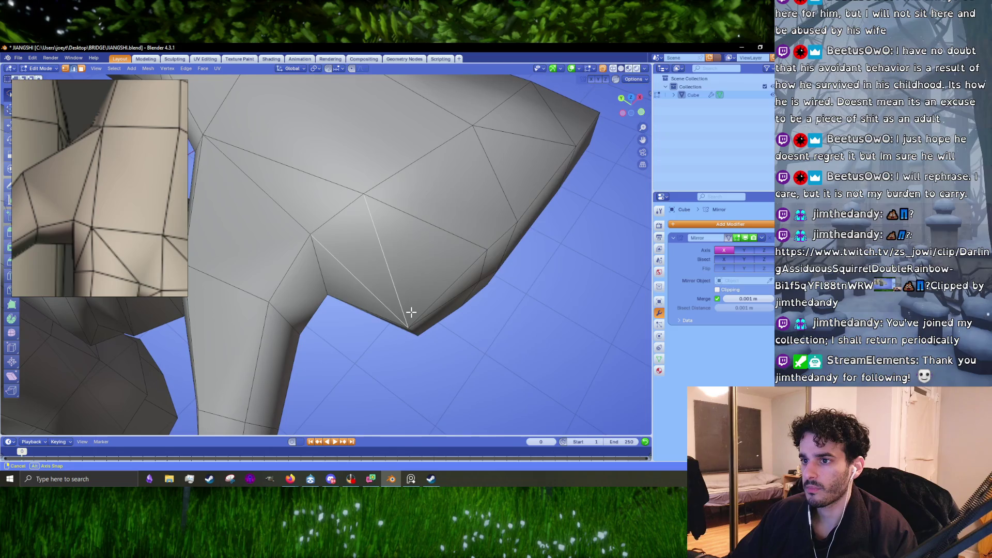
Reposition vertices on the palm's underside from several angles.
drag(411, 312, 366, 328)
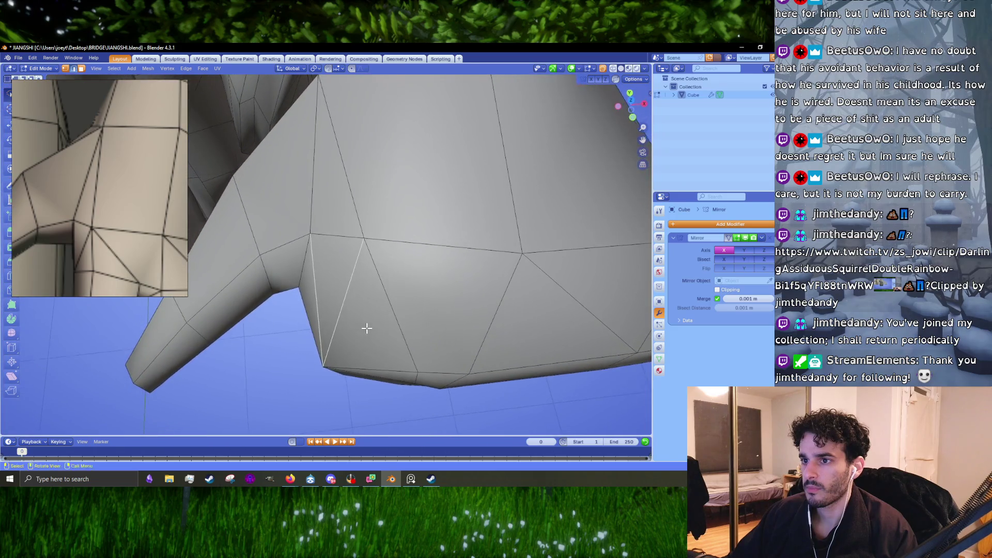
drag(377, 270, 361, 274)
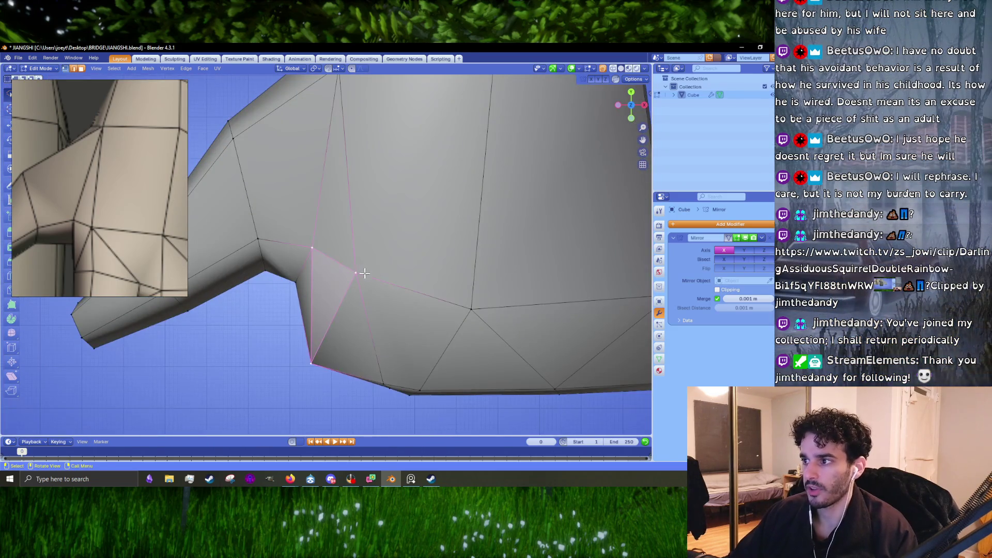
key(g)
click(359, 270)
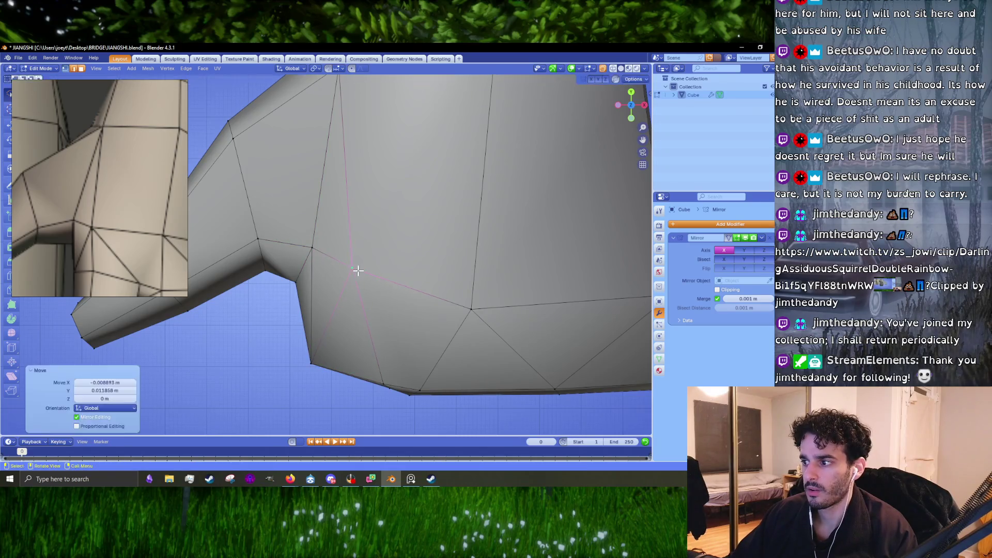
key(g)
drag(382, 366, 387, 286)
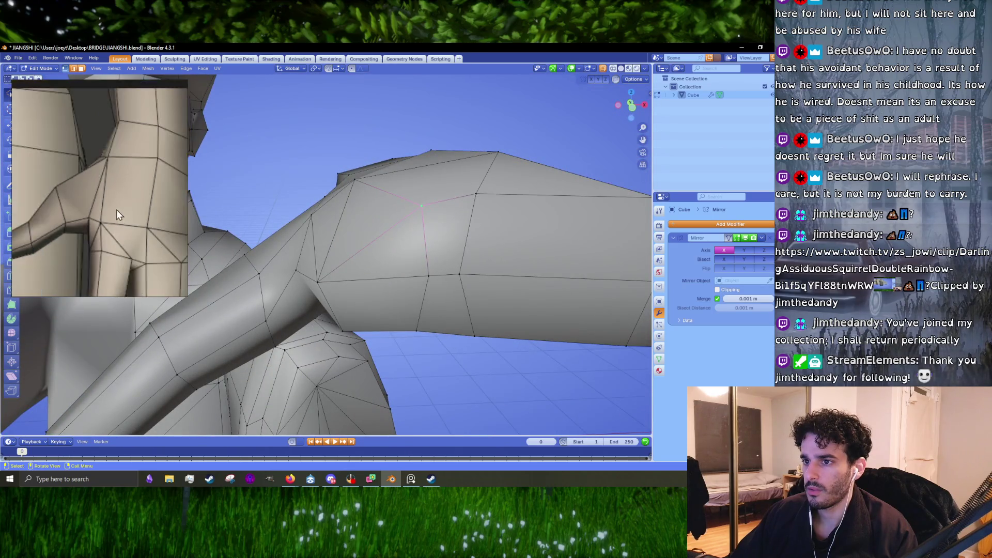
drag(266, 204, 266, 203)
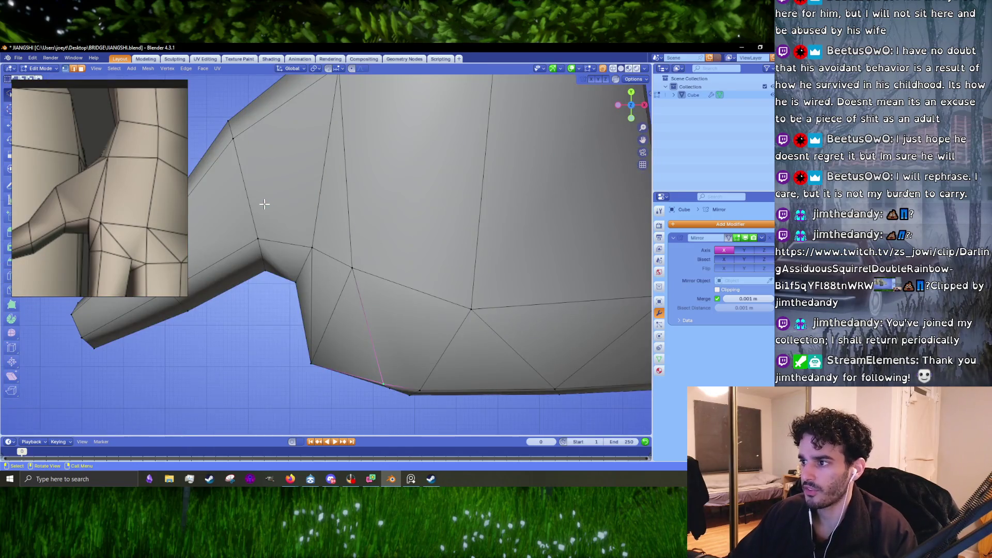
key(g)
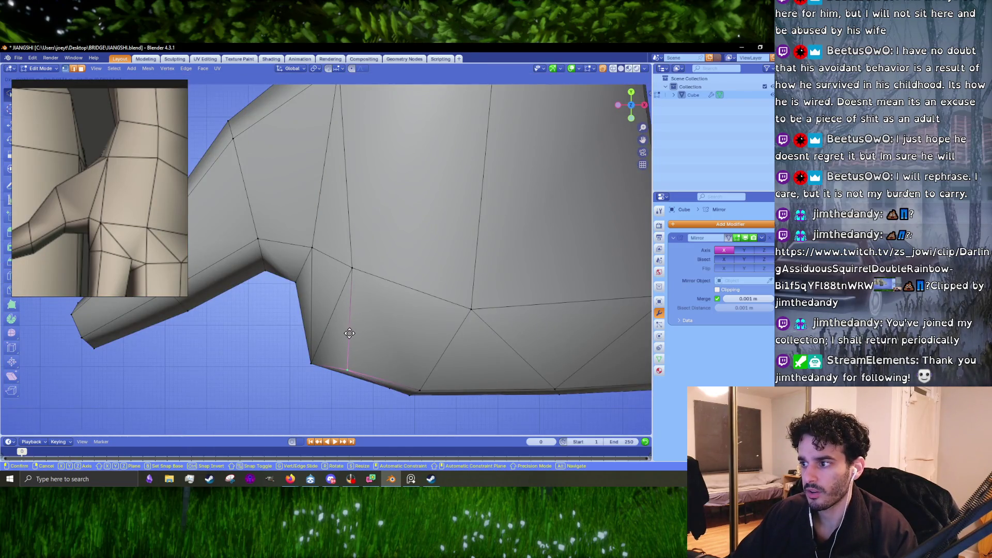
click(348, 334)
Knife new edges down to the palm's bottom vertex and move that vertex outward.
key(k)
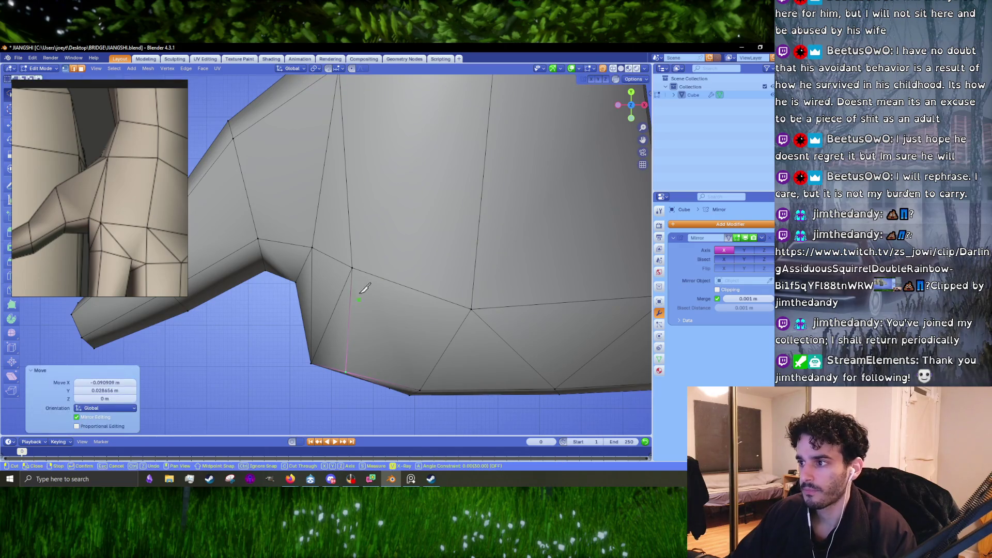
click(356, 268)
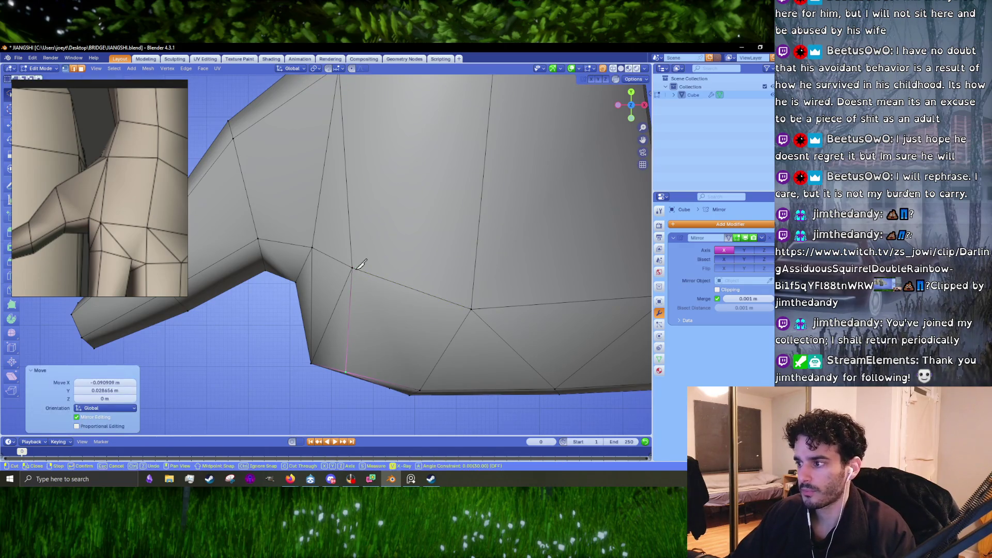
click(354, 267)
click(418, 387)
key(Return)
click(419, 388)
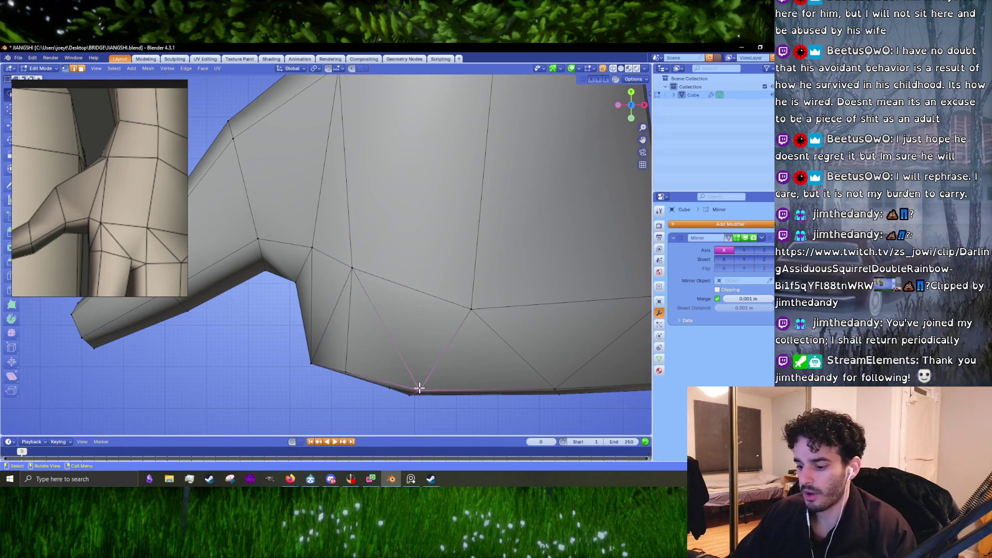
key(g)
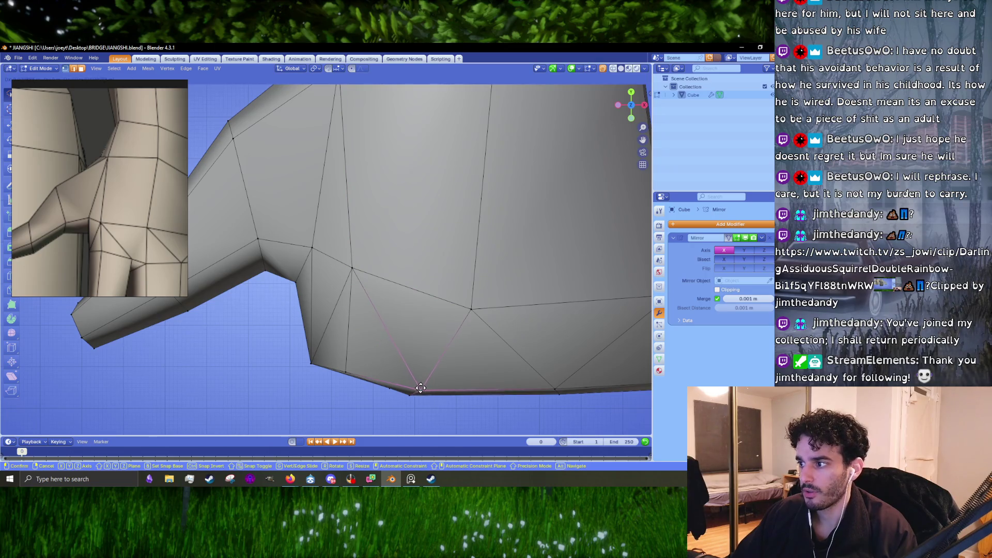
click(435, 388)
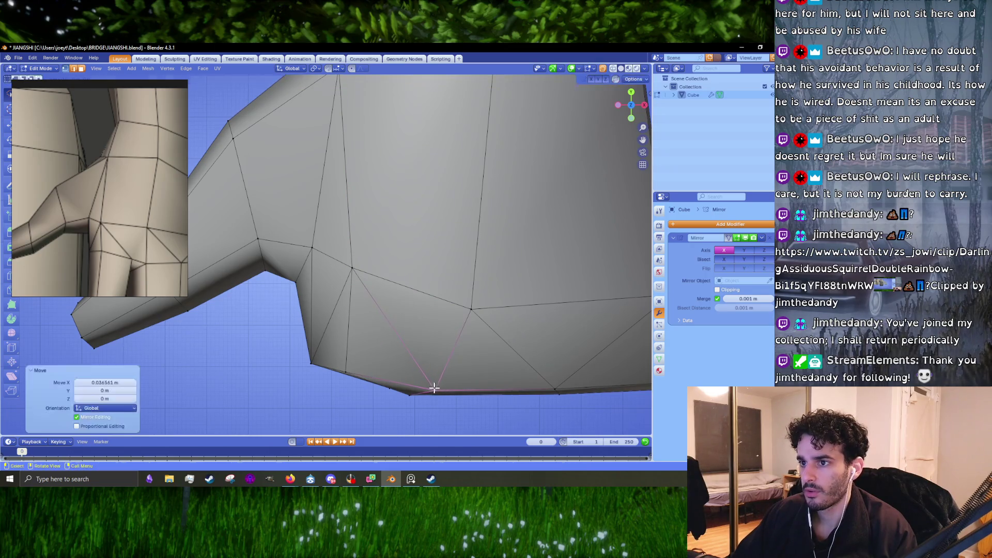
Dissolve stray edges and shift a vertex near the palm centre.
drag(435, 387, 416, 348)
key(x)
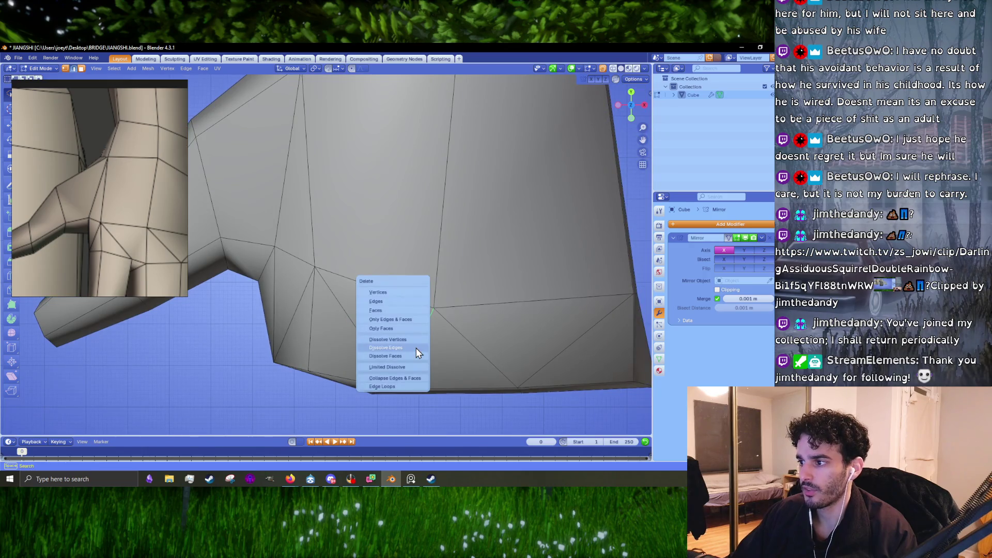
click(416, 348)
click(428, 310)
key(g)
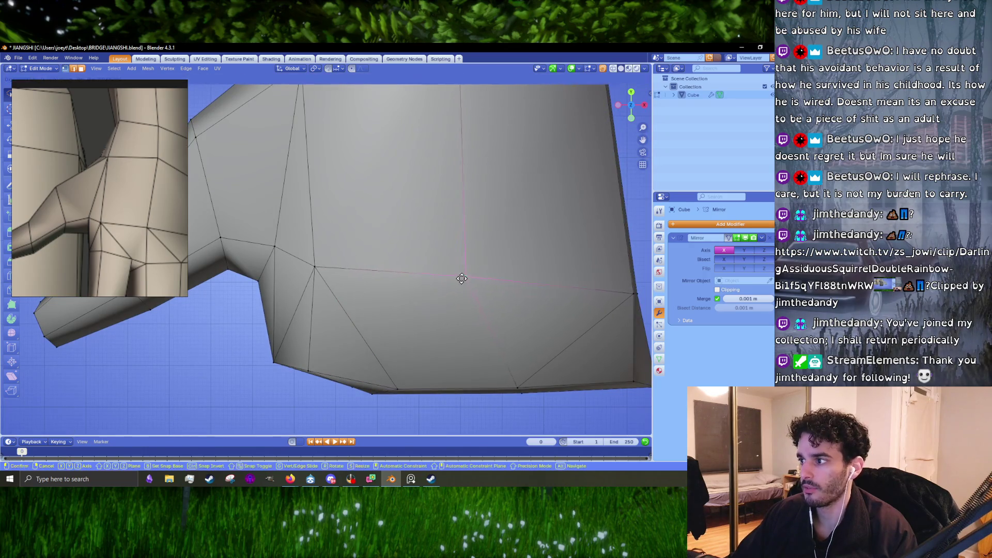
click(461, 278)
drag(461, 281, 397, 313)
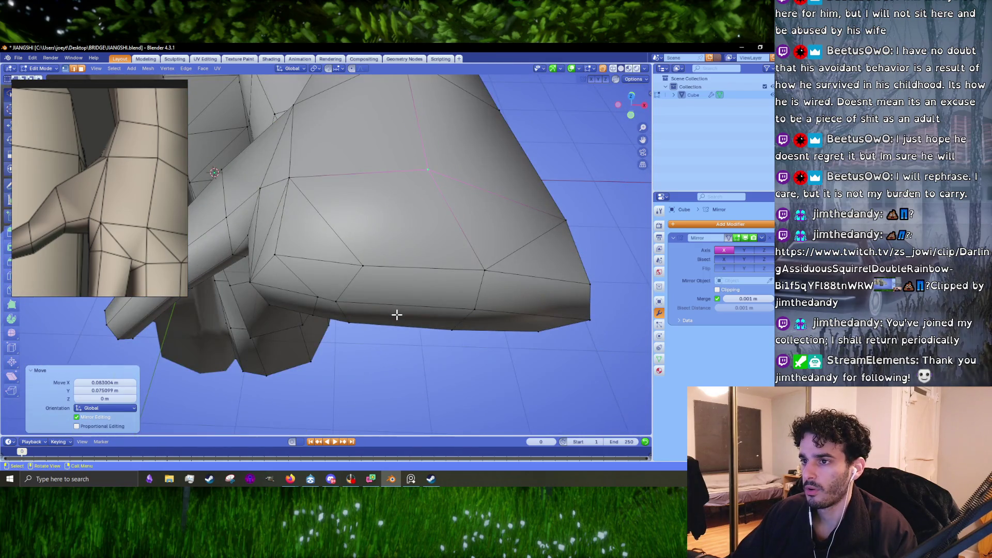
Add an edge loop around the forearm and check it from below.
key(k)
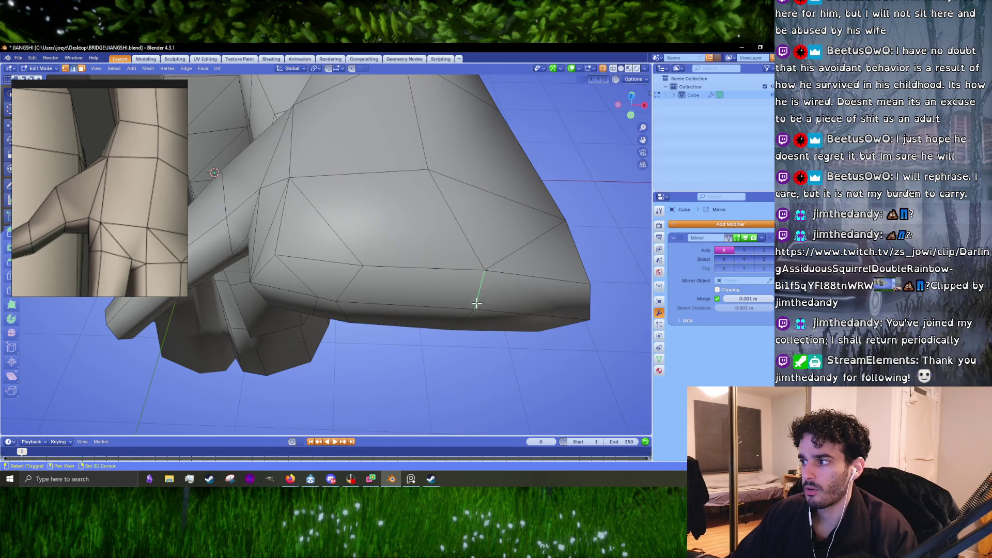
drag(472, 313, 472, 270)
click(473, 270)
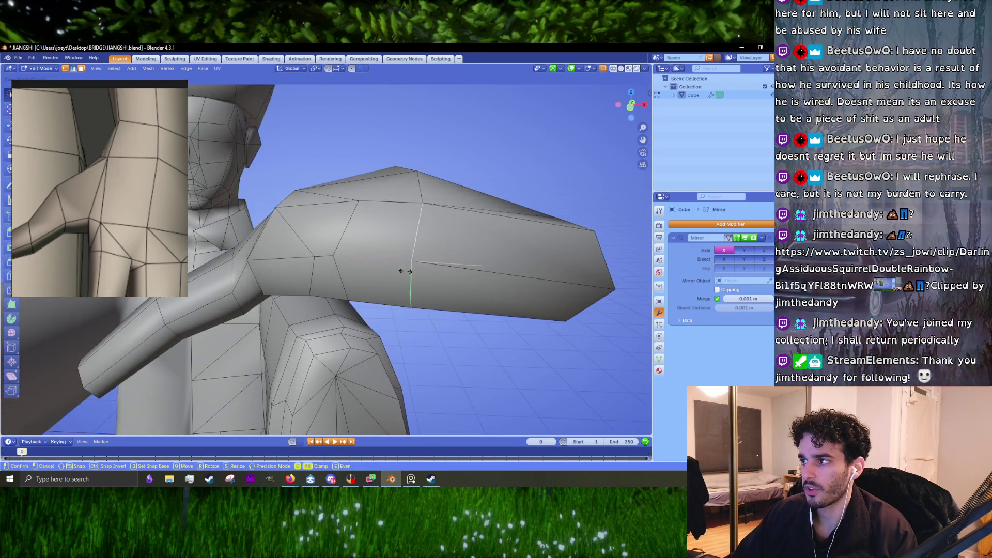
click(427, 220)
drag(428, 220, 415, 289)
scroll(down, 3)
drag(465, 321, 375, 304)
Dissolve two more unwanted edges on the palm.
click(477, 268)
key(x)
click(367, 273)
key(x)
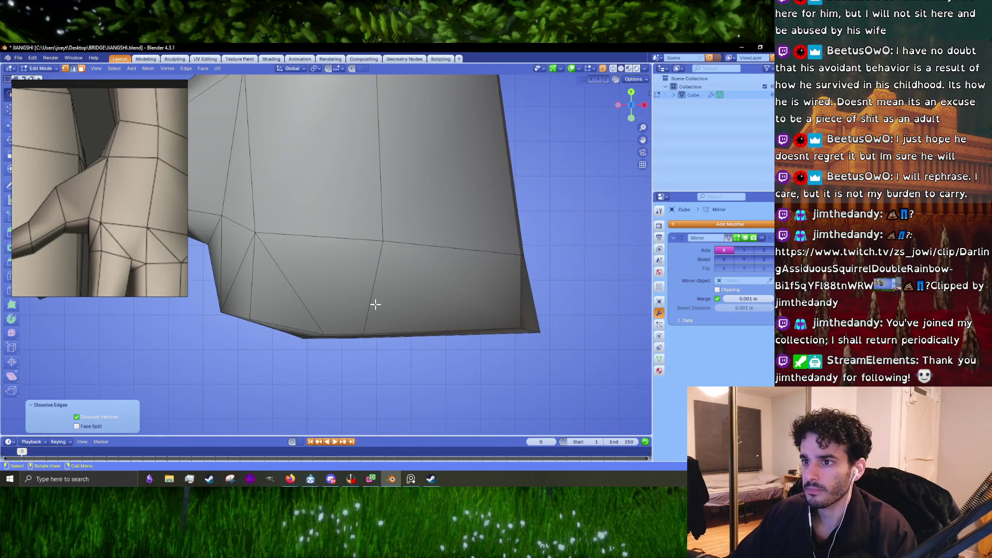
Knife-cut a new edge from the palm's bottom edge to its side edge.
key(k)
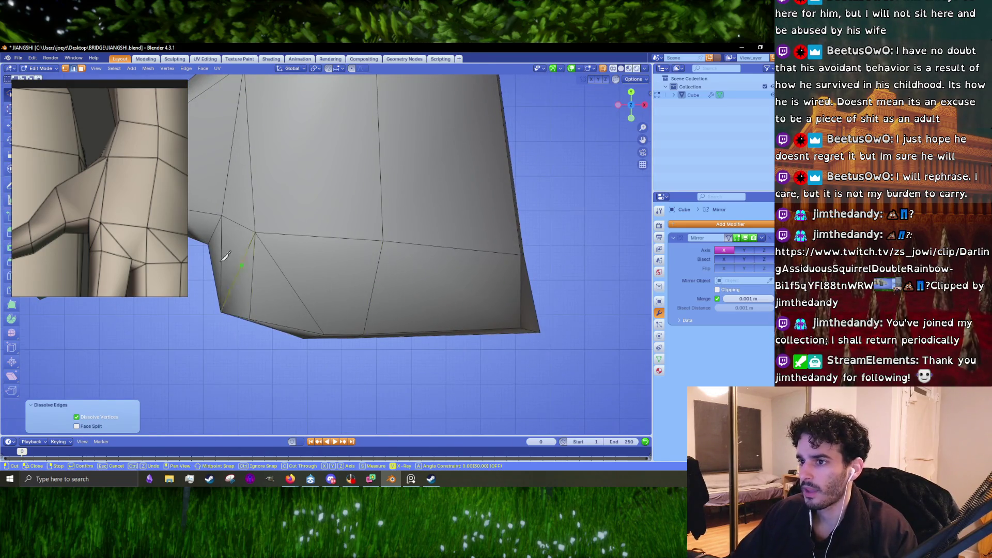
scroll(down, 3)
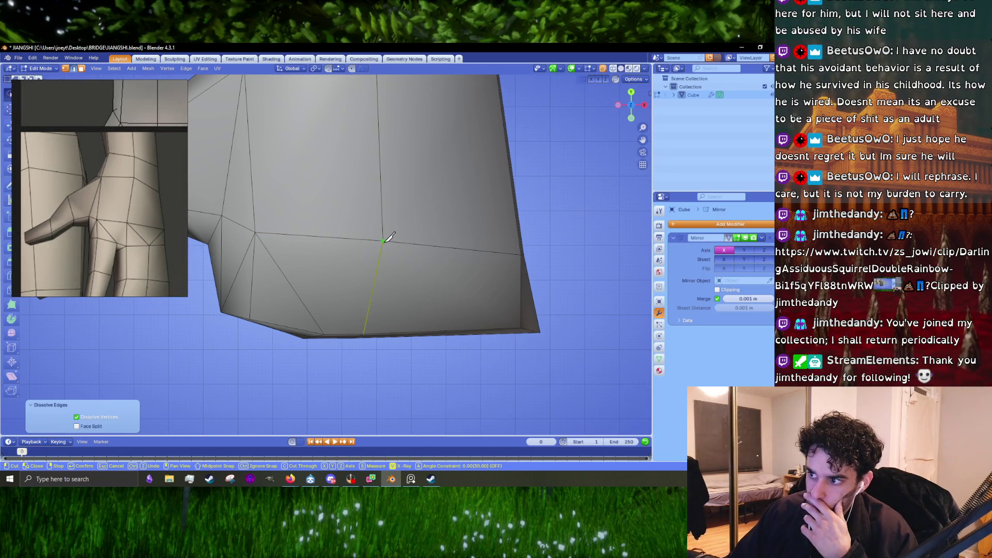
click(443, 330)
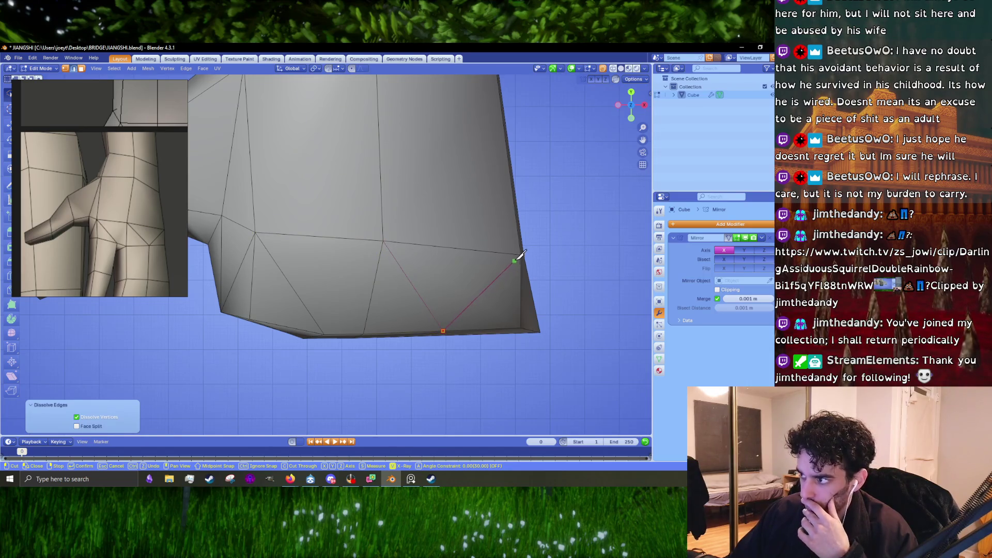
click(524, 252)
key(Return)
Knife-cut a second multi-point edge across the palm faces from top edge to lower edge.
drag(501, 268, 395, 272)
key(k)
click(474, 211)
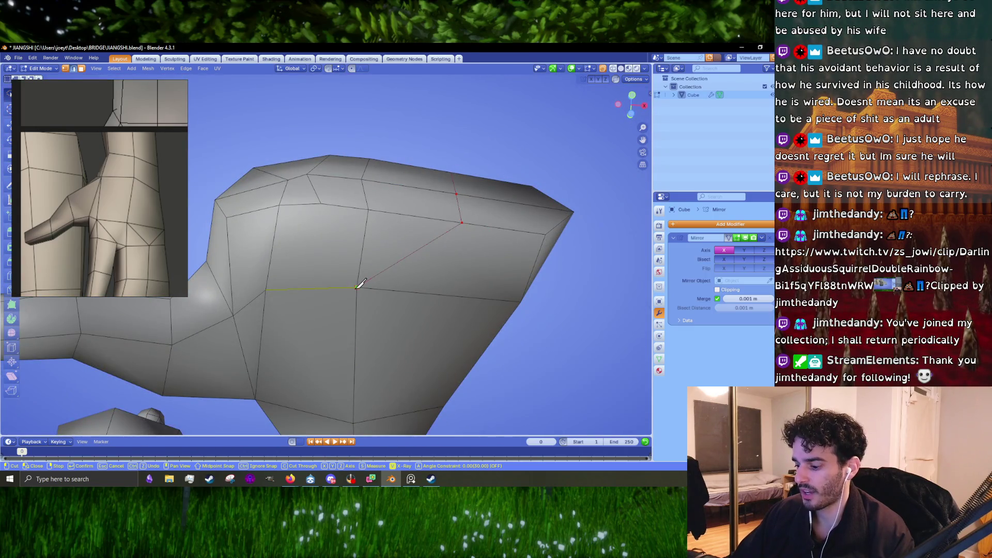
click(359, 286)
click(463, 224)
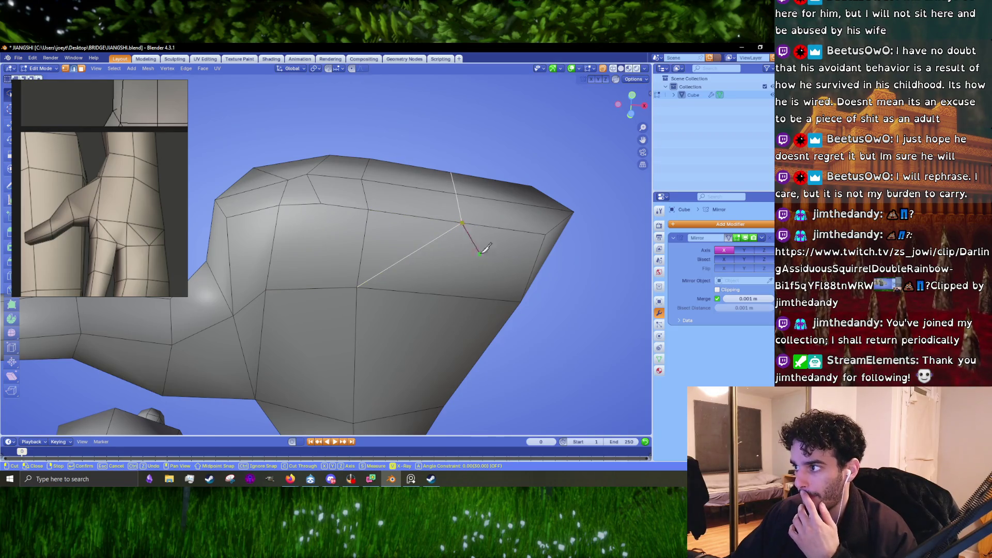
click(521, 300)
key(Return)
Dissolve the two leftover edges near the thumb base to clean the topology.
drag(431, 287, 344, 288)
key(x)
click(334, 308)
scroll(up, 3)
key(x)
click(365, 268)
Begin a fresh knife cut from the palm's edge across its faces.
key(k)
click(334, 310)
click(399, 215)
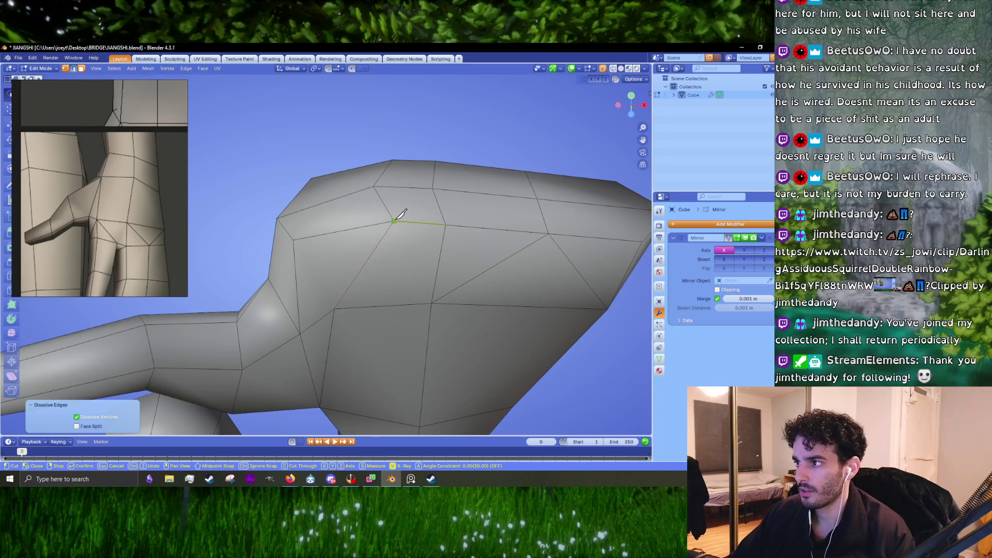
Nudge the selected palm vertex down and right into place, then clear the selection.
drag(338, 302, 342, 267)
key(g)
click(361, 300)
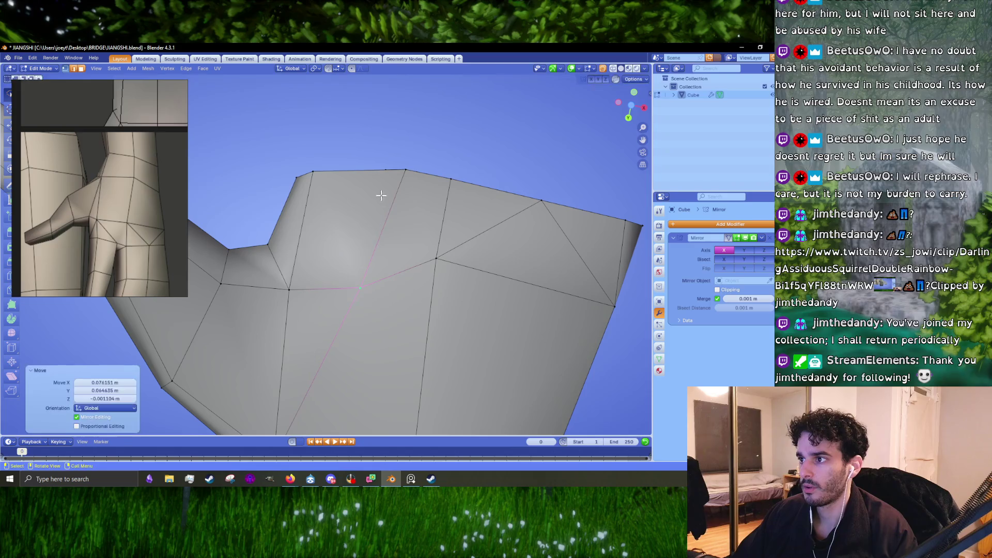
key(g)
click(362, 274)
drag(363, 274, 337, 221)
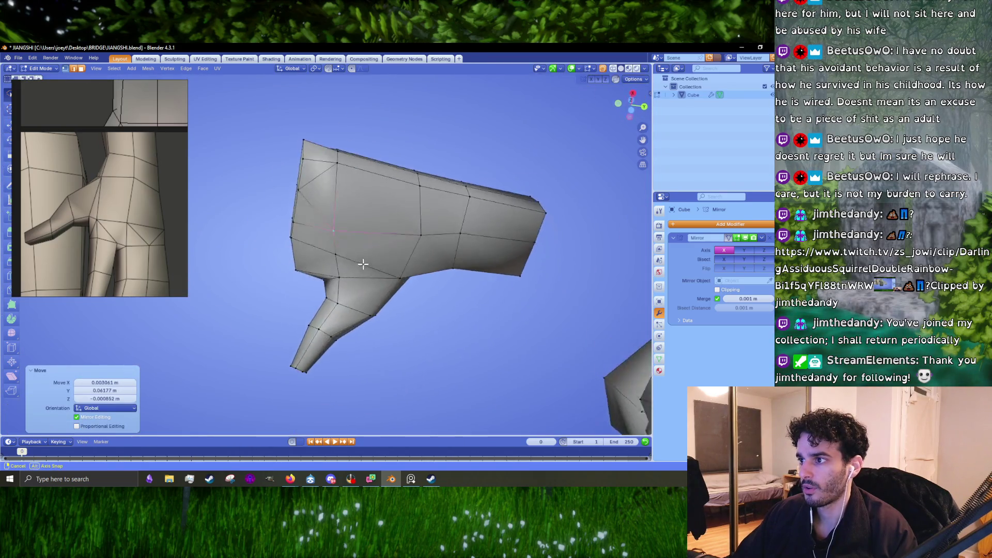
key(alt+a)
From orthographic views, adjust a loop at the thumb-palm join and raise a vertex vertically.
key(KP_7)
scroll(up, 3)
key(ctrl+r)
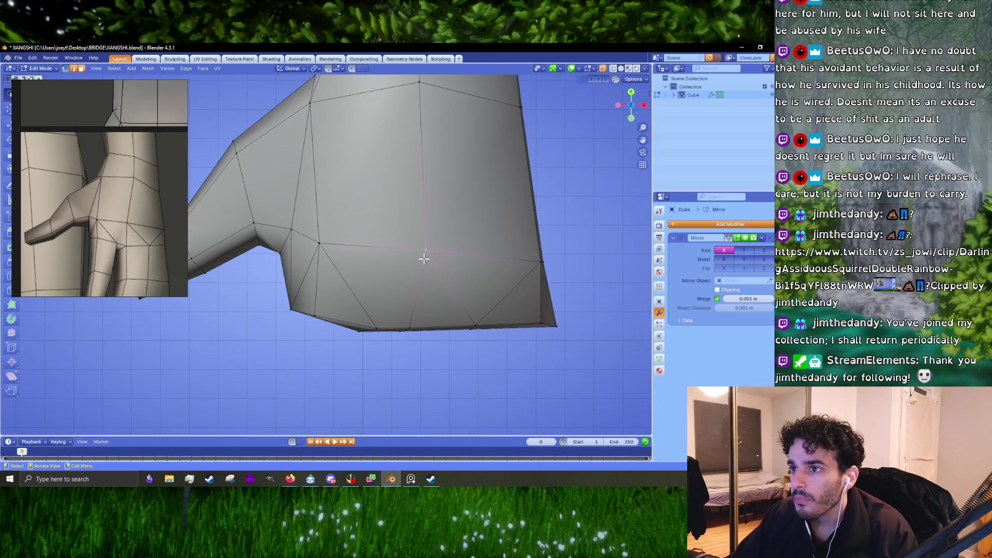
key(g)
click(416, 244)
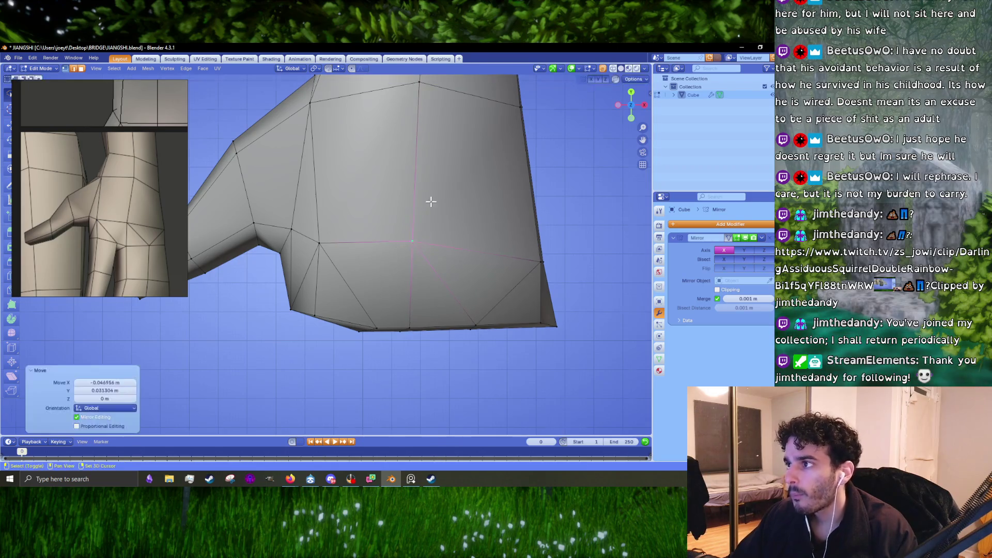
key(KP_1)
drag(372, 214, 367, 242)
key(g)
key(z)
click(410, 209)
scroll(down, 3)
Check the arm from front and perspective views, then raise the arm edge loop along Z.
key(KP_1)
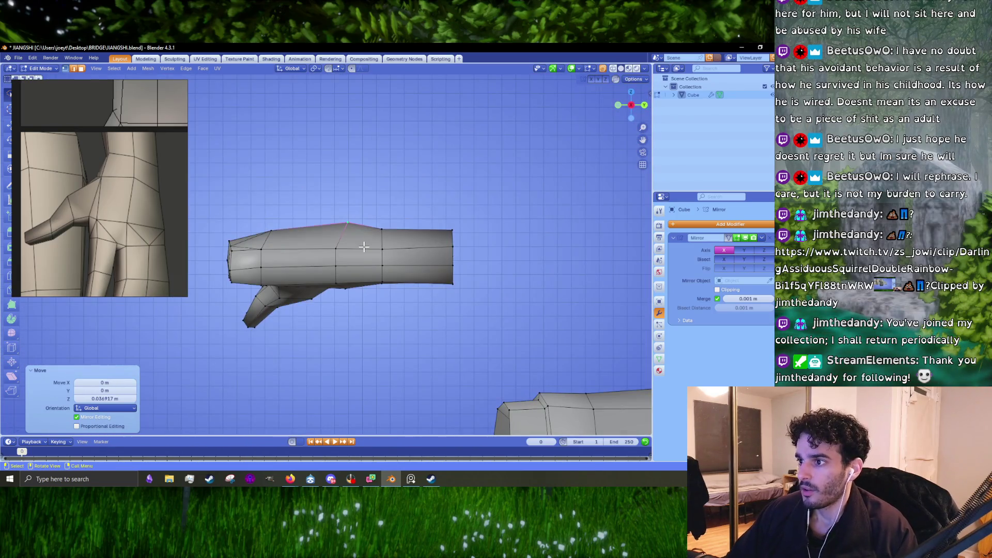
scroll(up, 3)
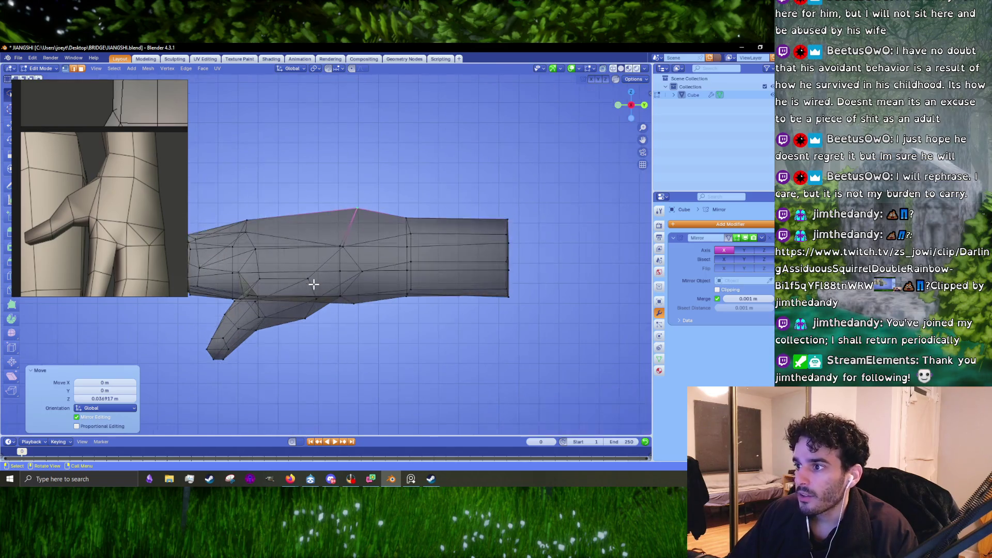
key(KP_5)
drag(599, 71, 435, 236)
drag(344, 248, 339, 335)
click(333, 283)
key(g)
key(z)
click(405, 285)
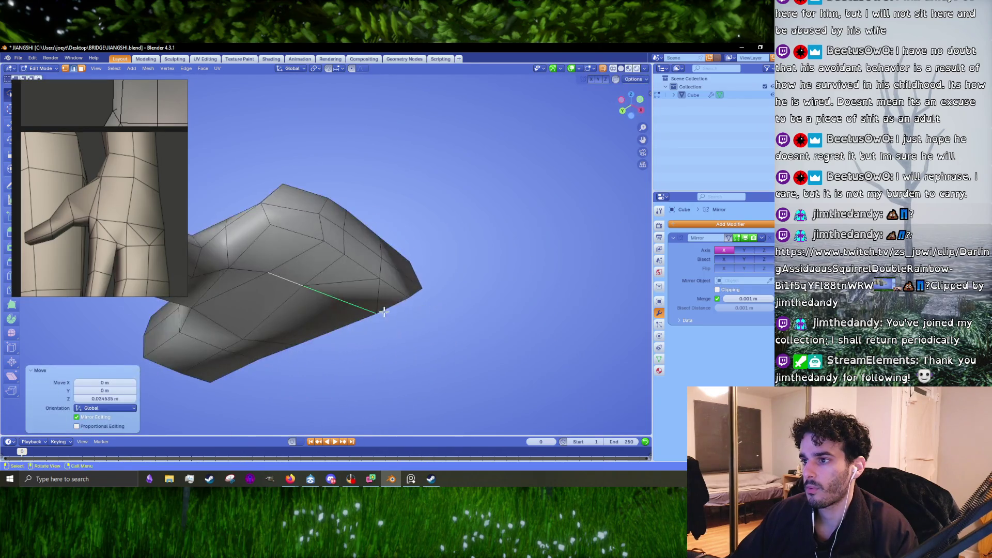
Nudge the edge loop up once more and select the vertical loop across the palm.
key(g)
key(z)
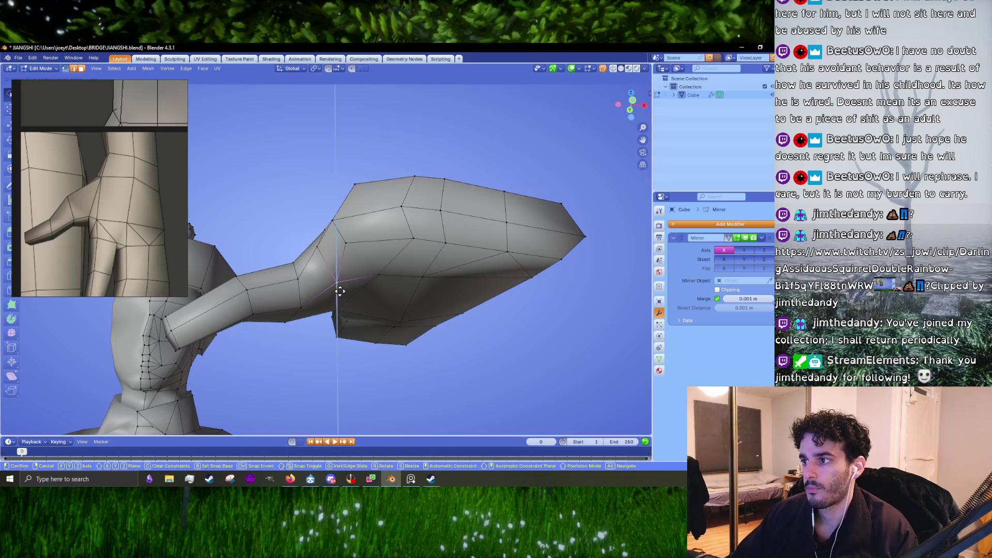
click(370, 295)
drag(370, 295, 334, 266)
click(336, 265)
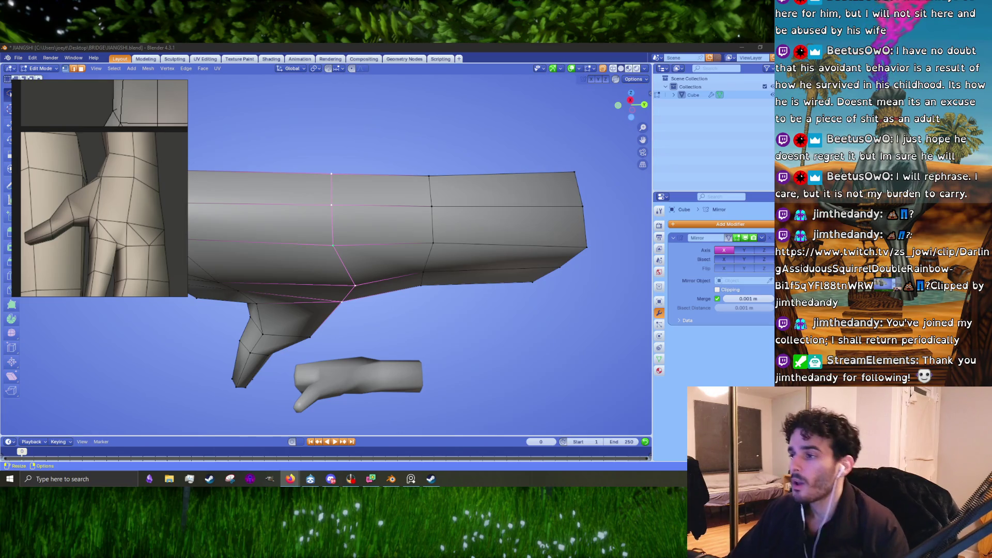
Raise a single palm vertex along the vertical axis.
click(354, 284)
scroll(up, 3)
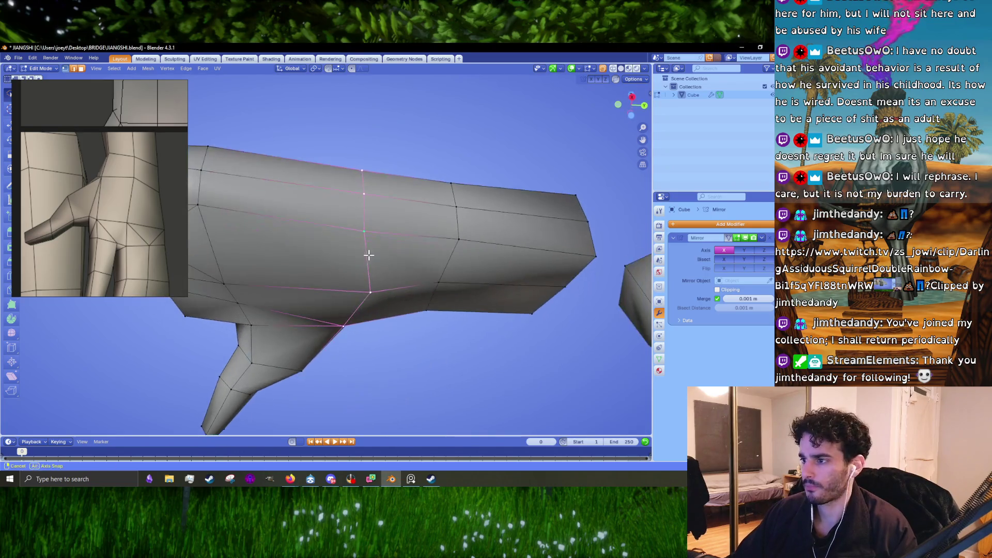
drag(376, 293, 403, 286)
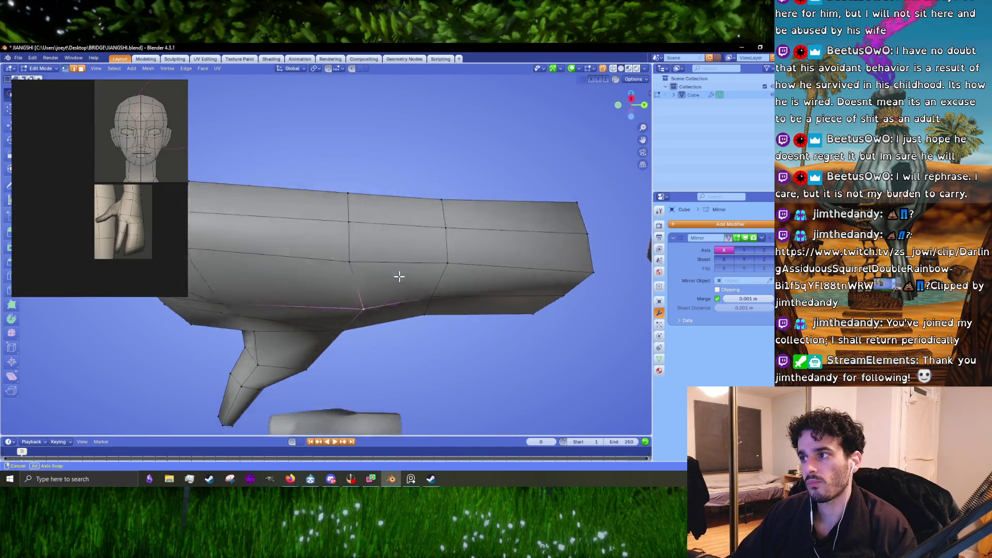
key(g)
key(z)
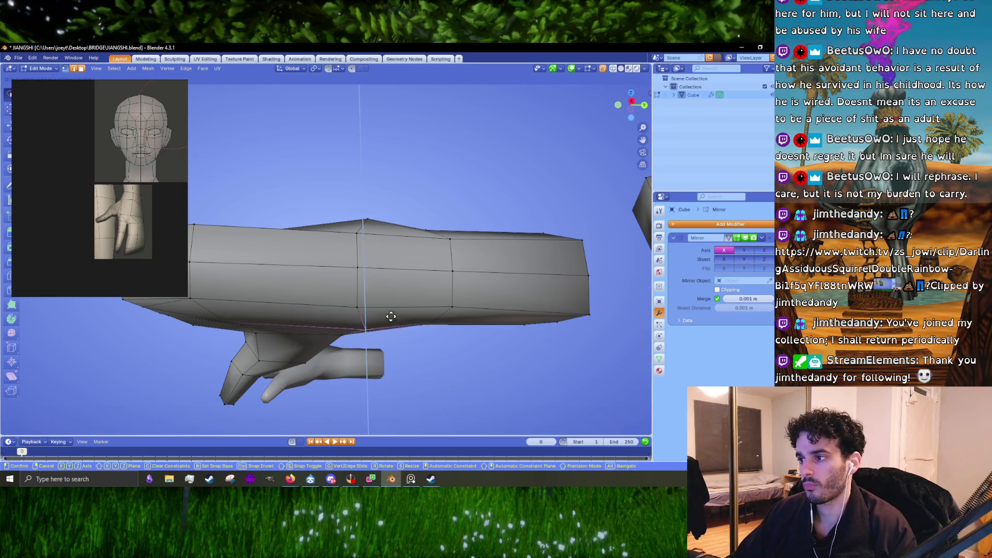
click(392, 315)
Reposition another palm vertex and vertex-slide it along its edge.
drag(392, 316, 406, 272)
scroll(up, 3)
scroll(up, 3)
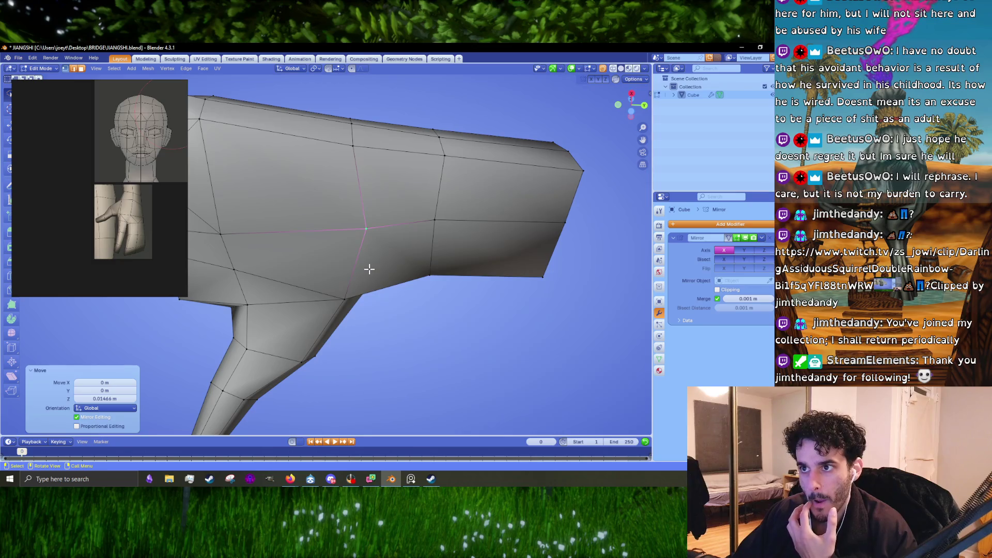
drag(345, 256, 386, 242)
click(385, 242)
key(g)
click(409, 240)
key(g)
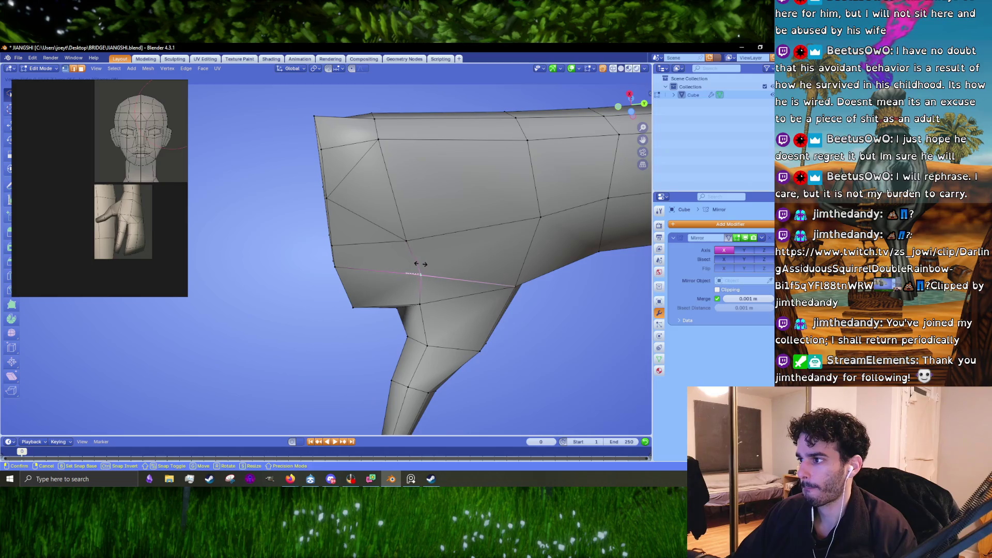
click(419, 264)
Inspect the palm from below and the side, then start moving a top-edge vertex.
drag(420, 272, 480, 310)
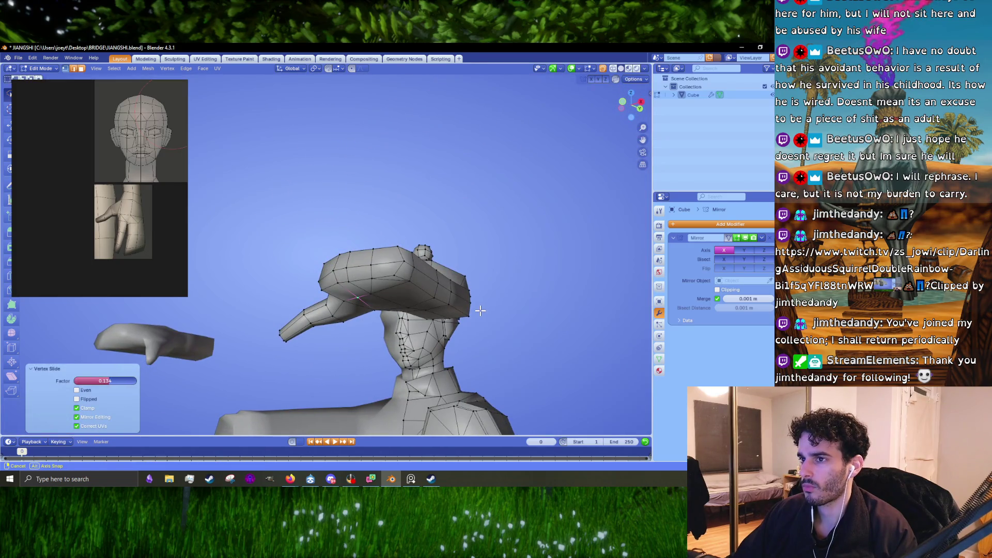
scroll(up, 3)
drag(411, 261, 417, 296)
key(k)
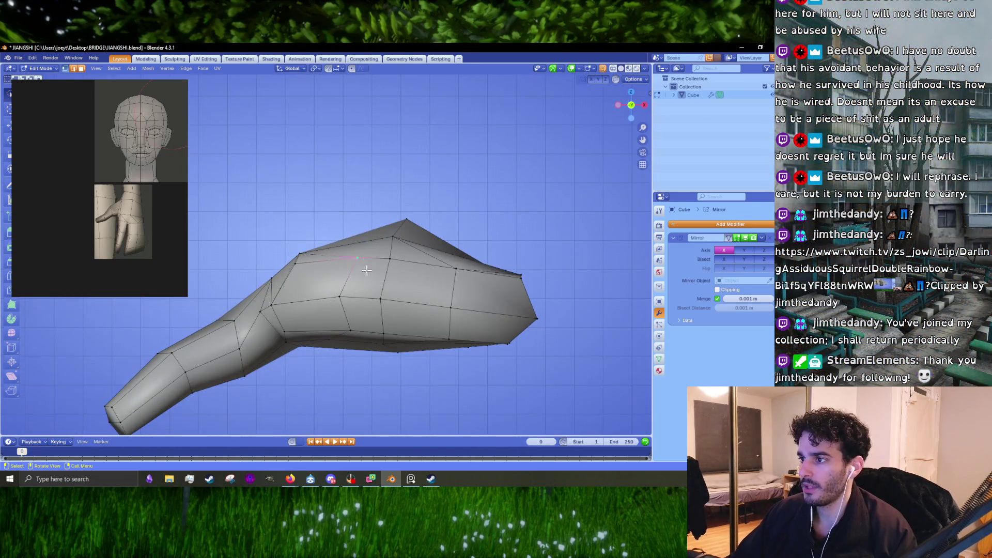
scroll(up, 3)
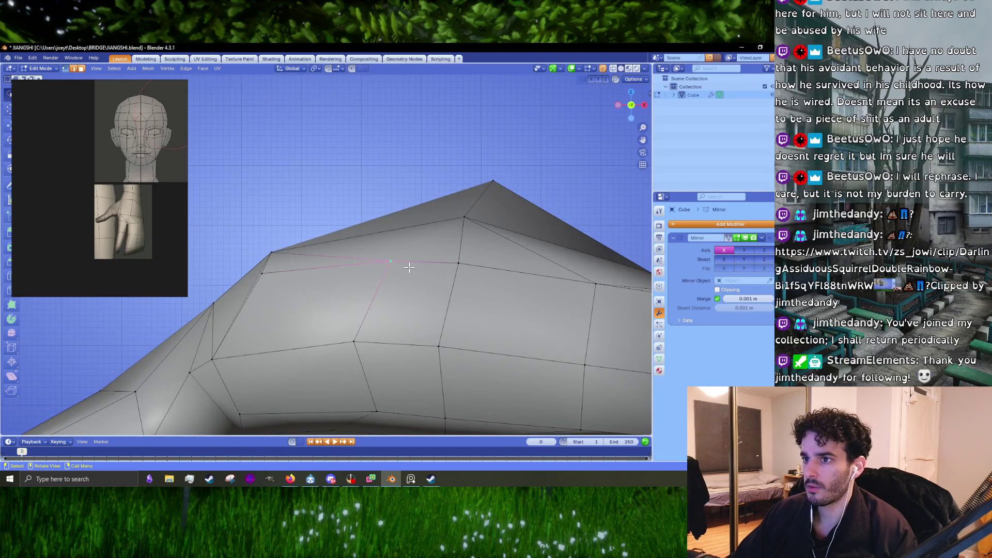
drag(409, 267, 378, 244)
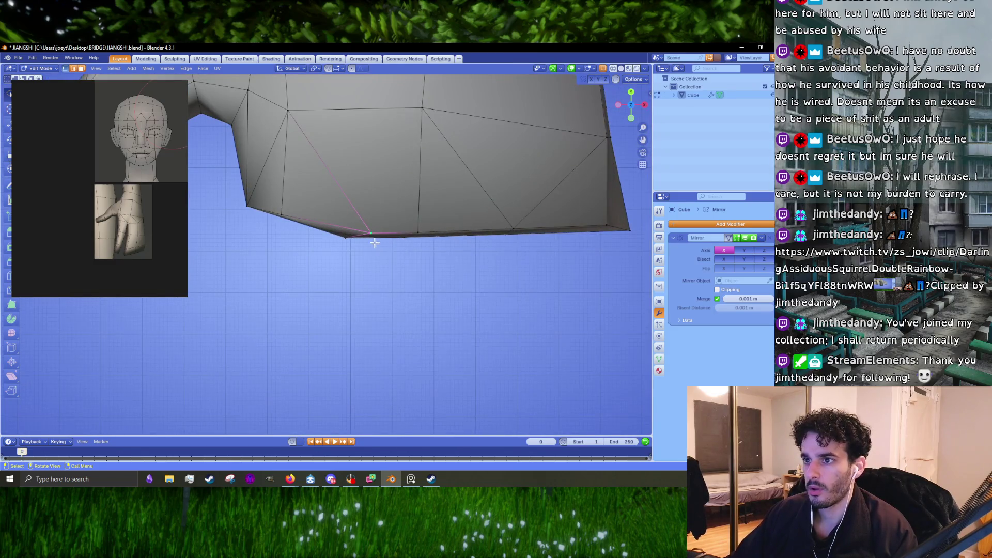
scroll(up, 3)
scroll(down, 3)
drag(439, 220, 411, 215)
scroll(up, 3)
key(g)
Settle the top-edge vertex and reposition the next palm vertex in several small moves.
click(361, 282)
key(g)
click(366, 342)
scroll(down, 3)
click(341, 223)
key(g)
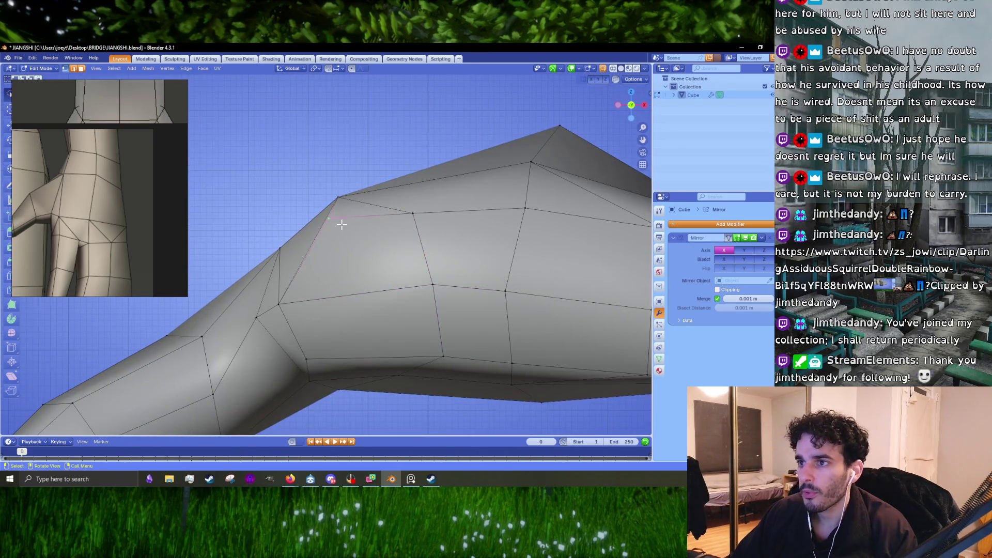
click(338, 221)
key(g)
click(304, 286)
key(g)
click(326, 357)
Shift the following palm vertex to the right and refine its position.
drag(325, 357, 373, 274)
click(373, 274)
key(g)
key(g)
click(437, 273)
key(g)
click(440, 227)
key(g)
Nudge vertices along the palm's lower edge into a smoother taper.
drag(443, 337, 413, 291)
key(g)
click(411, 294)
key(g)
click(379, 234)
key(g)
click(399, 233)
drag(401, 230, 405, 224)
click(382, 211)
key(g)
click(408, 224)
Lower a vertex along Z and adjust an underside vertex in repeated moves.
key(g)
key(z)
click(541, 252)
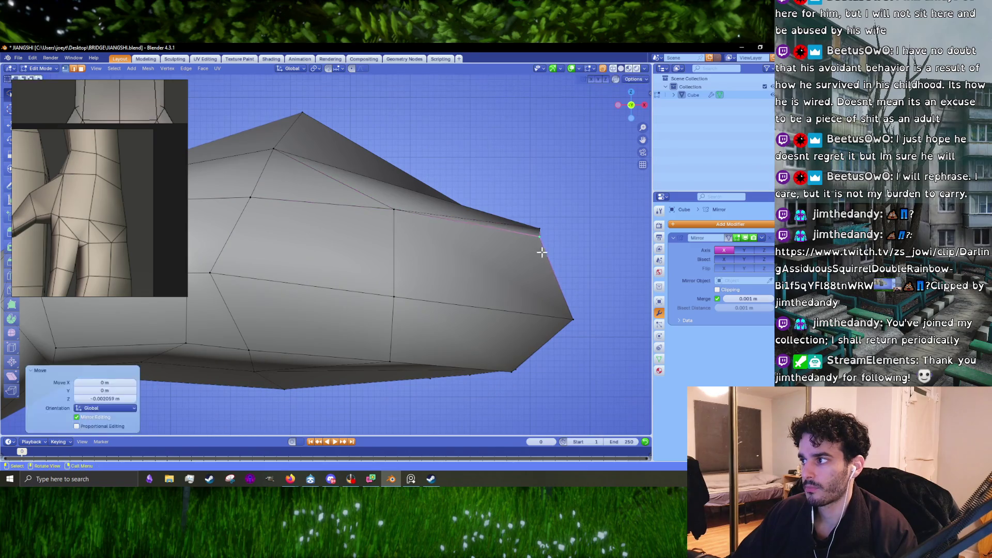
drag(381, 331, 465, 315)
click(303, 277)
key(g)
click(334, 318)
key(g)
click(381, 327)
key(g)
key(z)
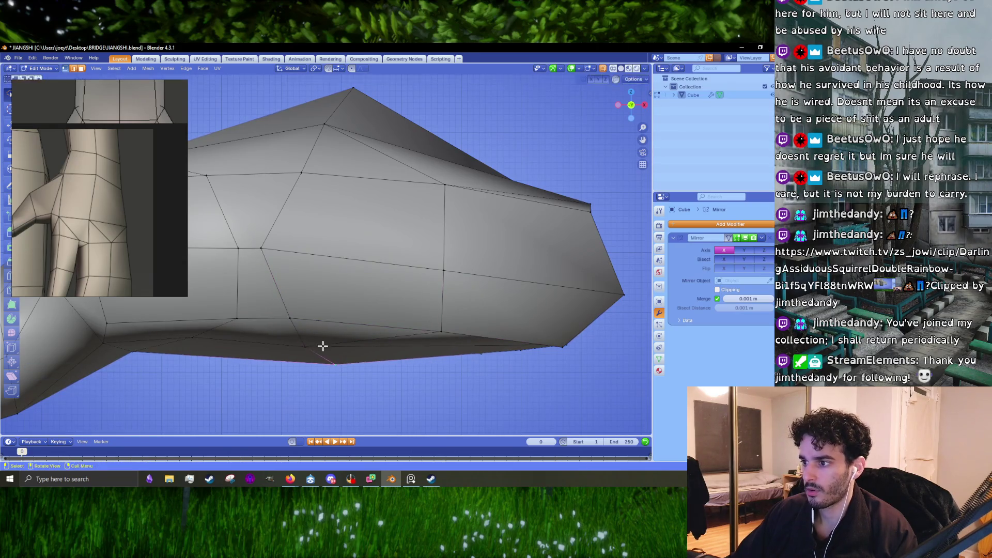
click(271, 328)
Tweak the palm's bottom-edge and tip vertices, then add its front faces to the selection.
drag(253, 319, 377, 317)
click(264, 332)
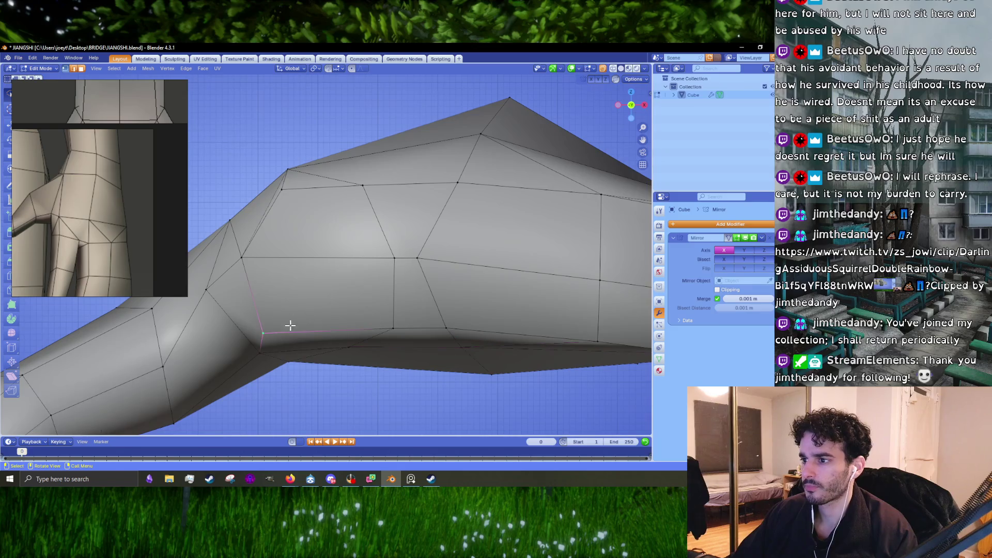
key(g)
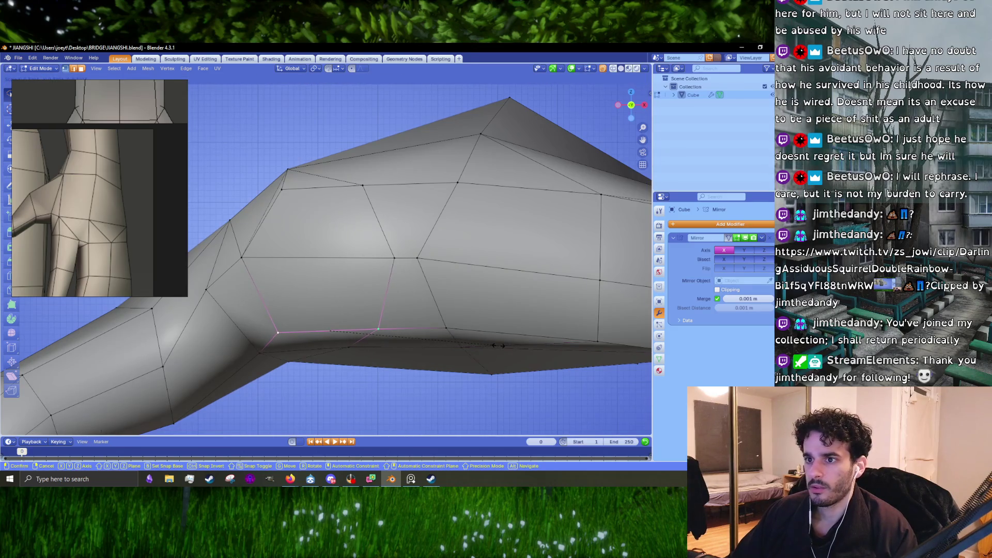
click(492, 349)
drag(492, 348, 244, 257)
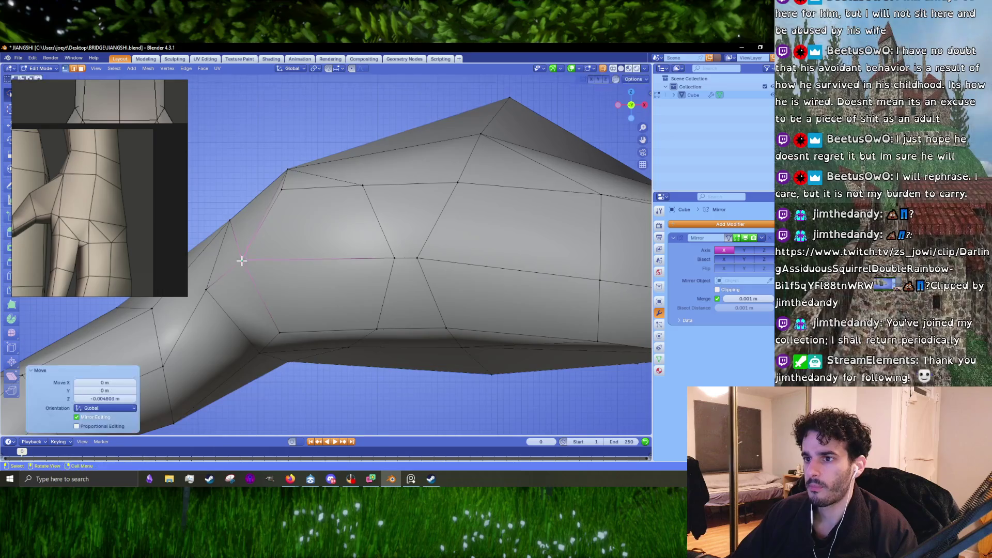
scroll(down, 3)
drag(417, 269, 364, 278)
key(g)
click(458, 295)
key(g)
click(443, 305)
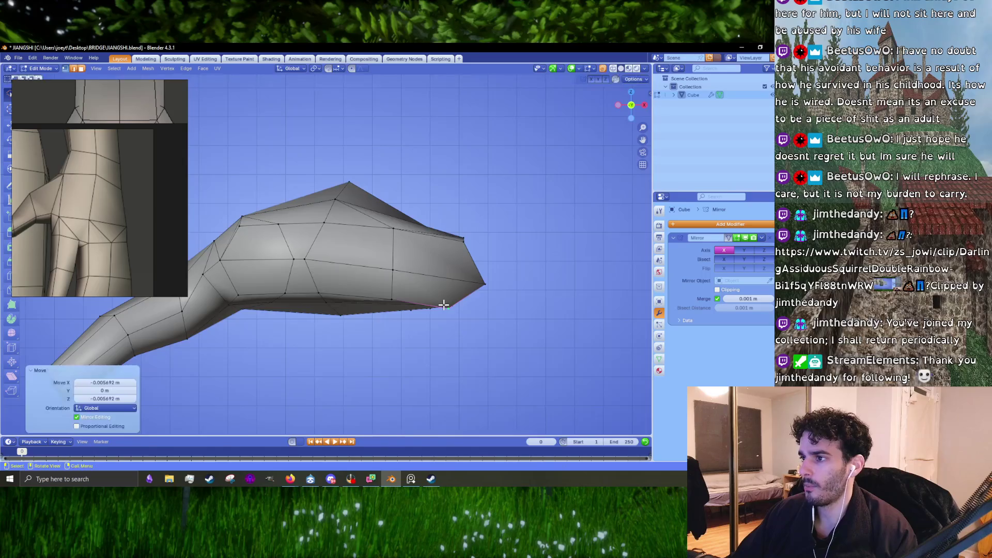
scroll(down, 3)
scroll(up, 3)
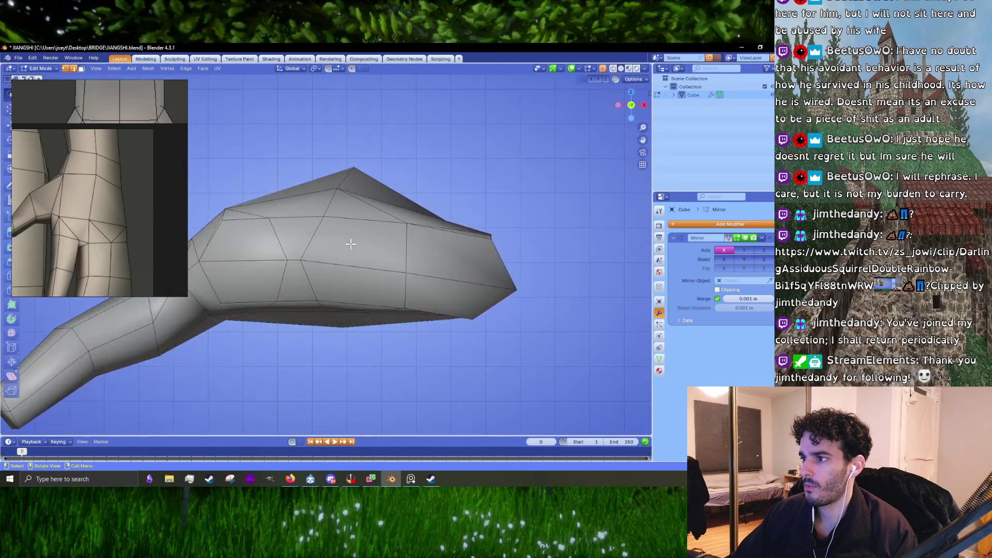
click(445, 257)
Widen the palm's selected end faces along the X axis.
key(g)
key(x)
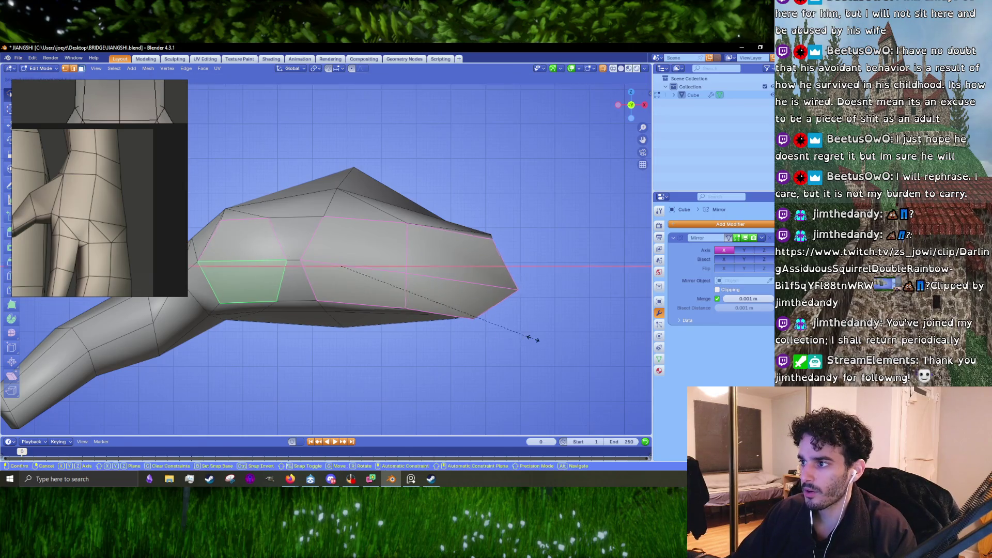
click(539, 339)
drag(530, 337, 411, 285)
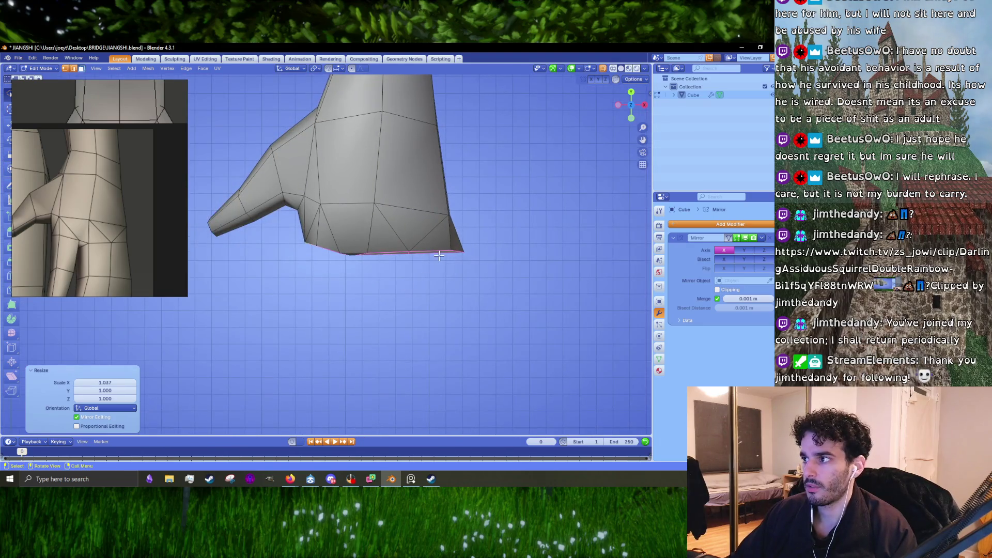
Extrude the palm's bottom faces downward into the first finger stubs.
key(e)
click(425, 326)
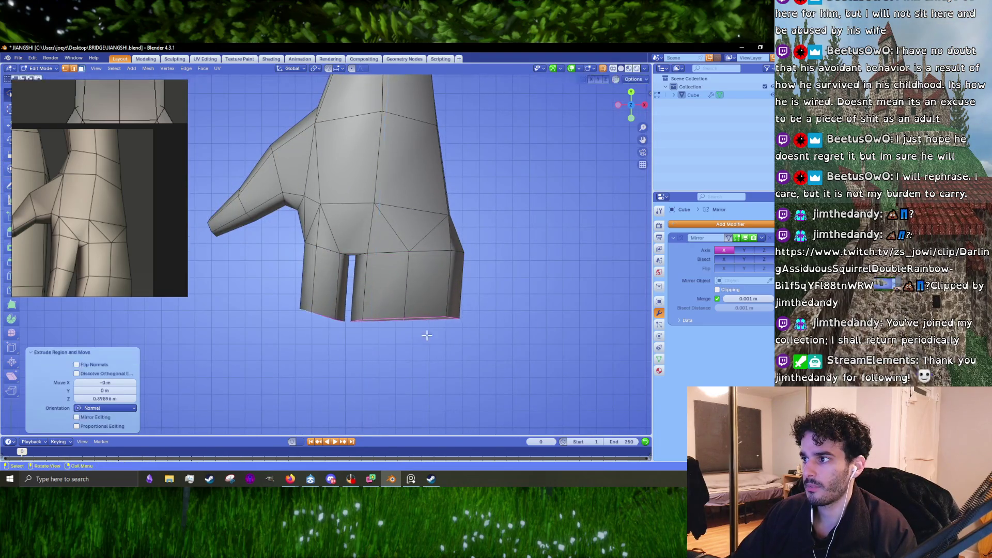
drag(426, 333, 480, 210)
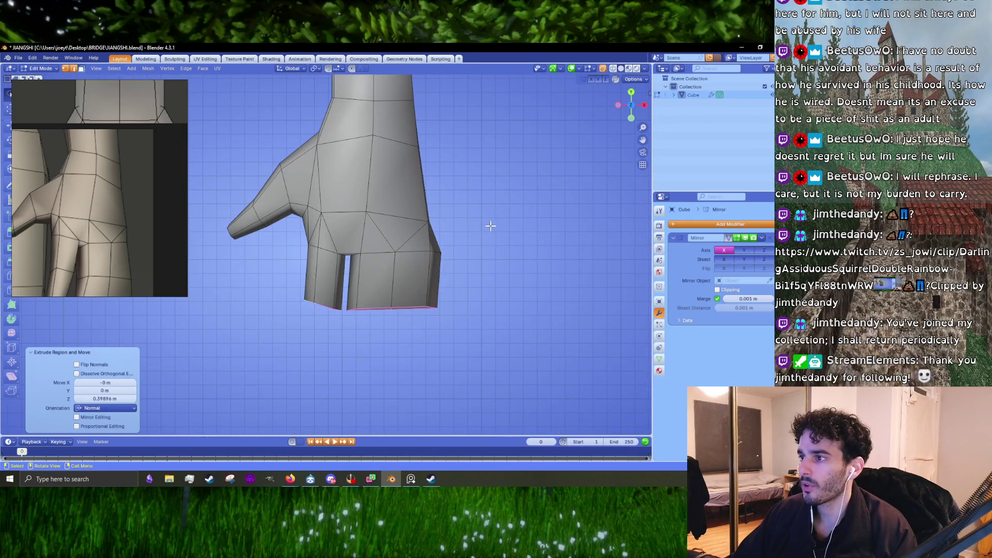
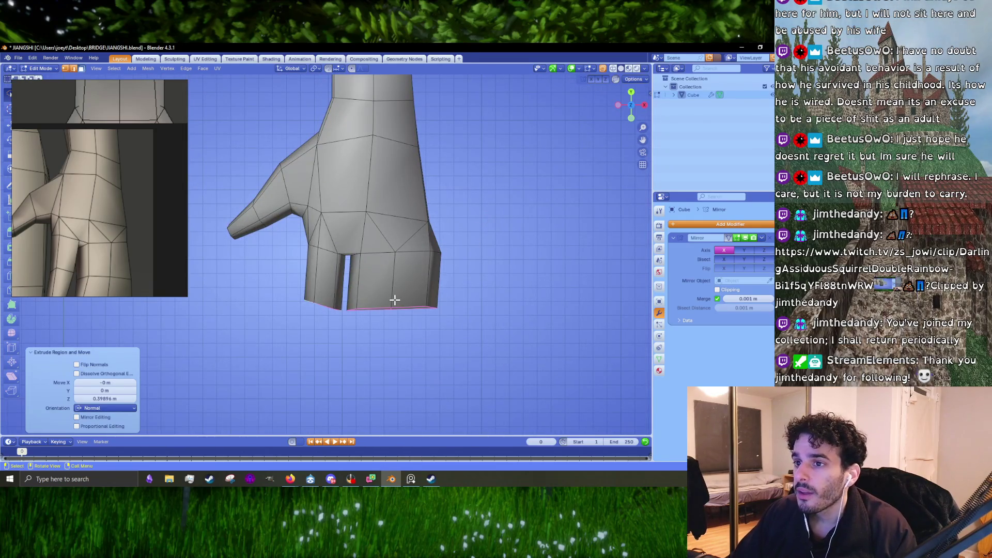
scroll(up, 3)
From a top view, rotate and reposition the finger end and flatten its tip along Z.
key(KP_7)
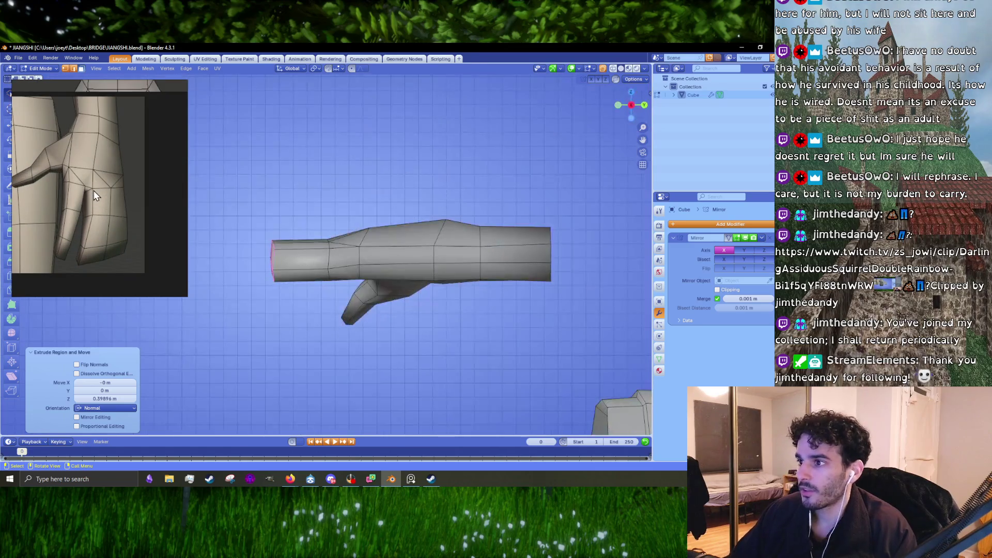
scroll(up, 3)
key(r)
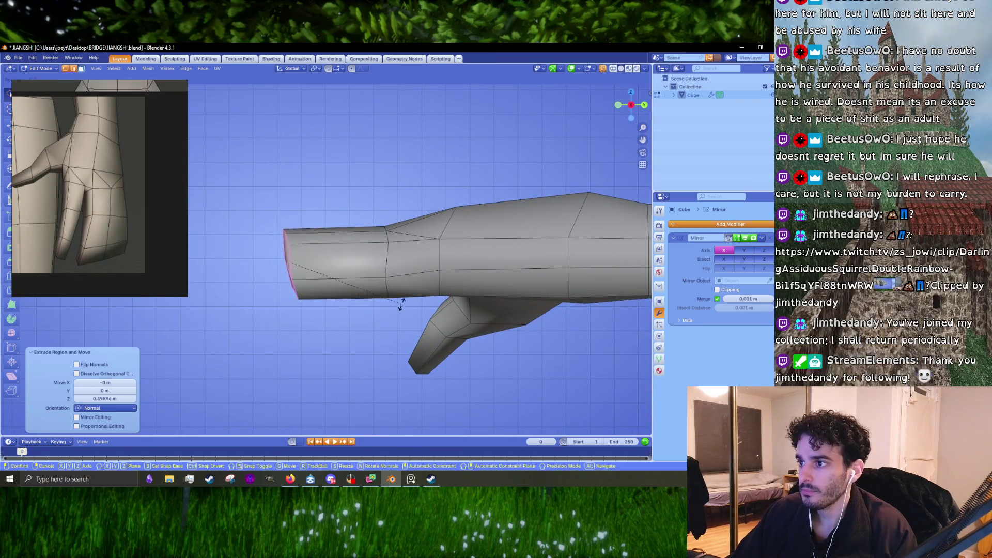
click(400, 305)
key(g)
click(371, 307)
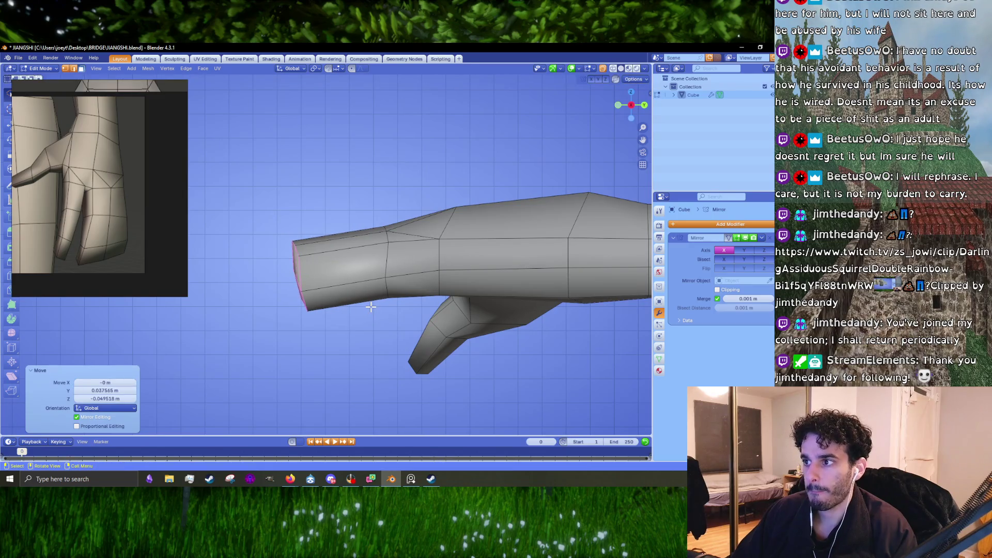
scroll(down, 3)
drag(372, 311, 360, 347)
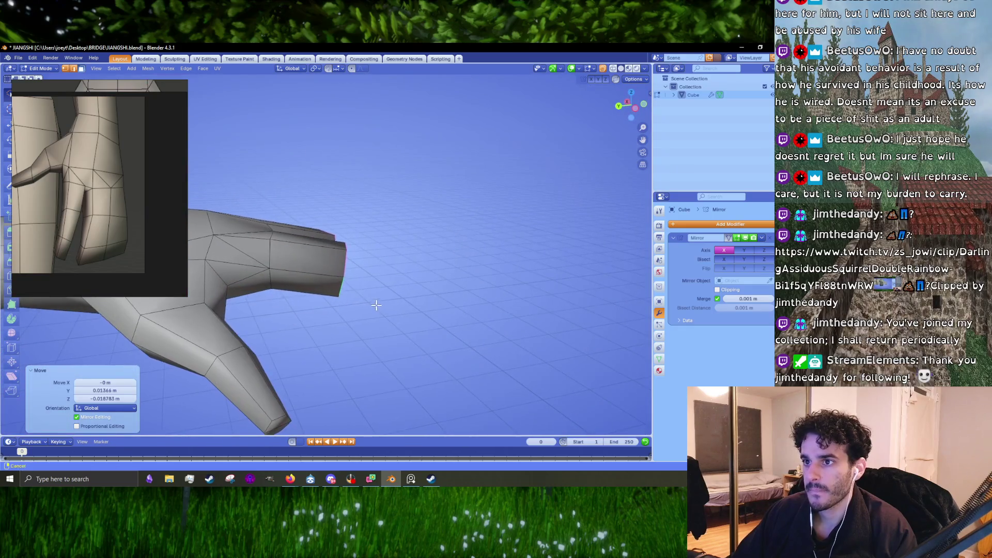
key(s)
key(z)
click(361, 341)
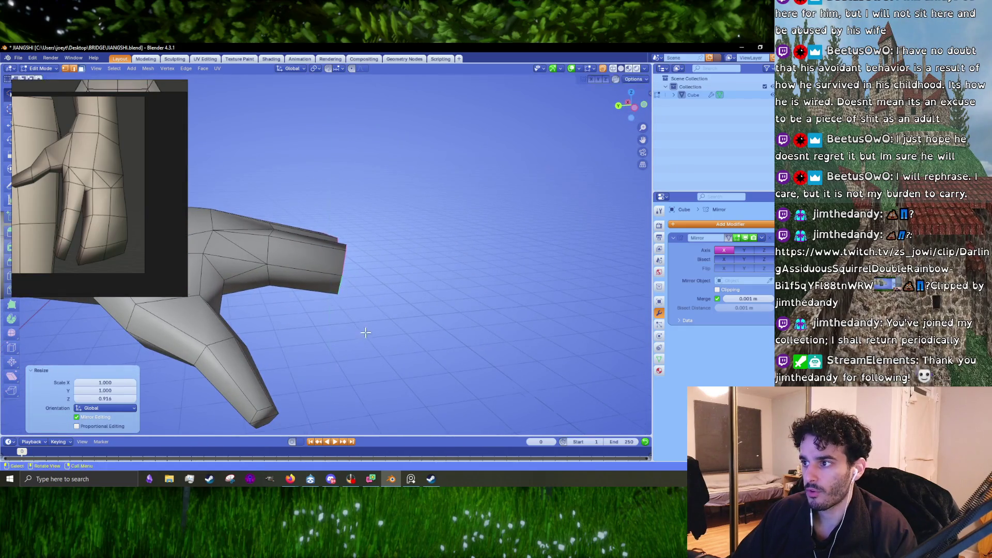
Extrude a new fingertip face, flatten it along Z, then shift and slightly rotate it into place.
drag(360, 341, 346, 351)
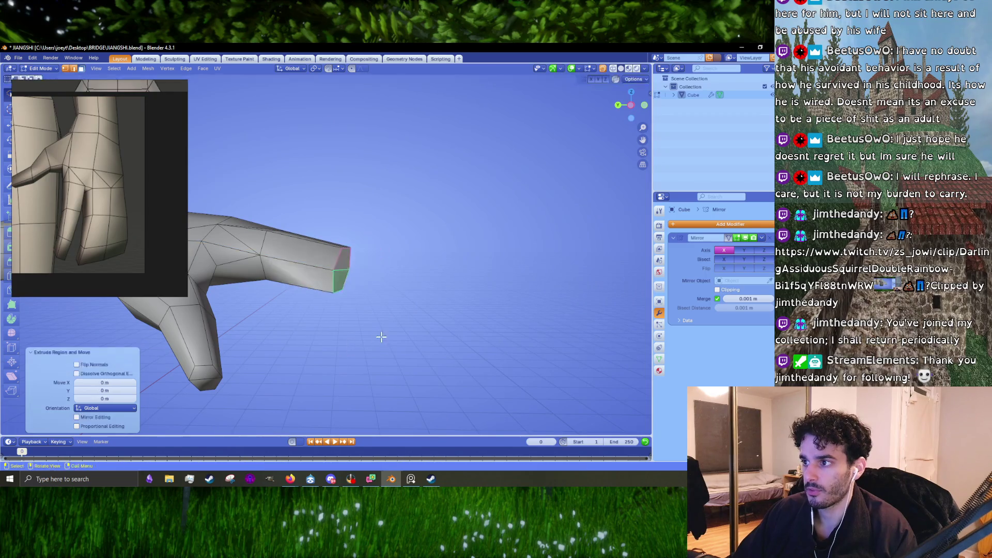
key(Escape)
key(s)
key(z)
click(342, 351)
key(g)
click(392, 311)
drag(393, 310, 395, 328)
key(s)
click(439, 330)
key(g)
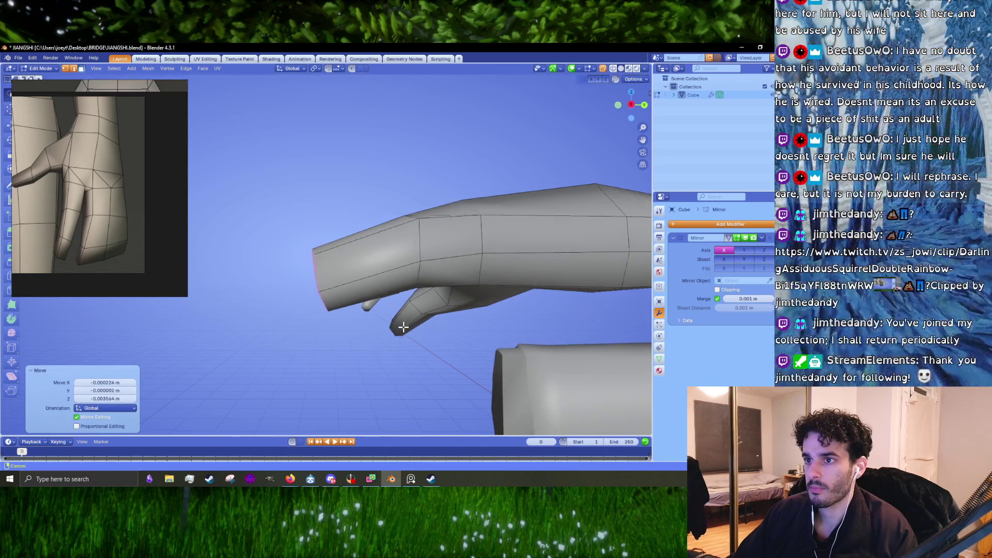
click(394, 328)
Lower the forearm-end vertices and rotate the finger end about 11 degrees.
key(g)
click(345, 336)
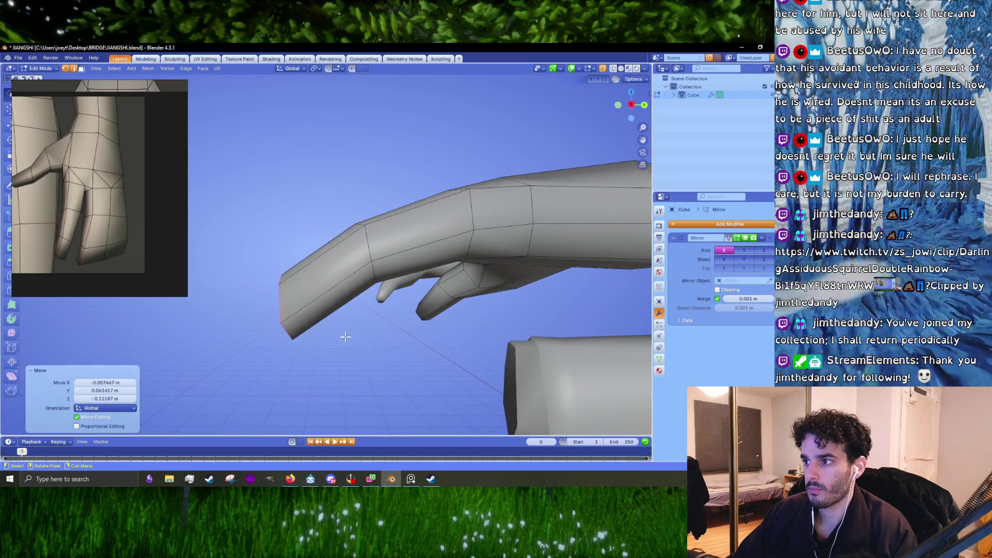
drag(378, 353, 328, 265)
key(s)
key(r)
click(379, 325)
scroll(up, 3)
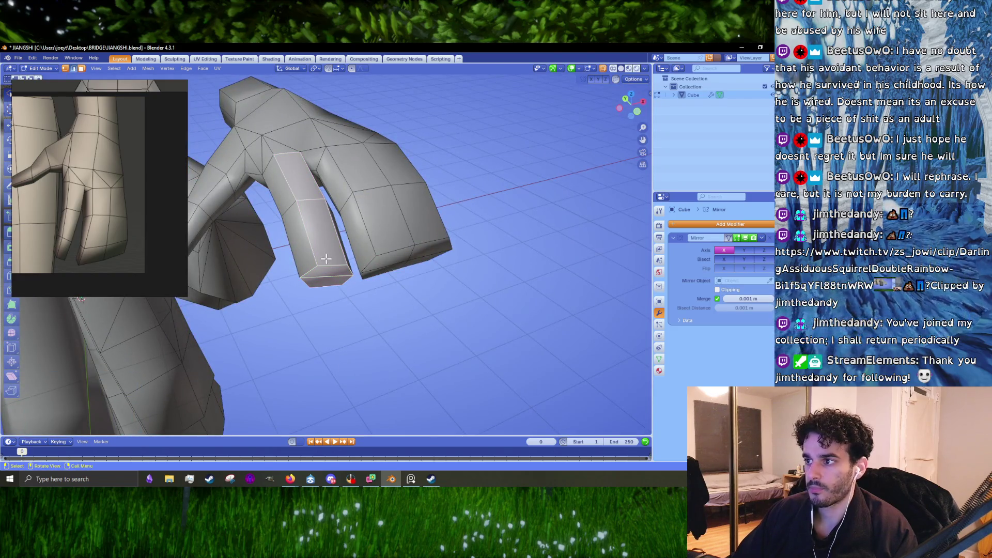
scroll(up, 3)
Shrink the fingertip face and scale down the finger's edge loop to slim the finger.
drag(326, 321, 335, 260)
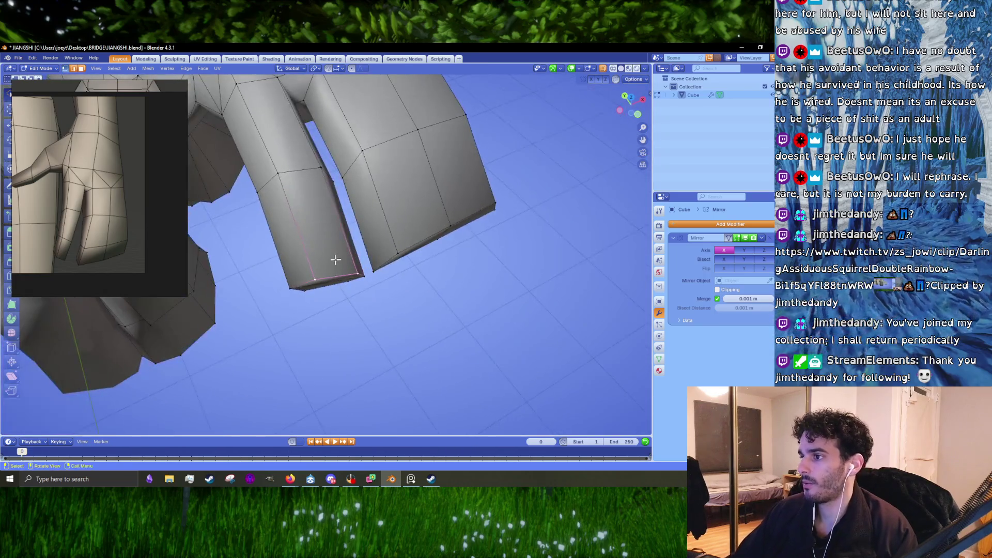
key(s)
click(430, 334)
drag(430, 334, 562, 260)
click(326, 203)
key(s)
click(489, 285)
Select the hand block faces, resize the block and tilt it with two rotations.
drag(562, 260, 369, 309)
drag(369, 308, 409, 317)
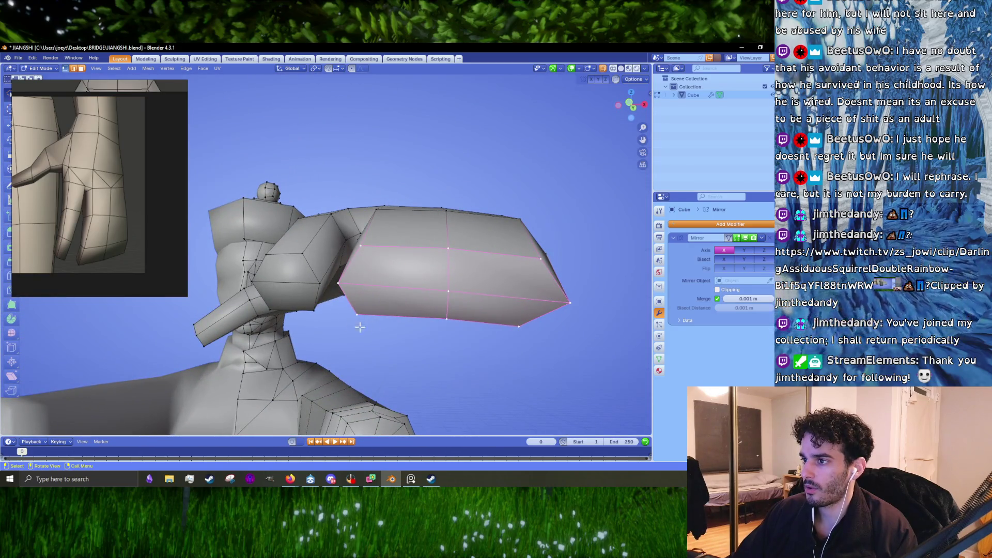
drag(352, 326, 519, 362)
key(s)
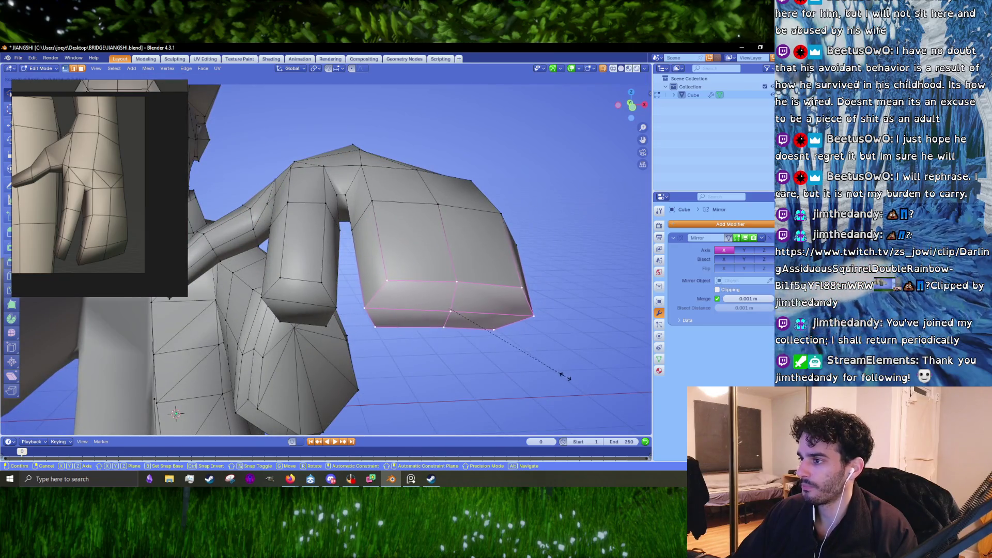
click(564, 375)
drag(565, 376, 394, 297)
key(r)
click(523, 328)
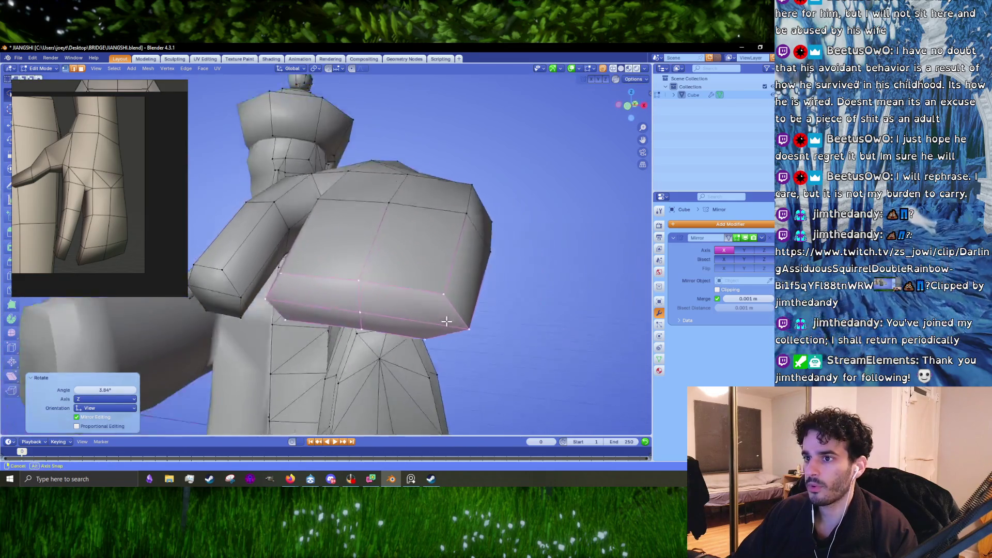
key(r)
click(443, 314)
Shift the hand block and its faces slightly along the arm end.
drag(443, 314, 509, 311)
key(g)
click(446, 336)
key(g)
click(529, 333)
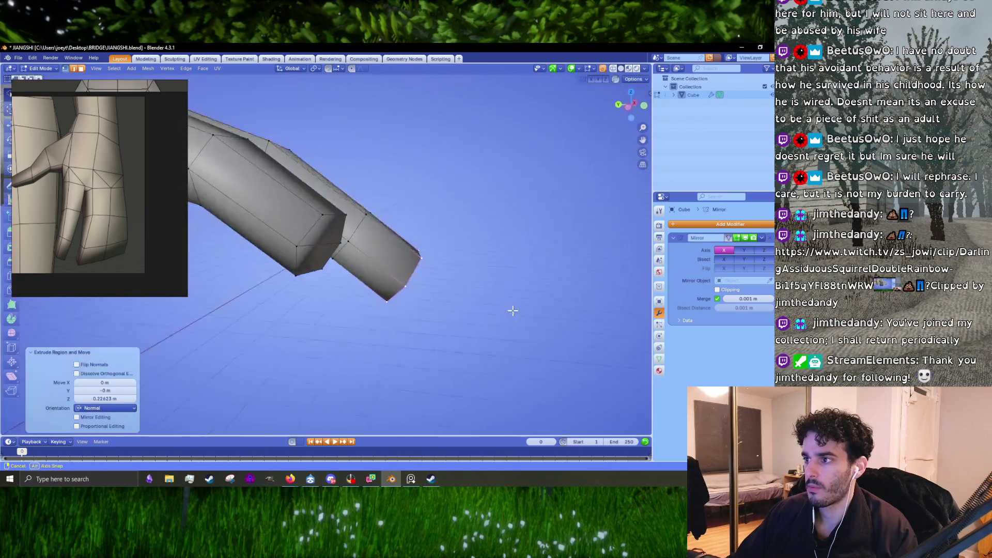
Move the hand's end faces into place, checking against the torso, and cancel a trial scale.
key(g)
click(495, 341)
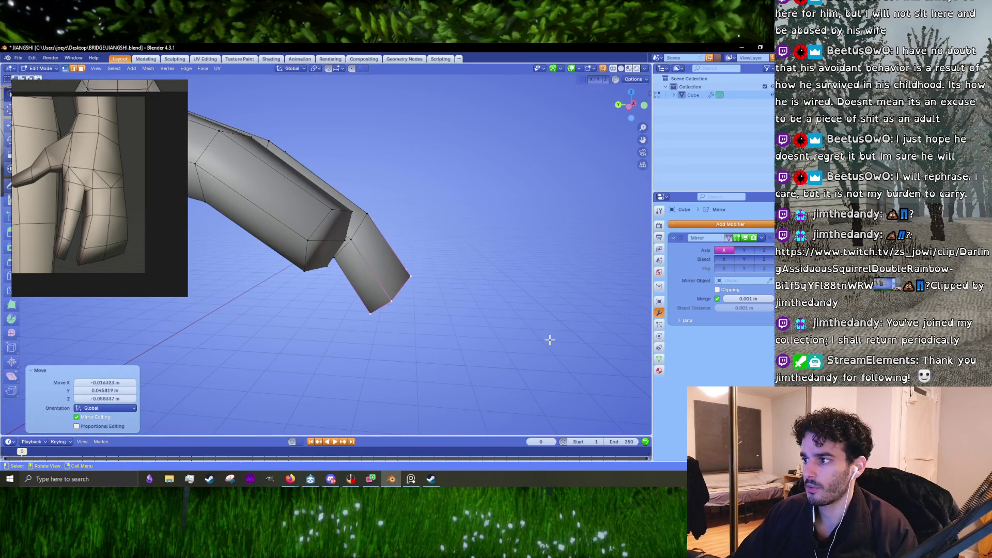
drag(543, 333, 457, 292)
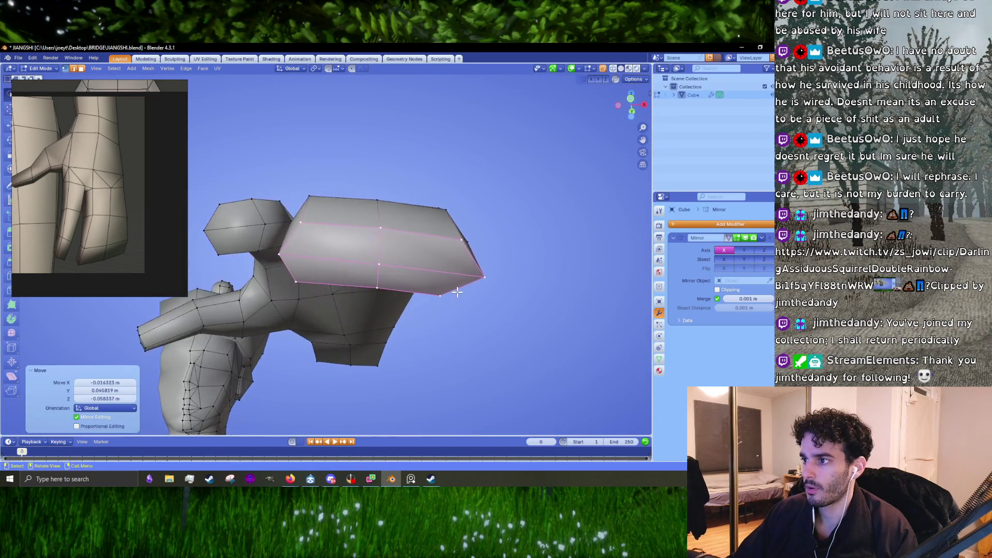
drag(332, 251, 387, 310)
scroll(up, 3)
drag(407, 364, 453, 362)
key(g)
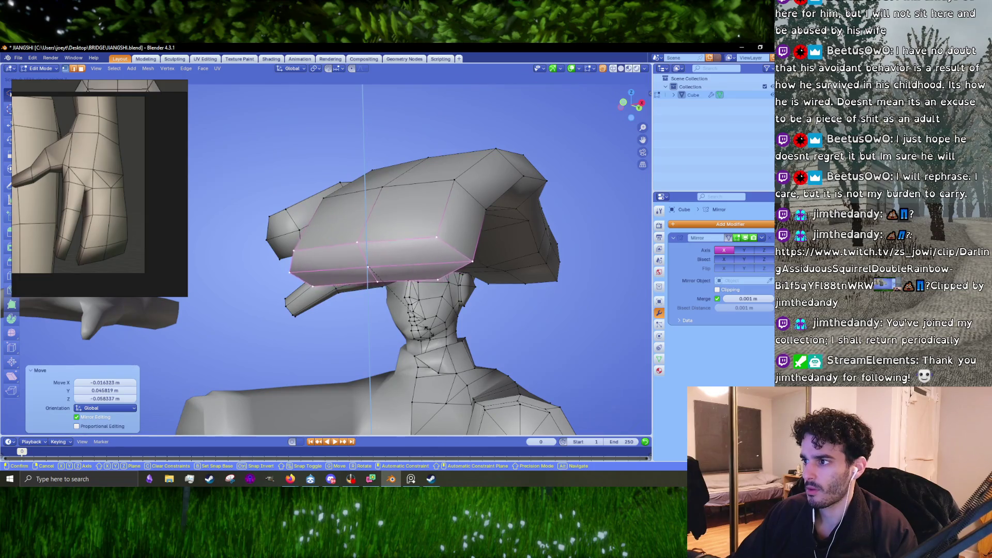
drag(415, 321, 500, 388)
key(s)
right_click(445, 354)
Cancel trial transforms on the forearm end, return to Object Mode and view the whole character from the front.
drag(444, 355, 276, 320)
key(s)
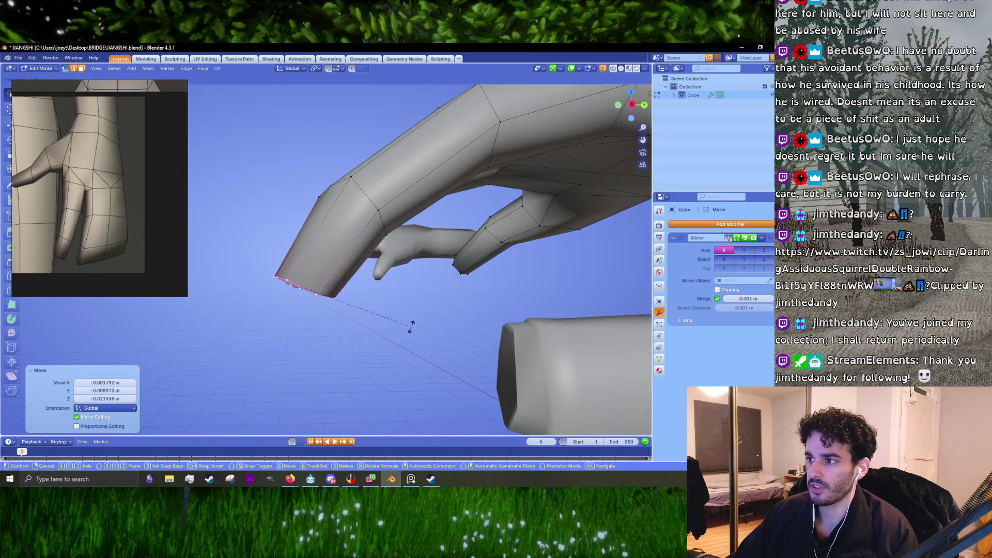
right_click(419, 271)
drag(419, 271, 484, 321)
key(KP_1)
key(r)
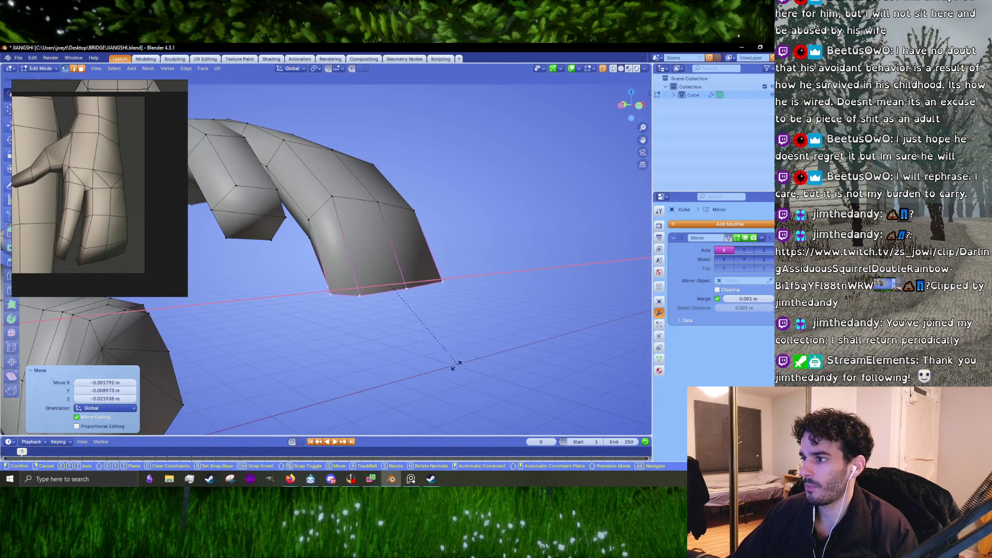
right_click(439, 376)
key(Tab)
drag(438, 377, 401, 361)
scroll(down, 3)
drag(393, 323, 377, 308)
scroll(up, 3)
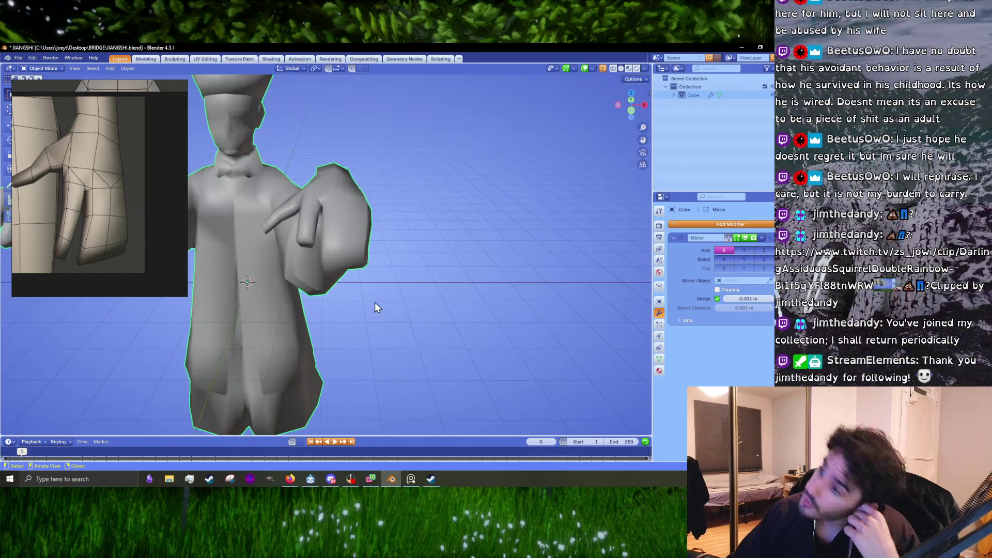
scroll(up, 3)
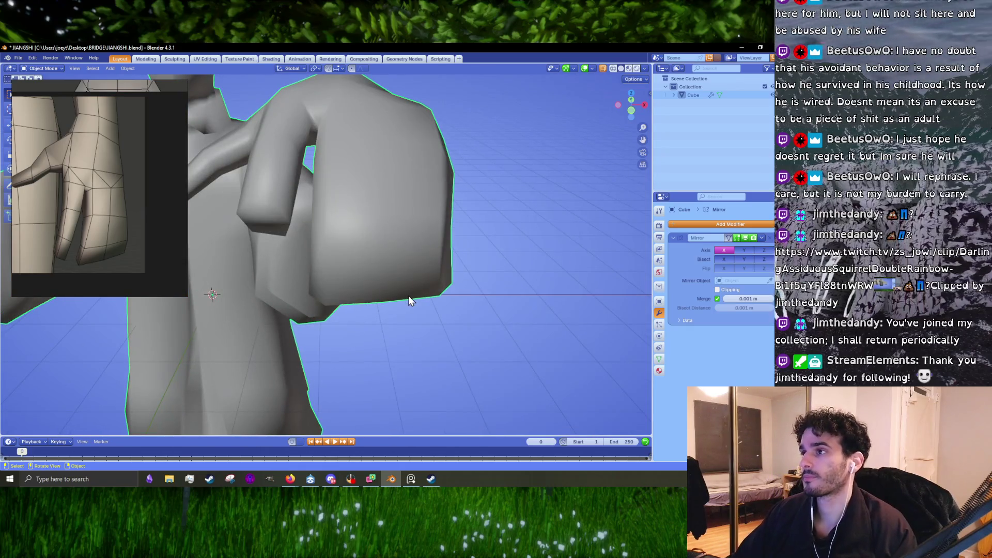
Toggle between Object and Edit Mode while orbiting the arm to inspect the hand and fingers up close.
key(Tab)
drag(410, 292, 423, 272)
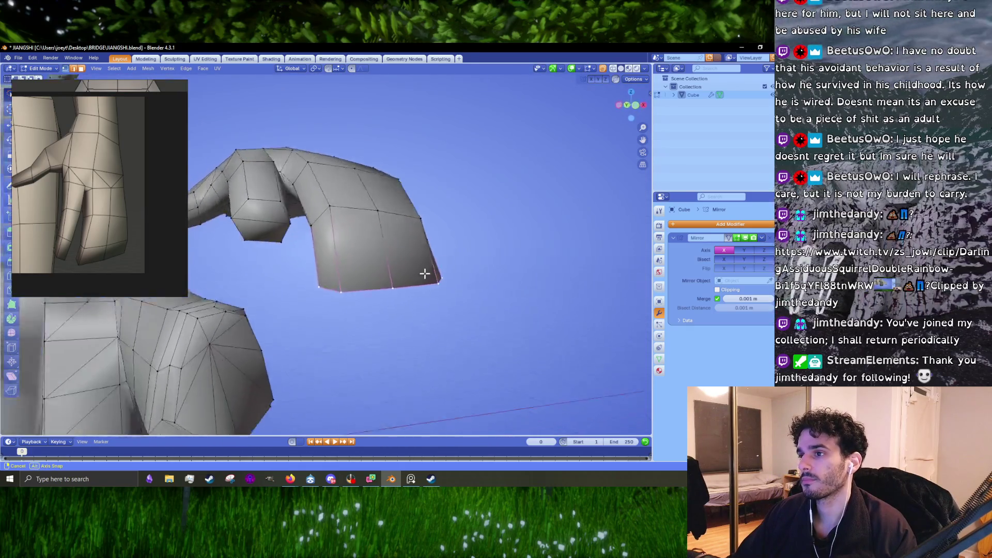
scroll(down, 3)
scroll(down, 3)
scroll(down, 3)
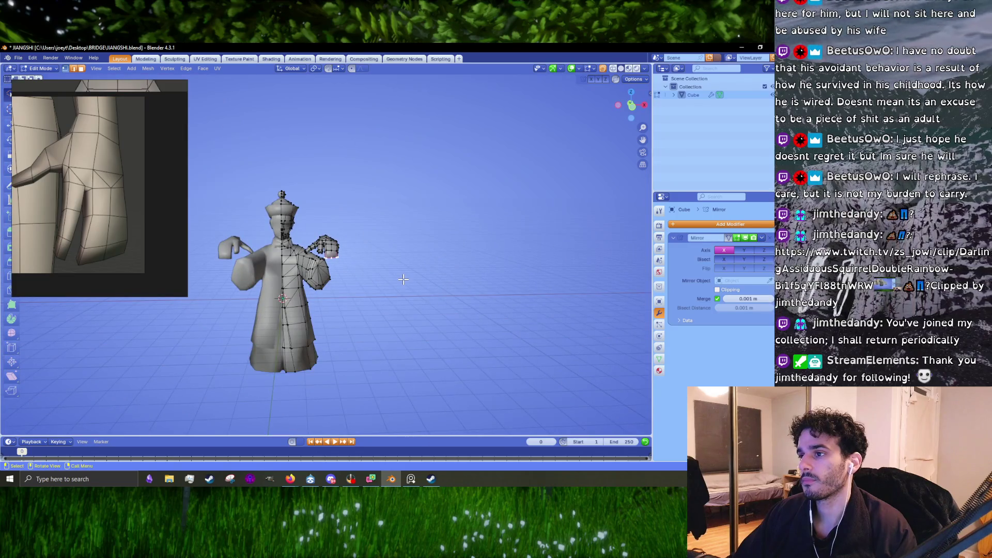
scroll(up, 3)
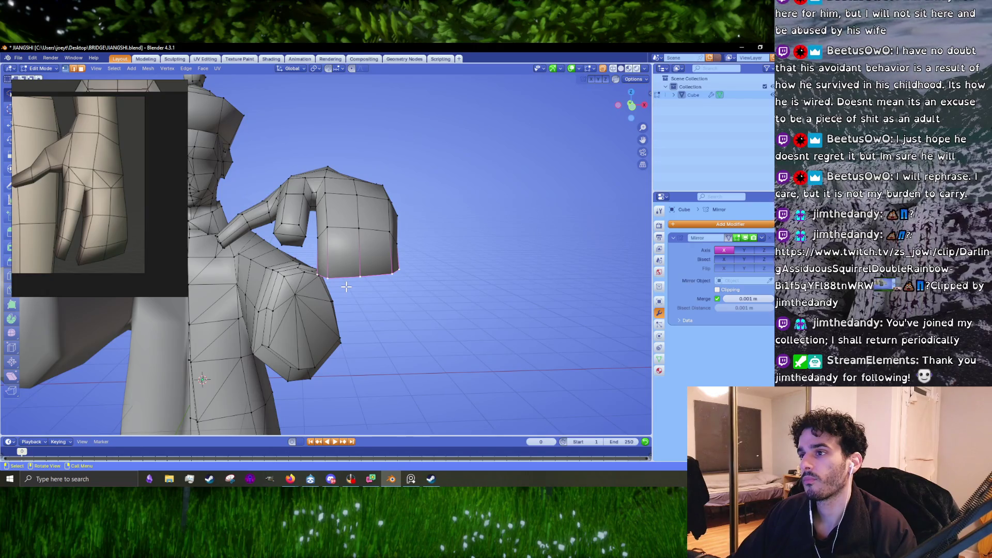
key(Tab)
drag(362, 296, 317, 273)
key(Tab)
drag(456, 339, 427, 268)
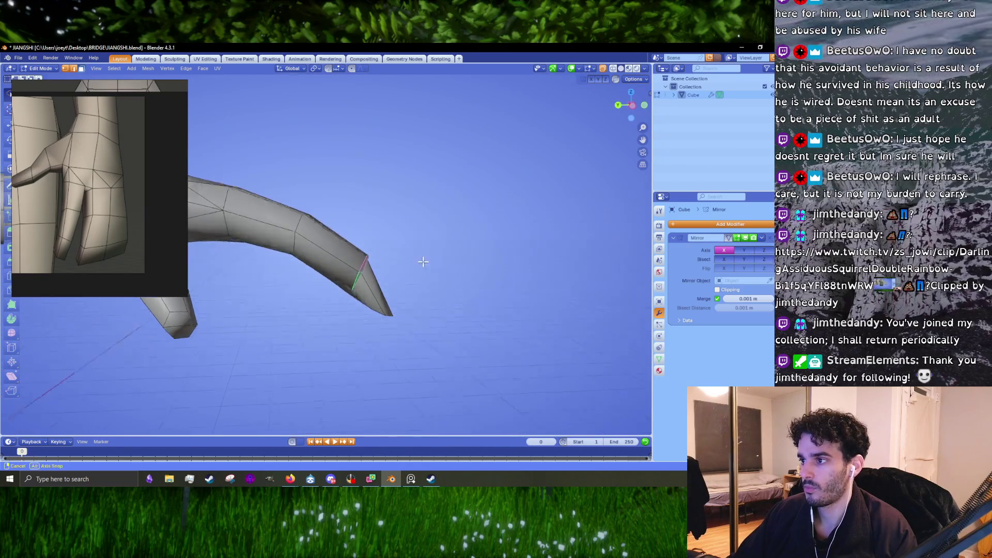
Scale down the finger and fingertip faces to taper the finger end.
key(s)
click(429, 281)
scroll(down, 3)
drag(299, 303, 458, 326)
key(s)
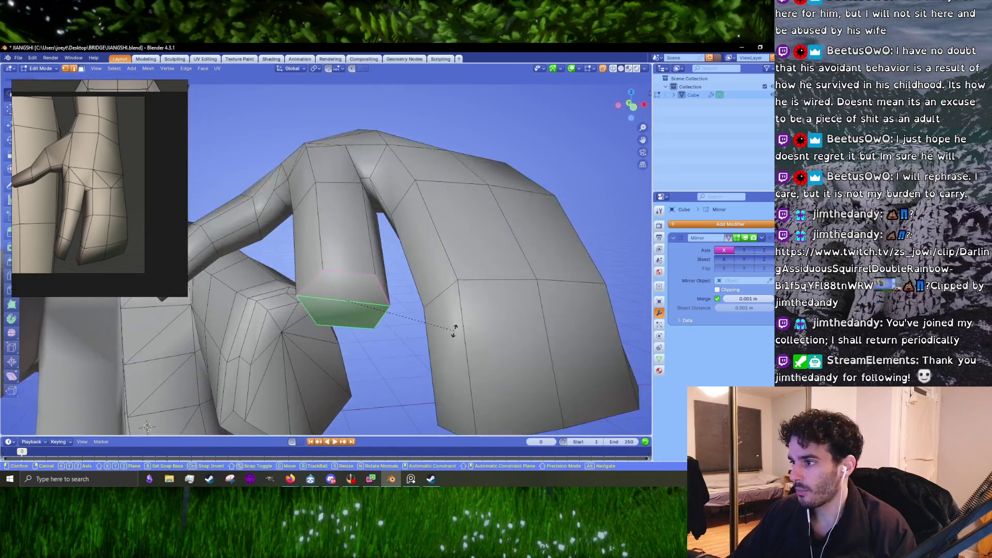
click(443, 368)
key(r)
drag(442, 368, 468, 318)
click(448, 327)
key(s)
Extrude a new segment from the fingertip and move the tip into a bent pose.
drag(460, 317, 514, 295)
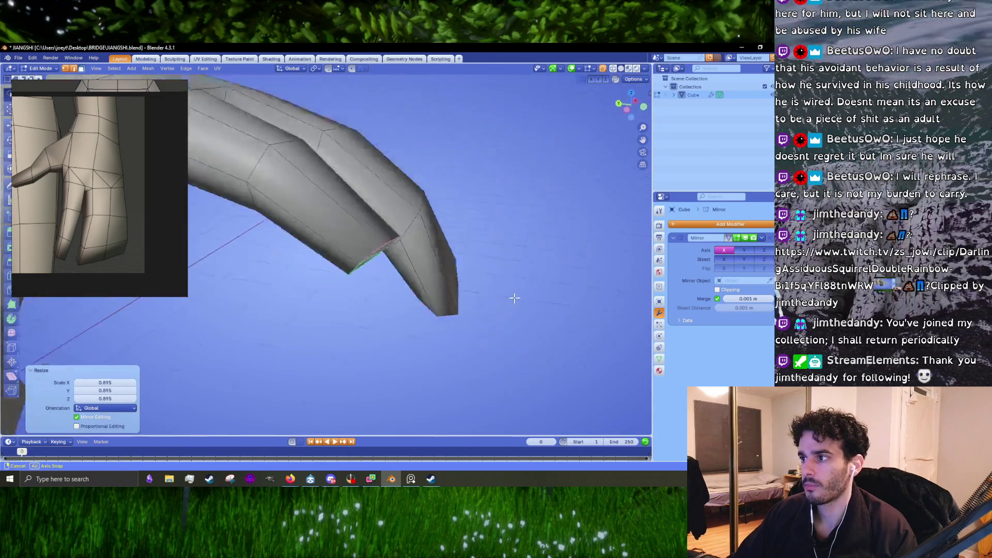
key(e)
click(491, 325)
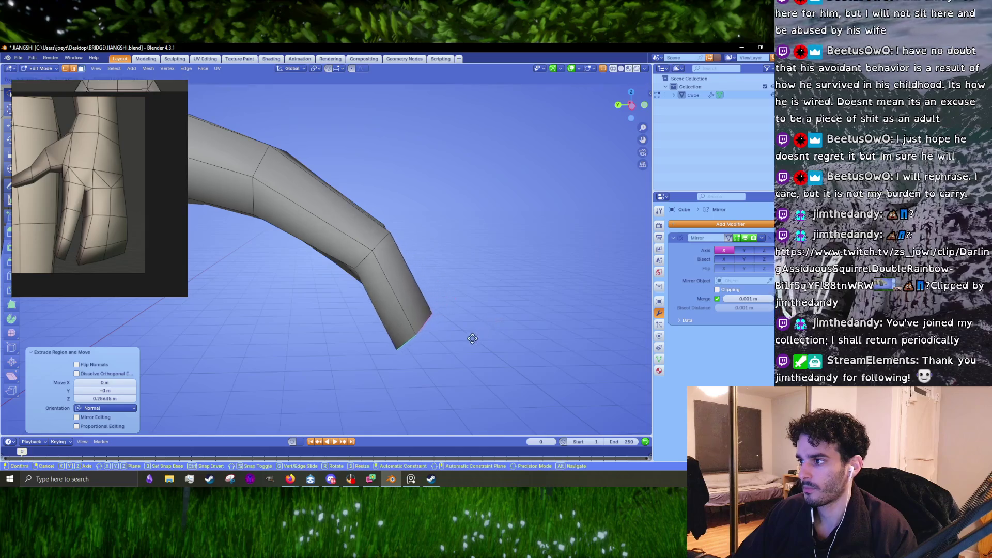
drag(470, 338, 460, 287)
key(g)
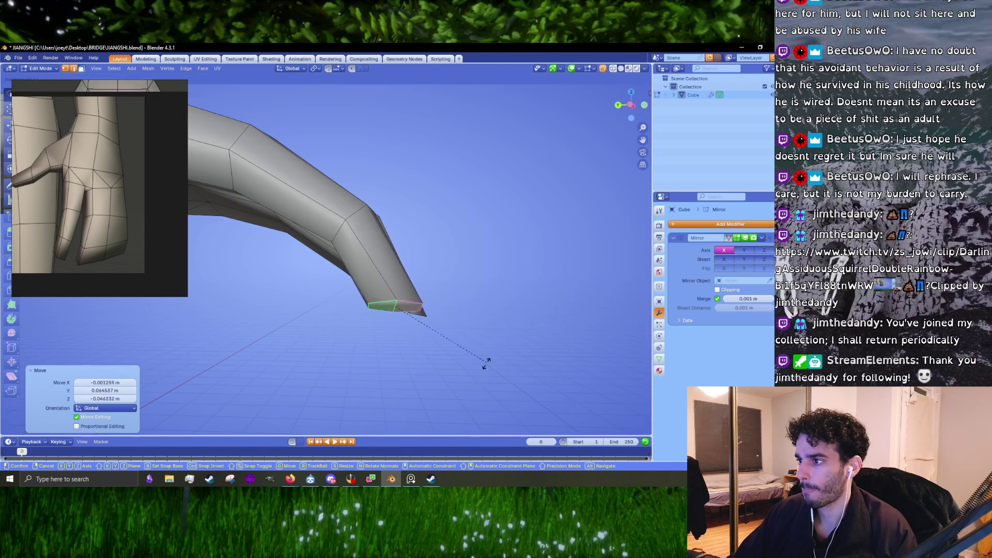
click(483, 345)
Rotate the hand block 20.7° about X, adjust its angle again and shift it on the arm.
key(r)
drag(483, 349, 450, 256)
key(x)
click(455, 218)
mouse_move(612, 78)
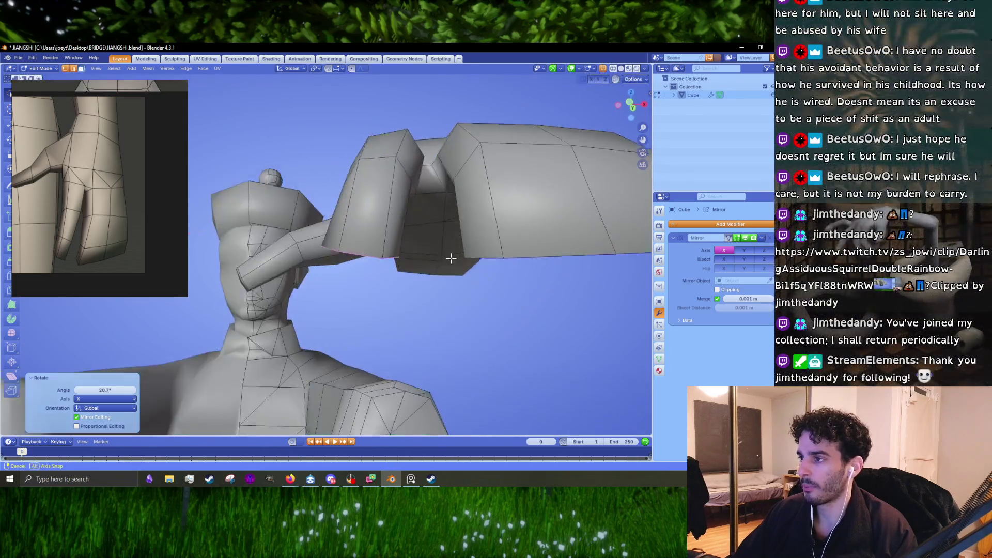
key(r)
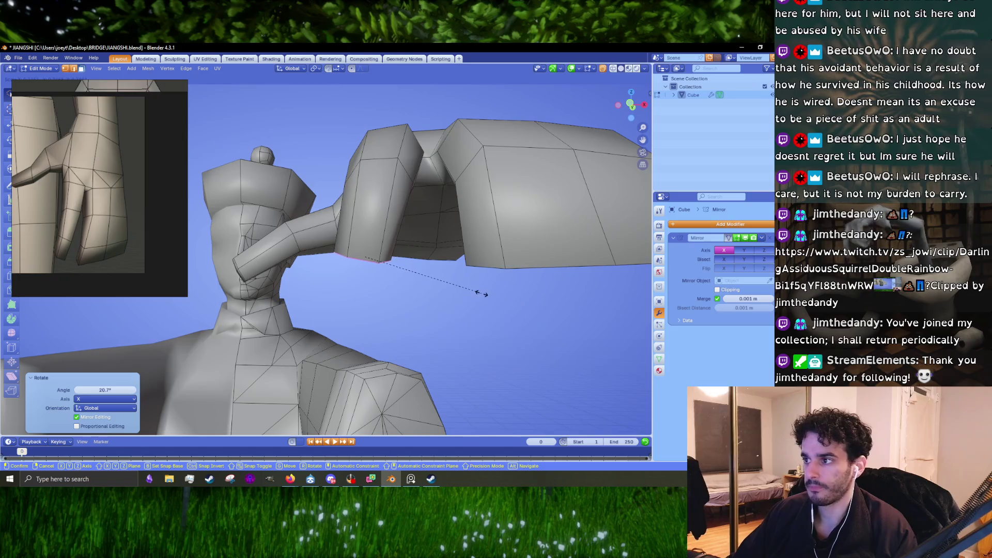
click(481, 293)
drag(481, 293, 468, 287)
key(r)
click(488, 310)
key(r)
Reposition the fingertip edge with small moves, checking the hand from below and against the torso.
right_click(526, 327)
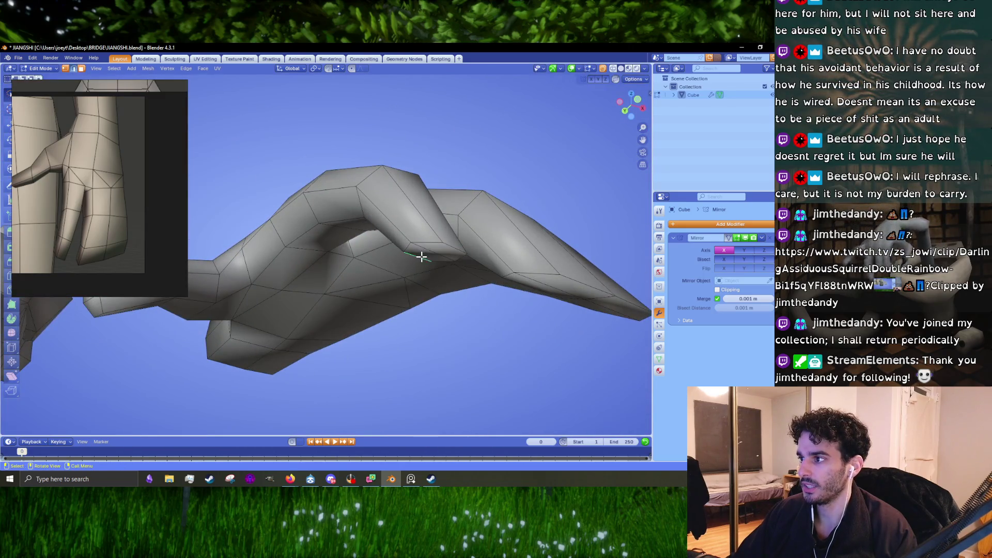
key(g)
drag(421, 257, 465, 266)
click(435, 281)
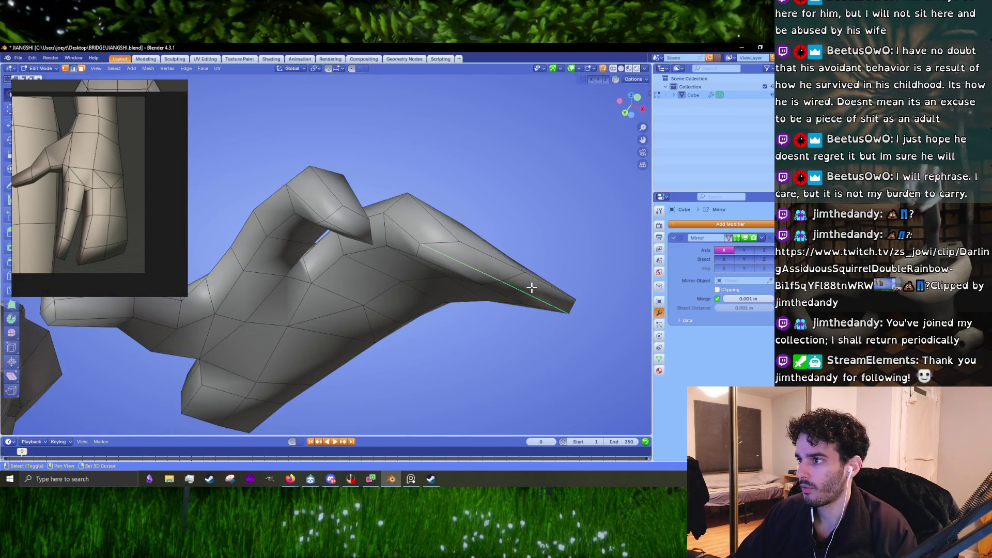
drag(531, 288, 375, 274)
key(g)
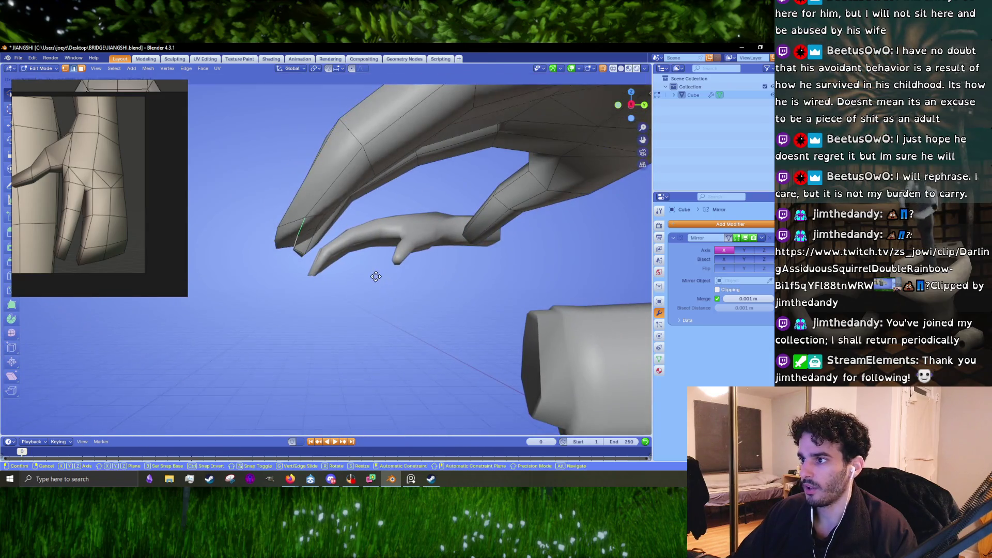
click(372, 295)
key(Tab)
drag(372, 295, 449, 300)
key(Tab)
key(g)
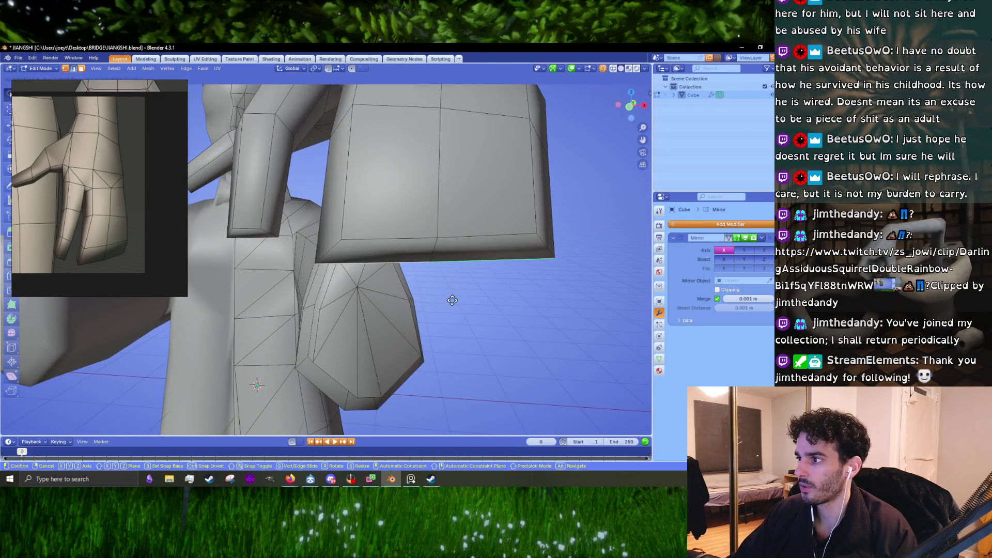
click(453, 301)
Raise the hand's bottom rim edge loop and tilt the fingertip face to round the contour.
click(435, 247)
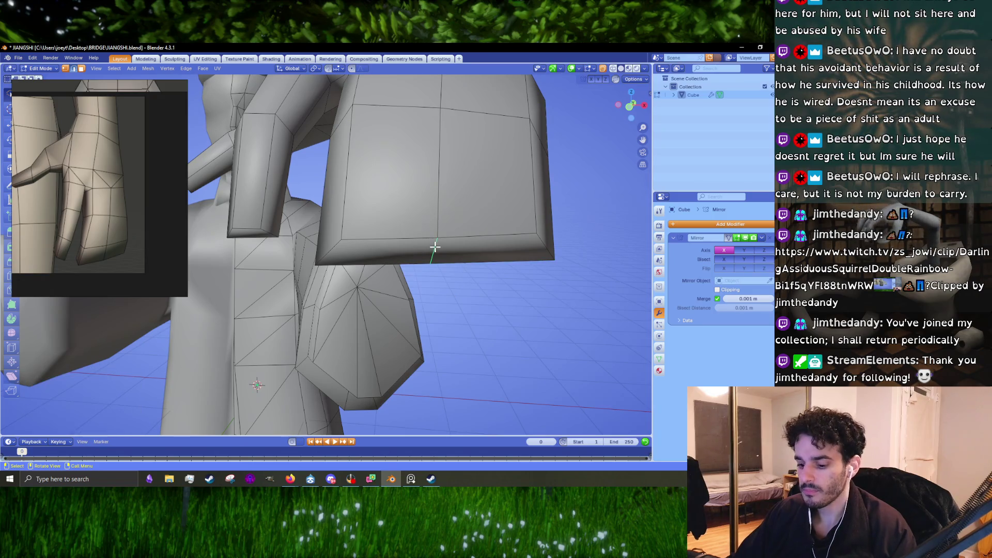
drag(432, 264, 434, 250)
click(338, 252)
drag(338, 252, 342, 291)
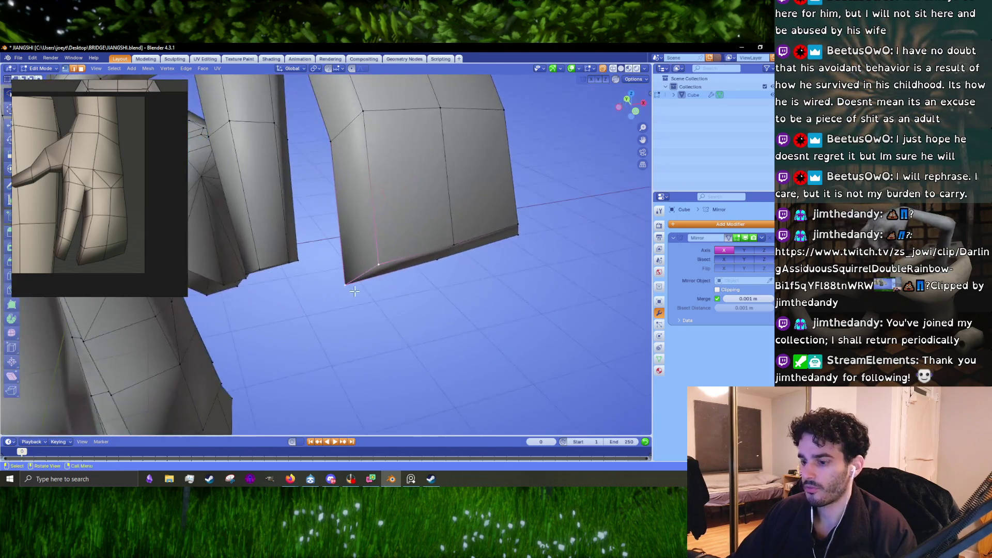
key(g)
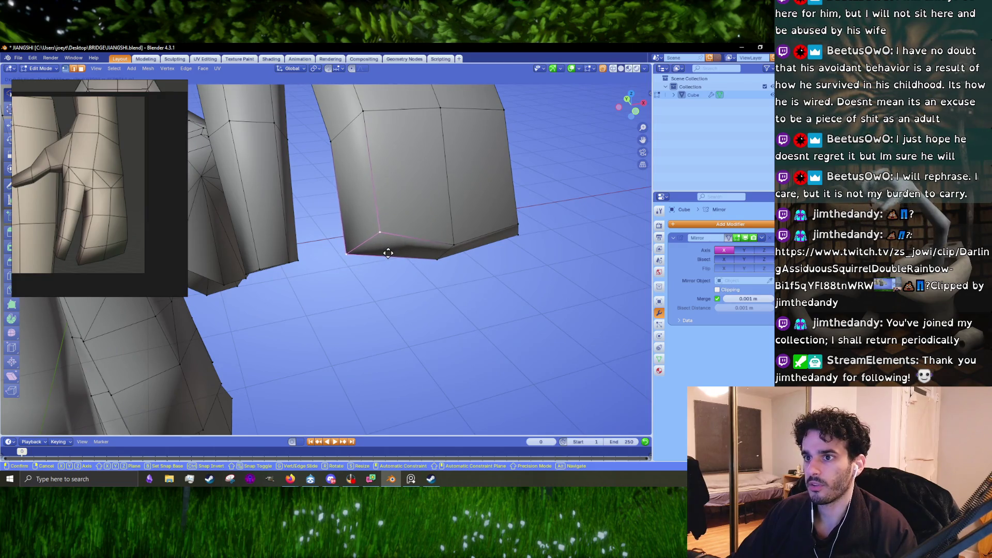
click(391, 265)
drag(392, 265, 386, 225)
click(333, 230)
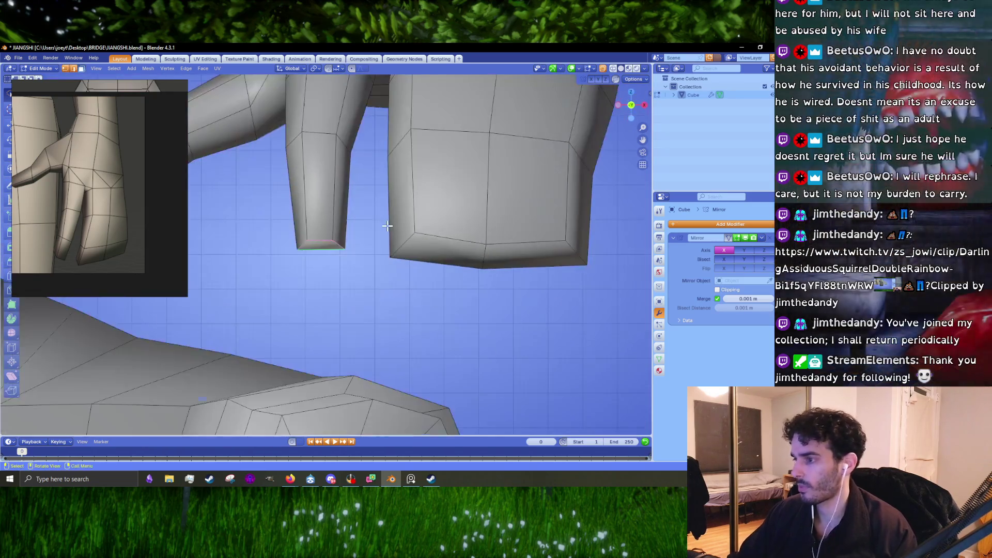
key(r)
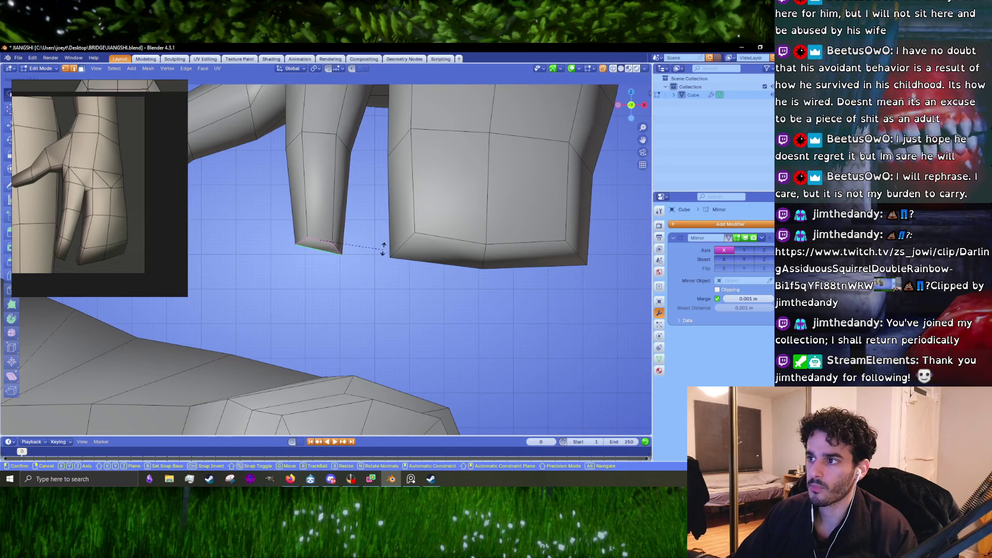
click(383, 249)
drag(383, 249, 371, 300)
click(362, 296)
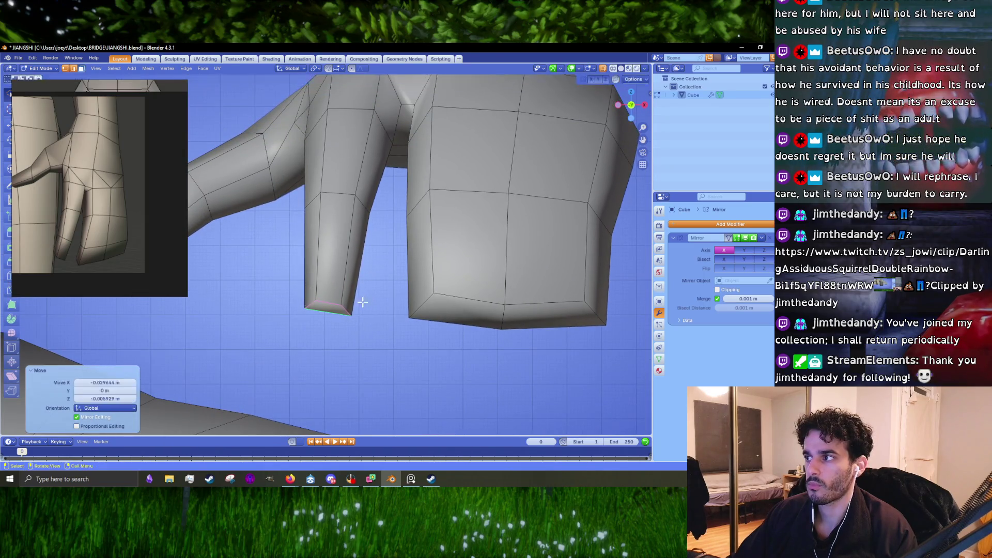
scroll(down, 3)
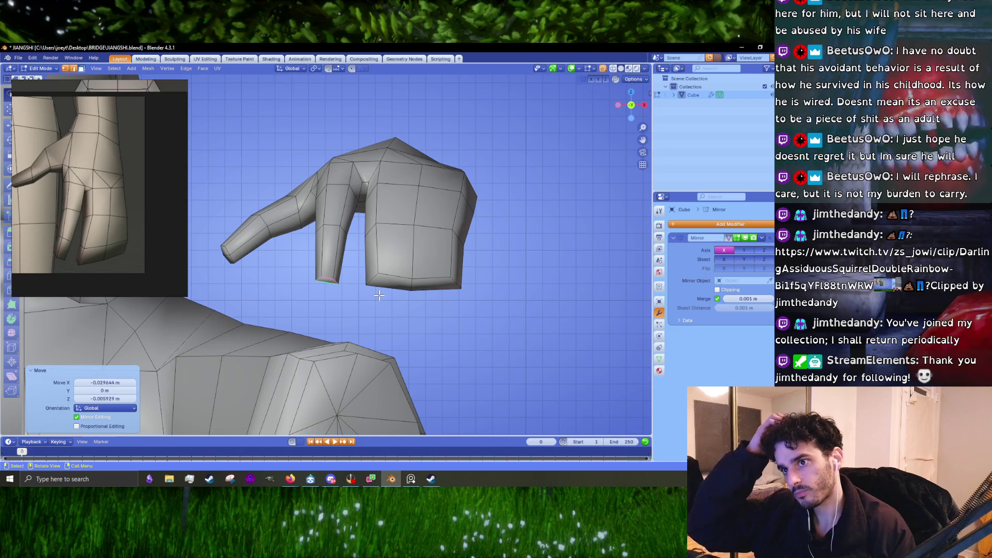
scroll(up, 3)
Shift the bottom edges of the hand block upward, refining their position from the underside.
drag(404, 327, 415, 251)
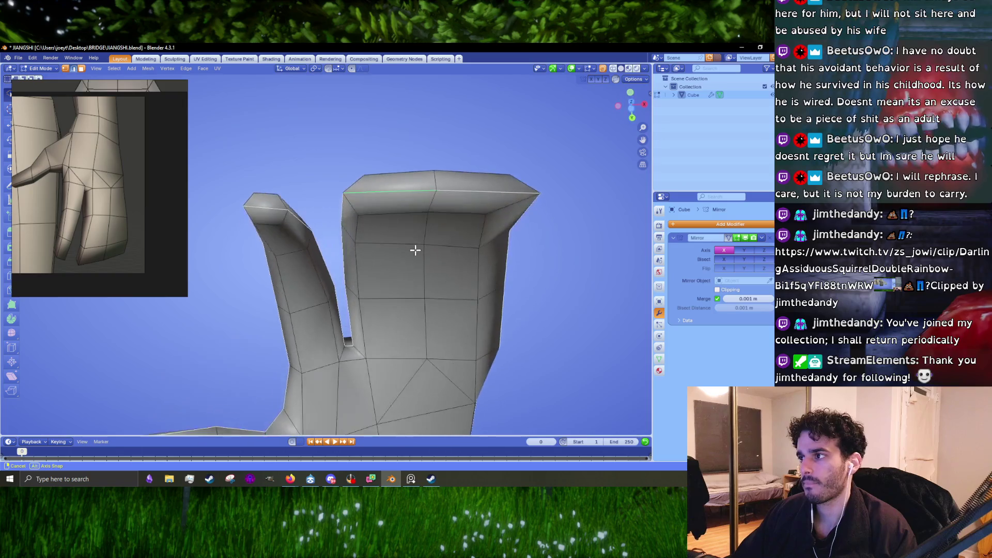
drag(410, 193, 395, 249)
drag(458, 260, 445, 317)
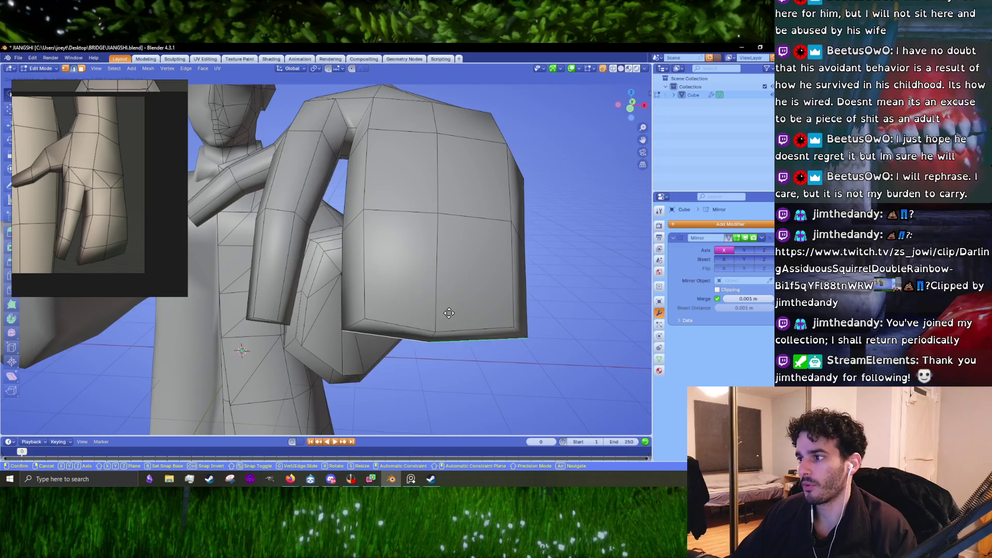
click(457, 322)
key(g)
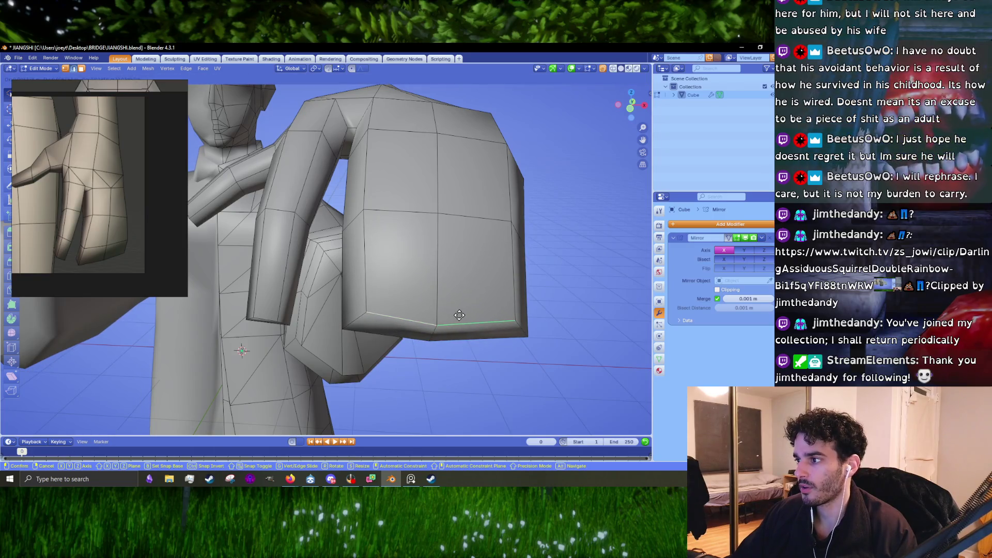
click(457, 312)
click(454, 336)
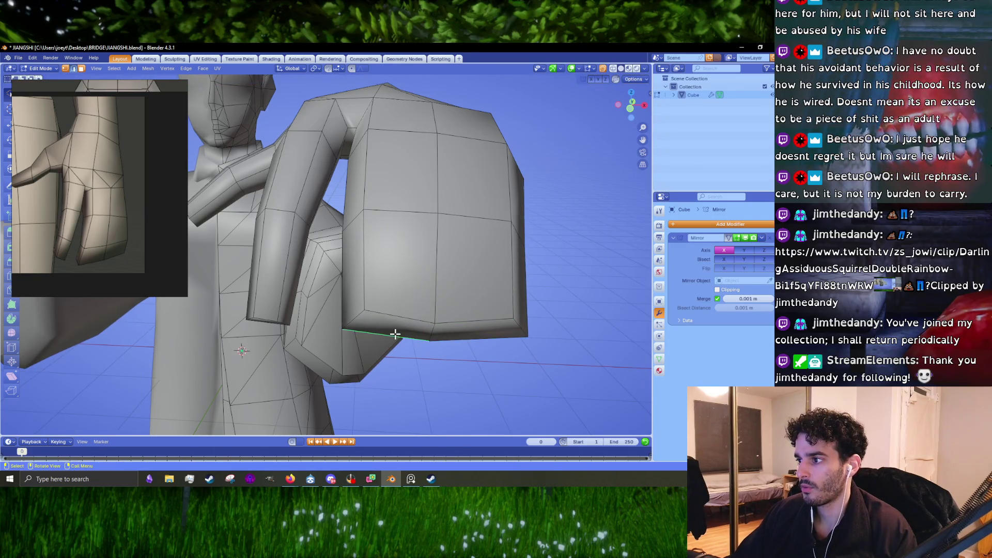
click(439, 336)
drag(439, 333, 417, 328)
key(g)
click(427, 333)
drag(491, 350, 388, 222)
key(g)
click(461, 329)
Nudge the selected hand edge further from an axis view and a side view.
key(g)
key(KP_7)
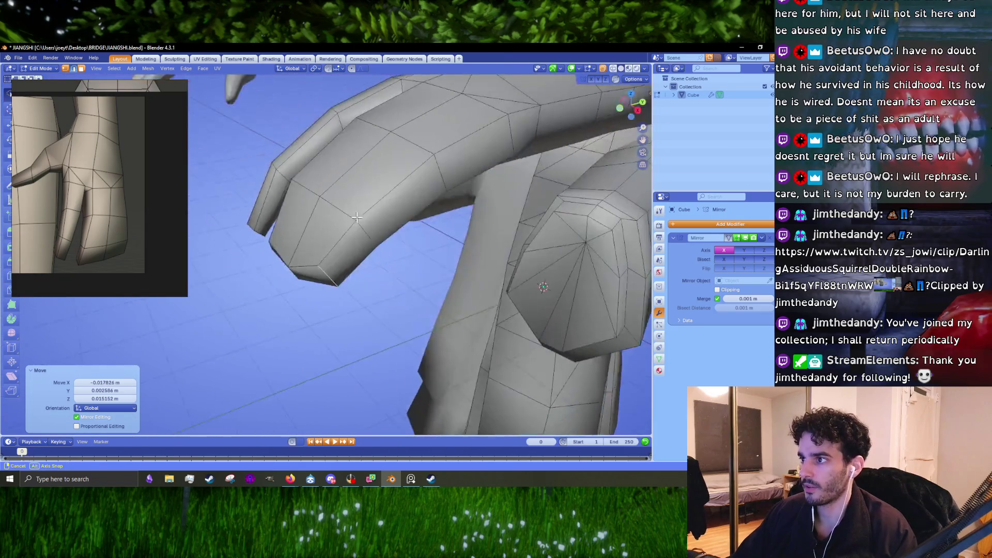
drag(440, 191, 396, 229)
key(g)
click(523, 223)
key(g)
click(514, 203)
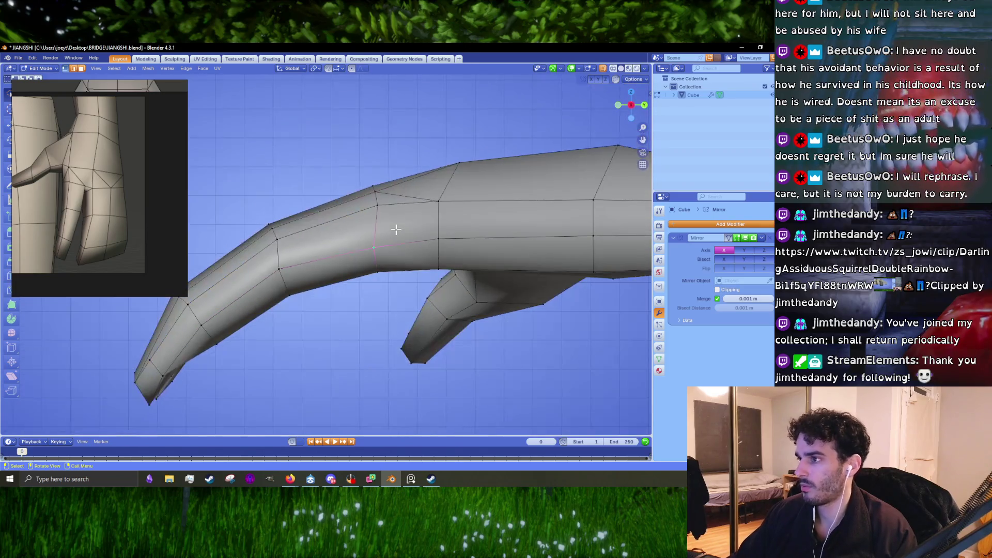
Finish nudging the finger edge, enable X-ray, and cut a new edge loop across the long finger.
key(g)
click(398, 229)
key(g)
click(429, 223)
scroll(down, 3)
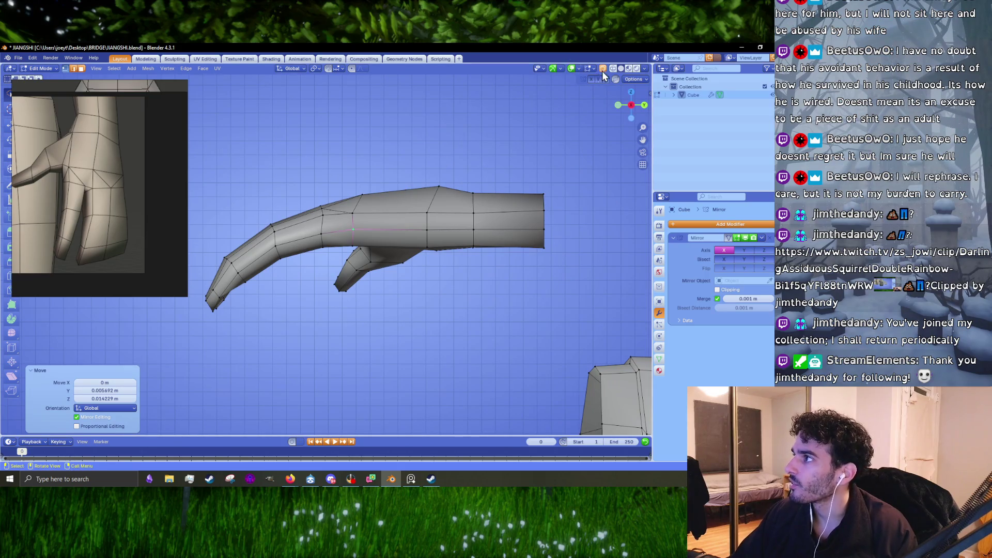
click(602, 69)
drag(143, 324, 144, 325)
scroll(up, 3)
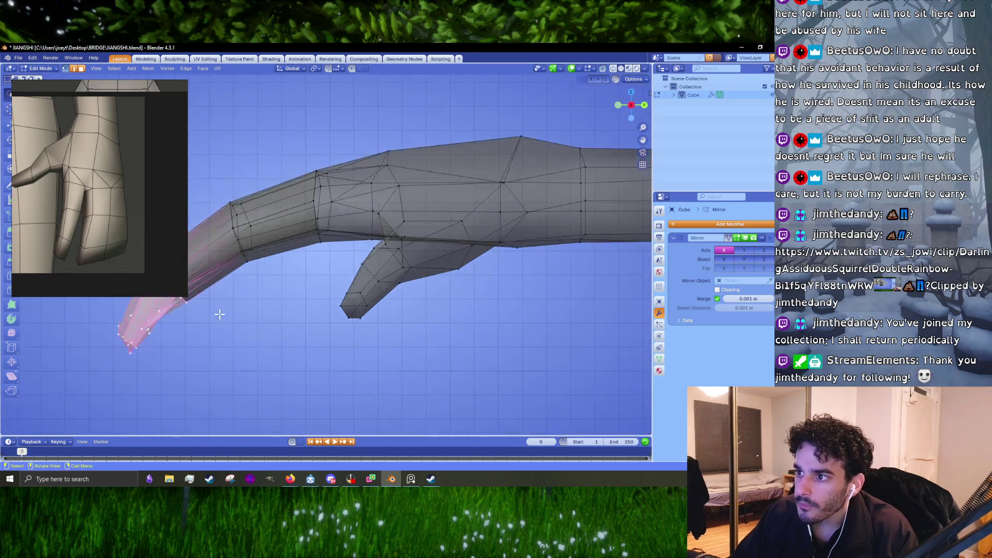
drag(222, 310, 325, 284)
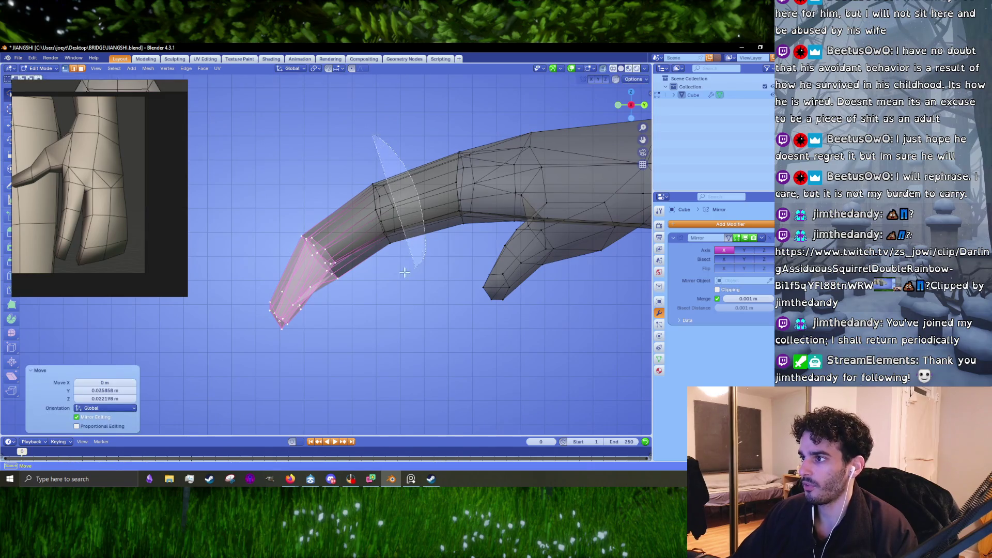
click(417, 268)
click(428, 305)
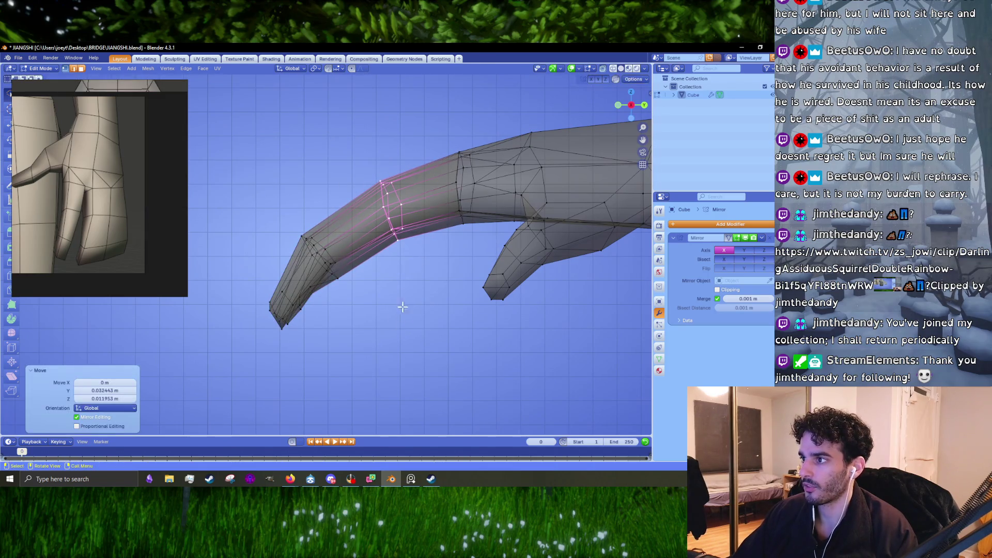
Bend the finger by nudging and rotating its loops and moving the fingertip vertices.
drag(403, 317, 399, 174)
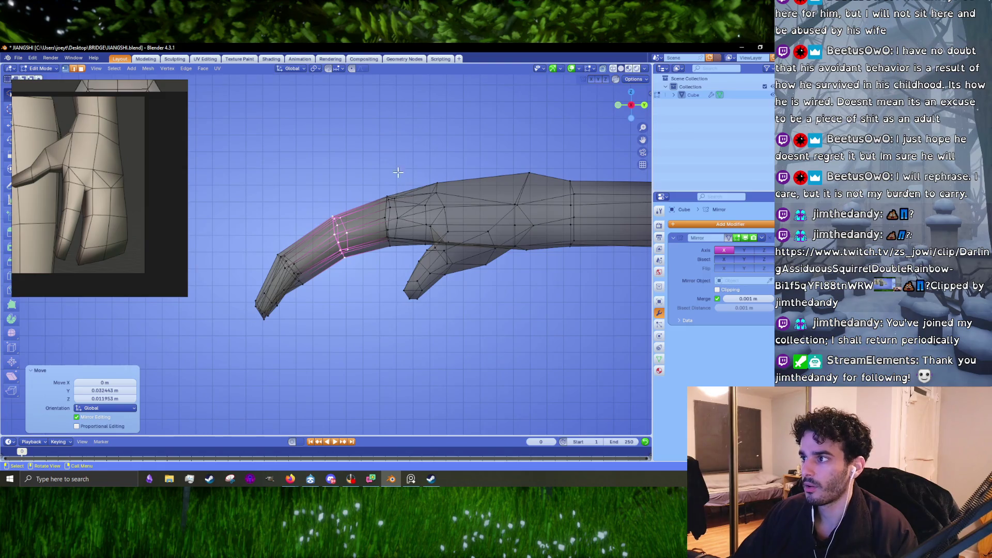
key(ctrl+z)
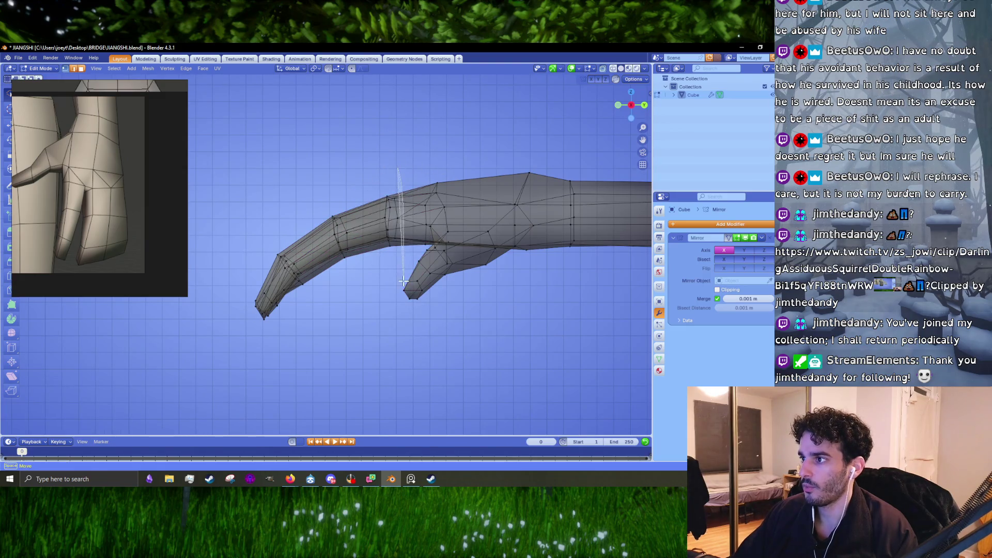
drag(379, 180, 428, 170)
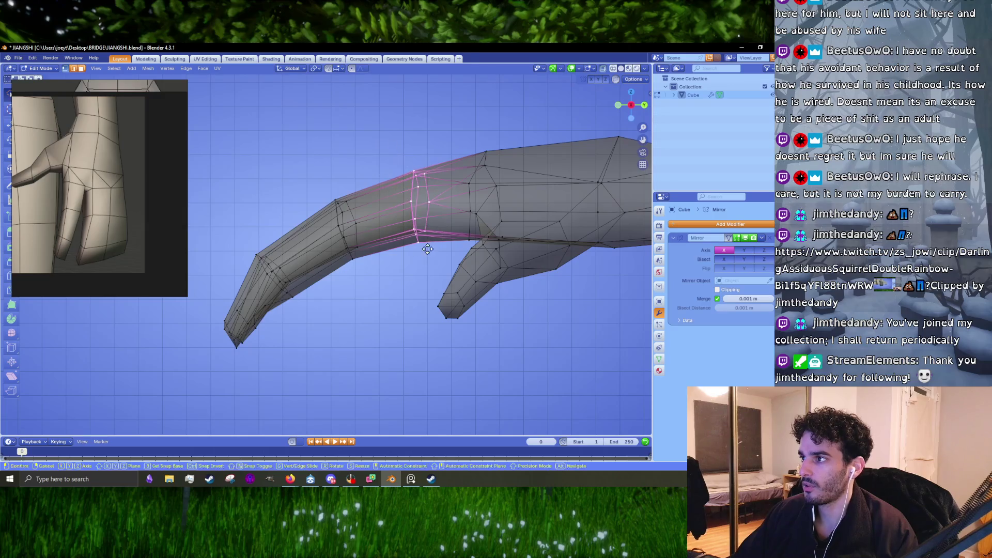
key(g)
click(428, 243)
click(354, 211)
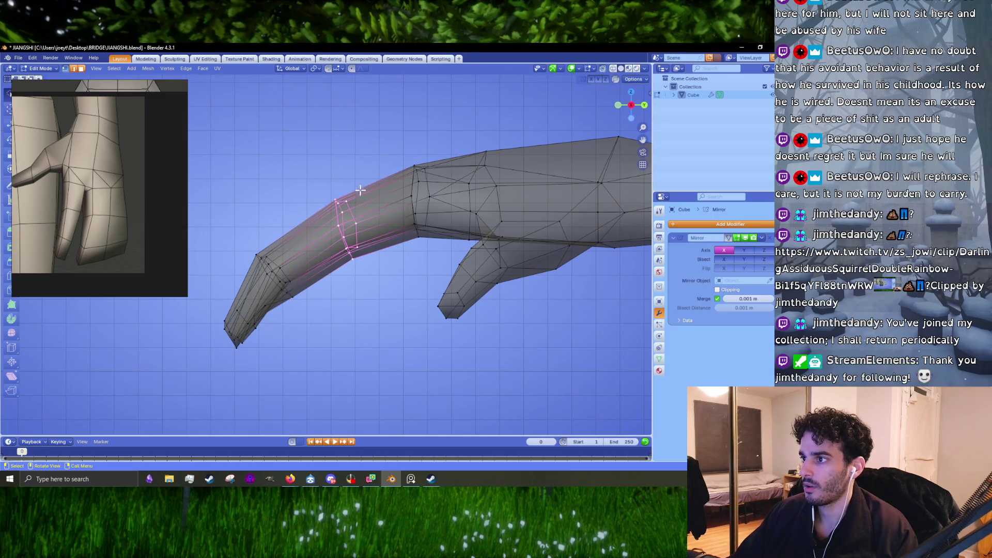
click(379, 272)
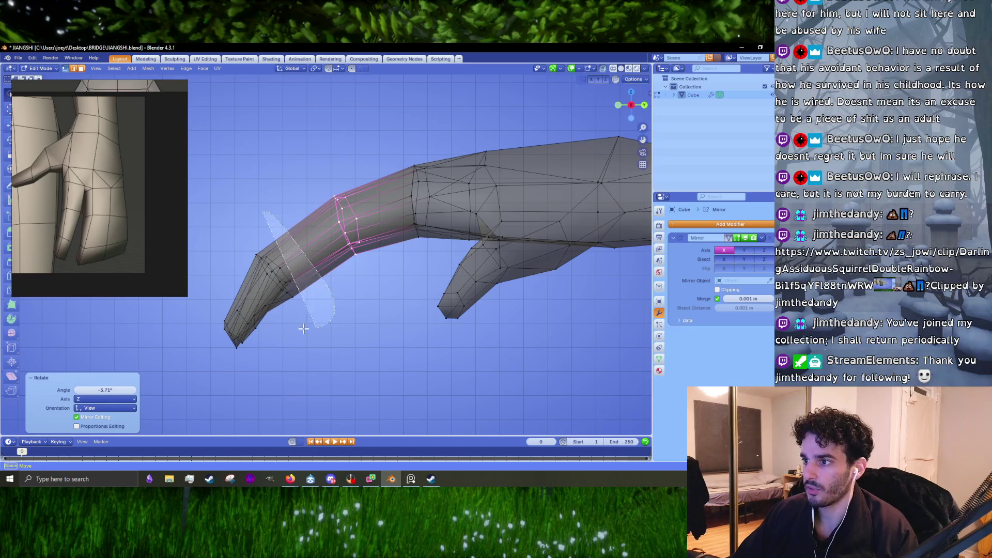
drag(194, 354, 198, 355)
key(g)
click(360, 327)
key(g)
key(r)
click(371, 328)
drag(370, 328, 354, 268)
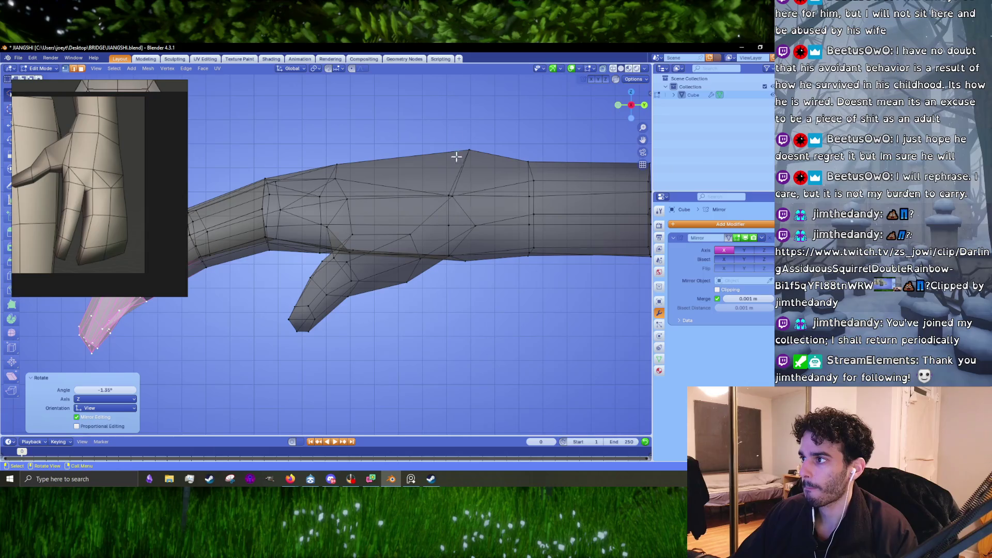
Move a group of hand vertices, then shift and tilt the edge loop at the hand's end.
drag(476, 273, 469, 268)
key(g)
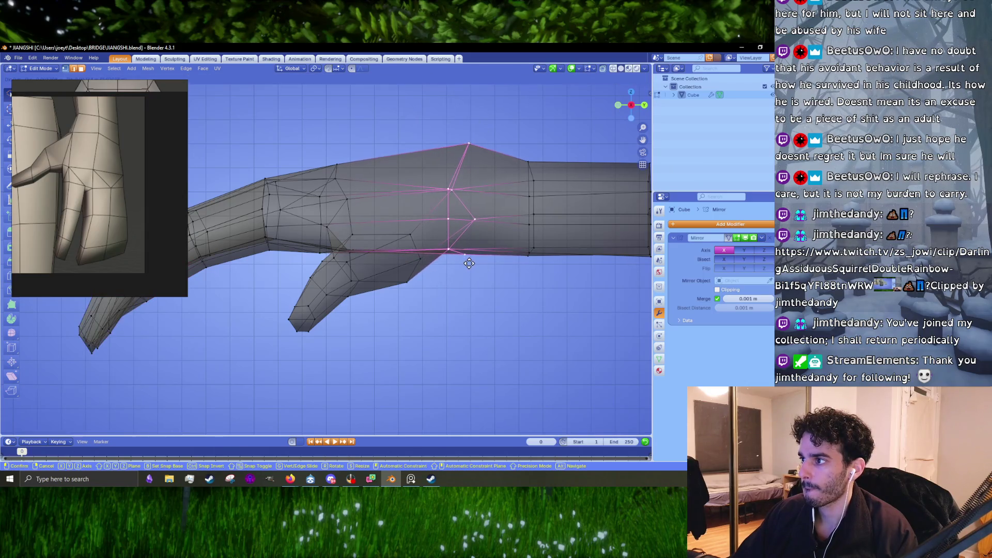
click(469, 264)
drag(469, 264, 411, 293)
drag(437, 335, 421, 188)
key(g)
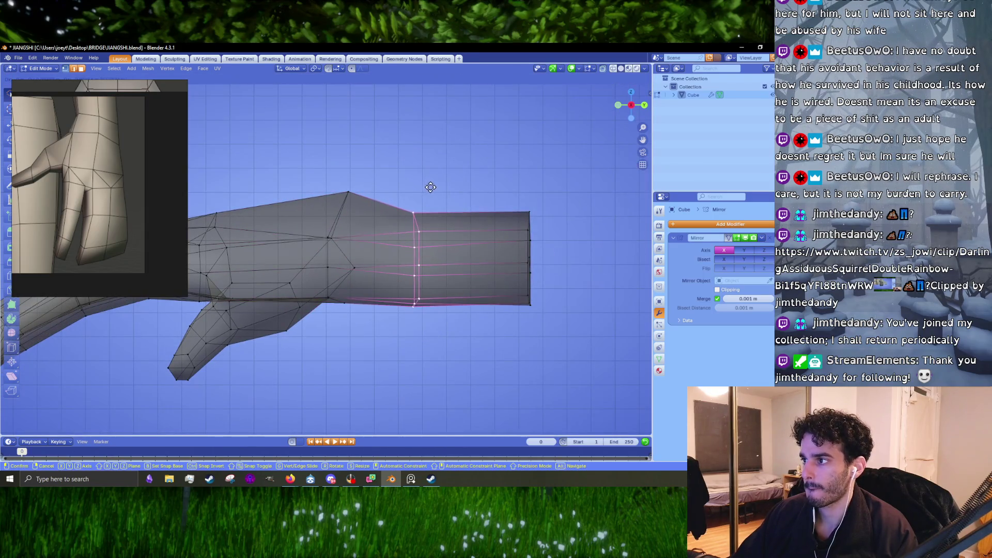
click(445, 224)
key(r)
key(Escape)
key(r)
click(497, 249)
Give the end loop a final small move and step back to view the whole character.
key(r)
key(g)
drag(520, 337, 536, 339)
key(g)
click(548, 150)
key(Tab)
scroll(down, 3)
drag(548, 150, 525, 158)
key(Tab)
scroll(down, 3)
key(Tab)
scroll(up, 3)
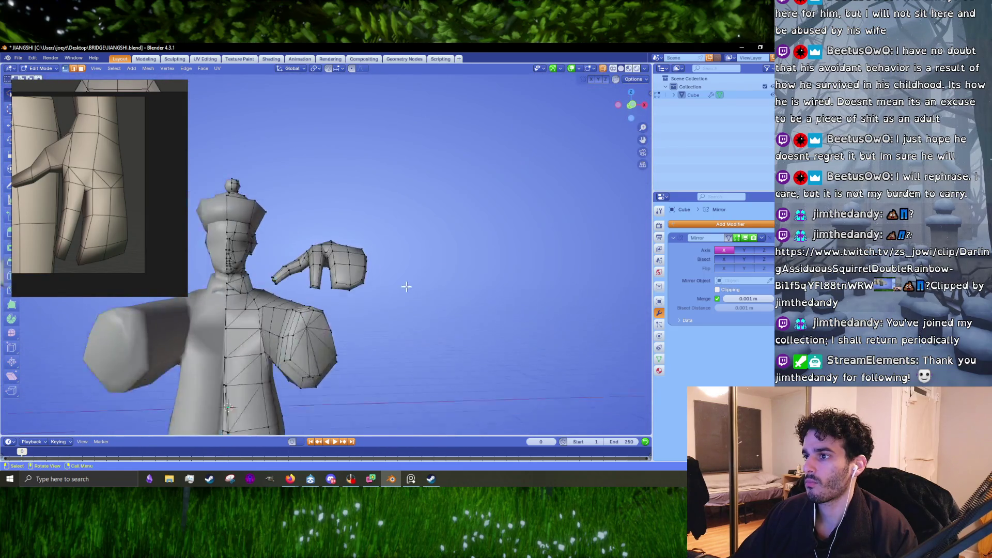
drag(412, 279, 378, 286)
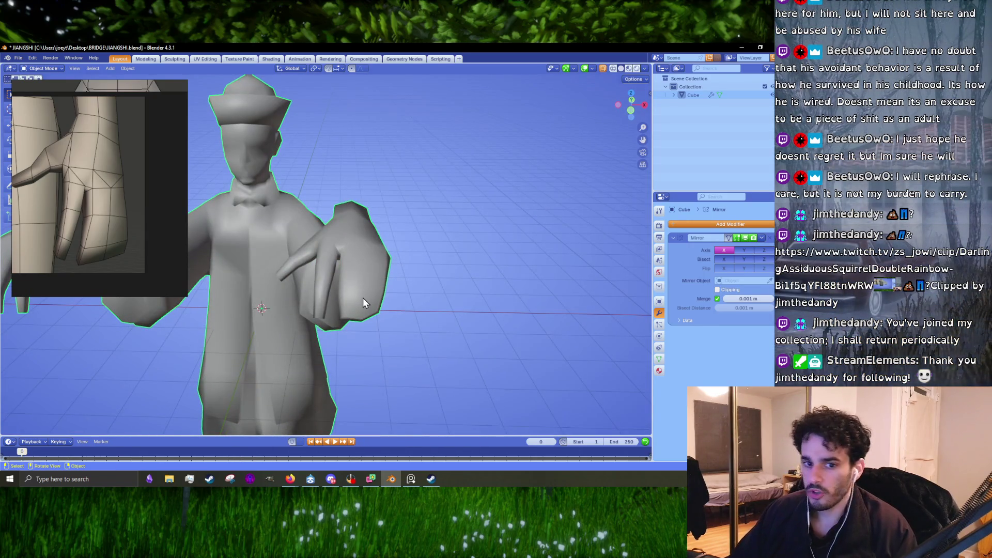
scroll(up, 3)
scroll(up, 3)
drag(395, 286, 373, 274)
key(Tab)
scroll(up, 3)
scroll(up, 3)
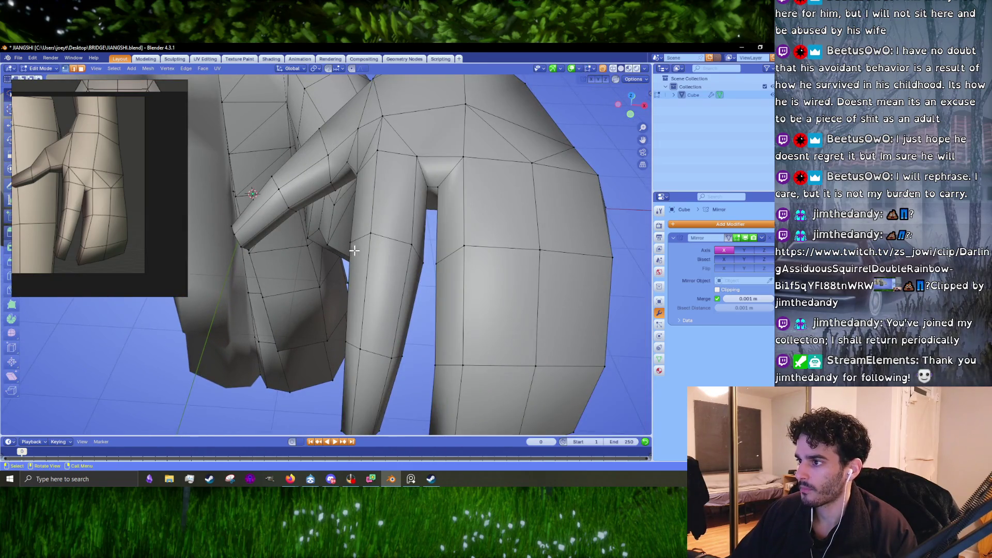
Scale down the hand block slightly and shrink the vertex where the fingers meet (0.615).
key(s)
drag(438, 266, 434, 279)
click(497, 275)
scroll(up, 3)
click(359, 325)
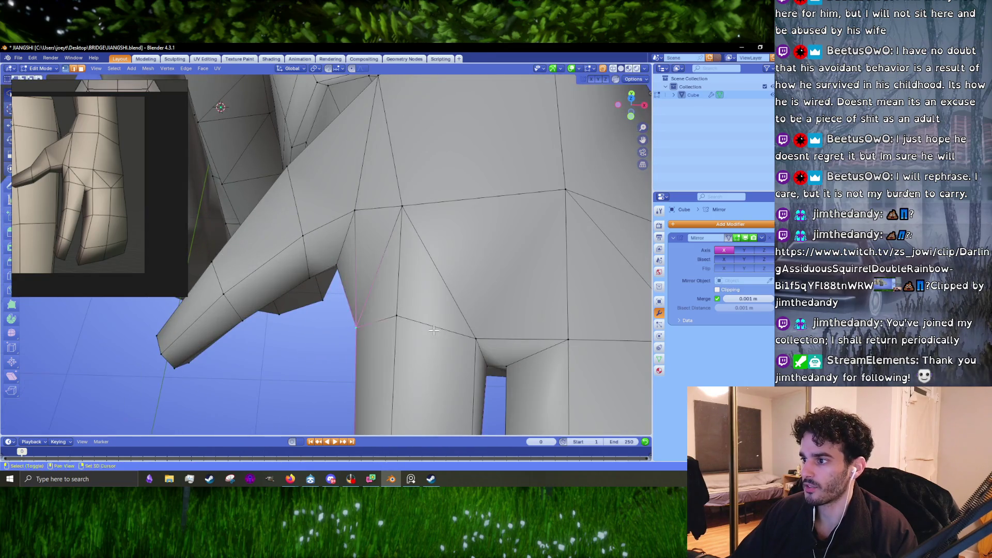
drag(417, 331, 393, 274)
click(363, 214)
key(s)
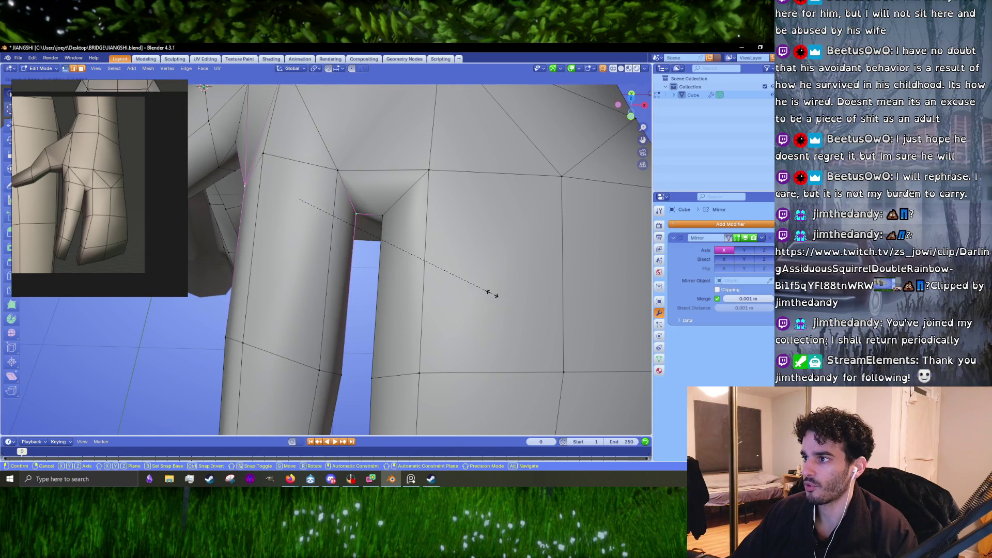
click(490, 294)
Scale the joint vertex again (0.786) so the fingers separate cleanly, checking from several angles.
drag(404, 238, 405, 254)
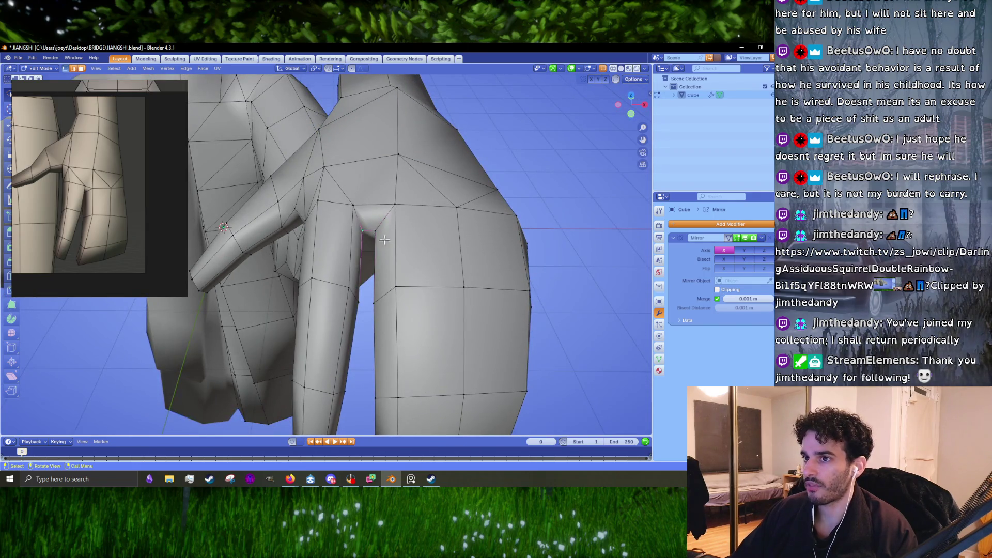
right_click(470, 264)
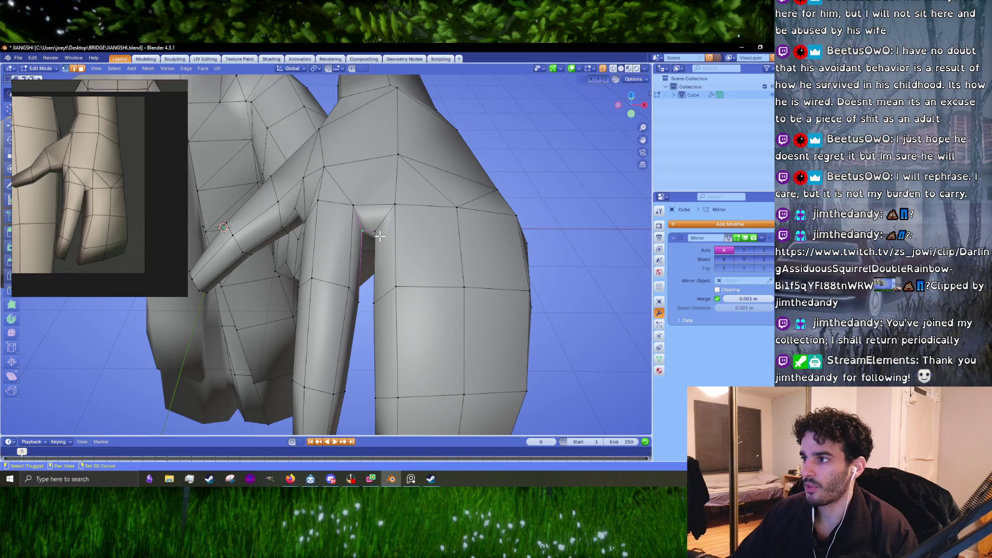
key(s)
click(433, 253)
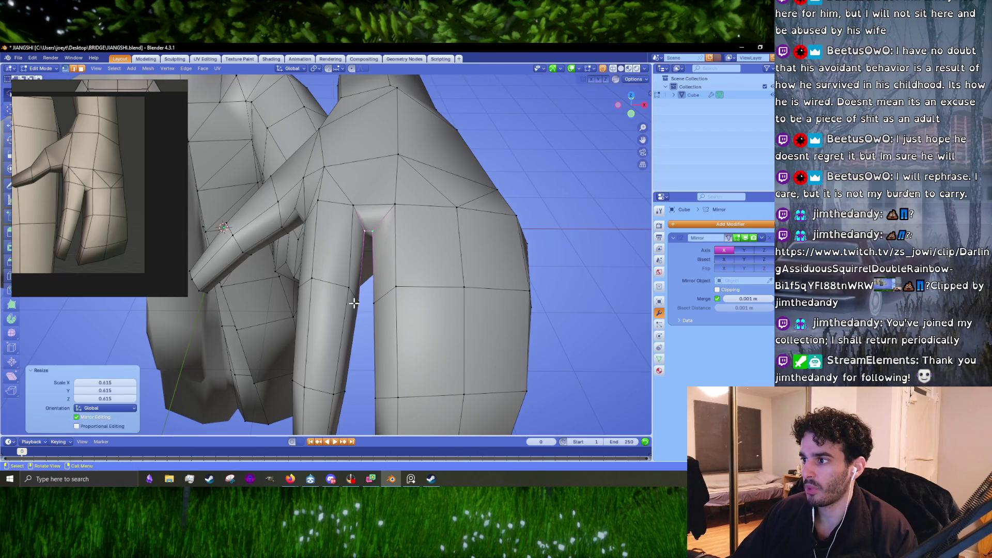
key(s)
click(378, 310)
drag(377, 310, 437, 300)
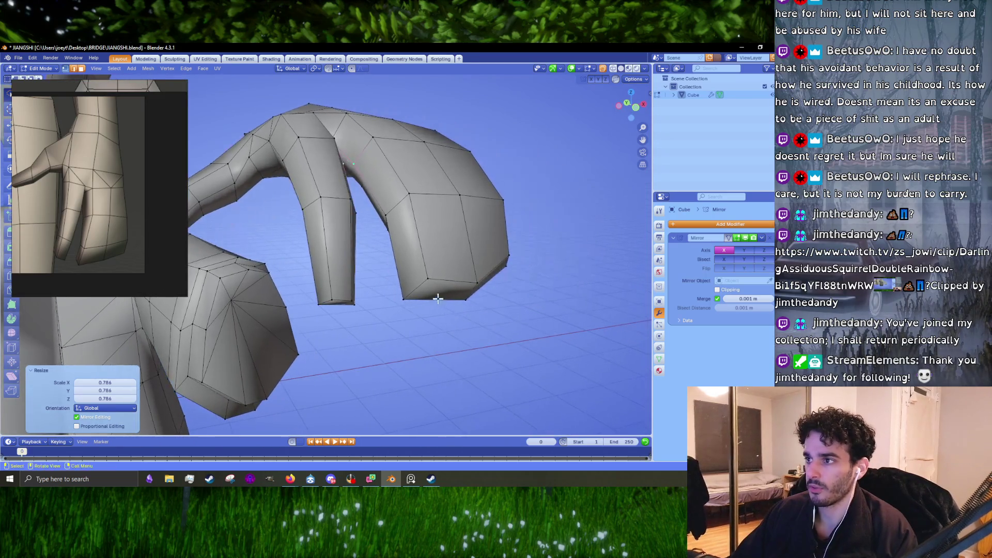
drag(409, 191, 380, 266)
scroll(up, 3)
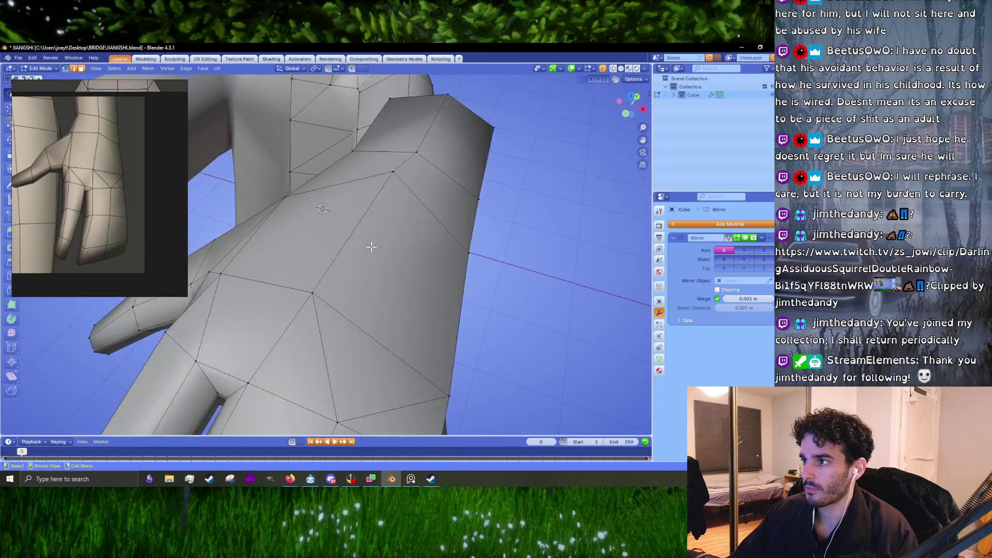
Nudge an arm vertex and scale down a vertical loop around the forearm.
drag(414, 184, 366, 287)
key(g)
click(422, 228)
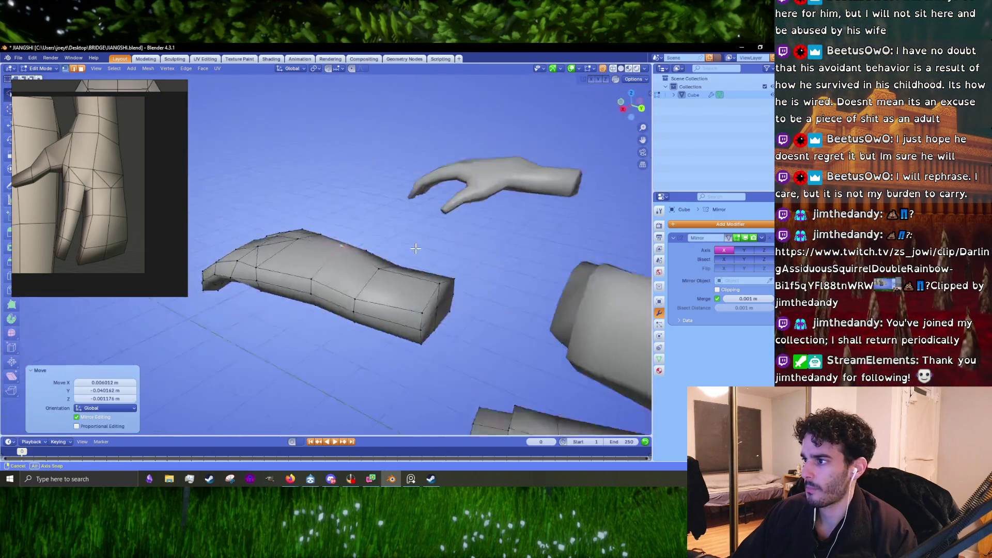
scroll(up, 3)
click(390, 296)
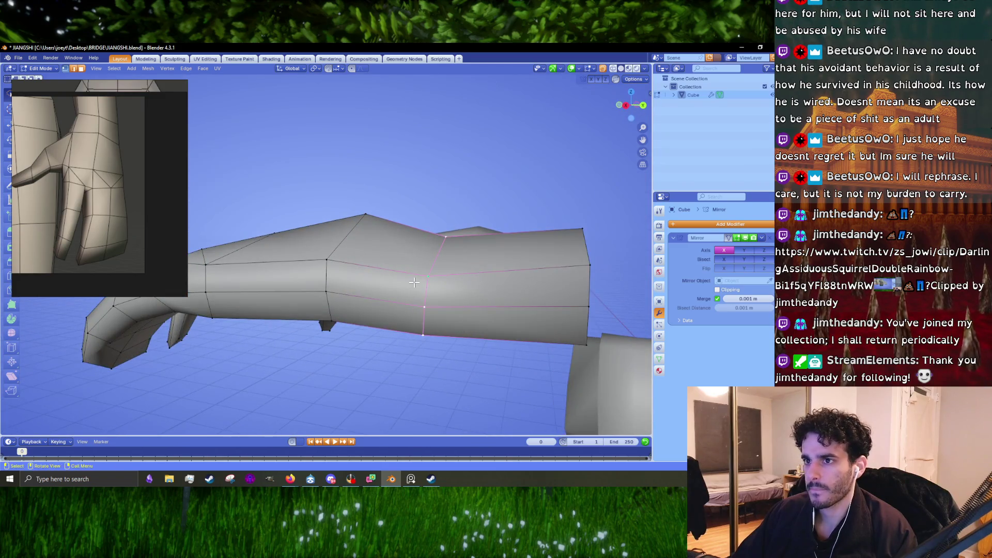
drag(410, 316, 367, 308)
click(408, 332)
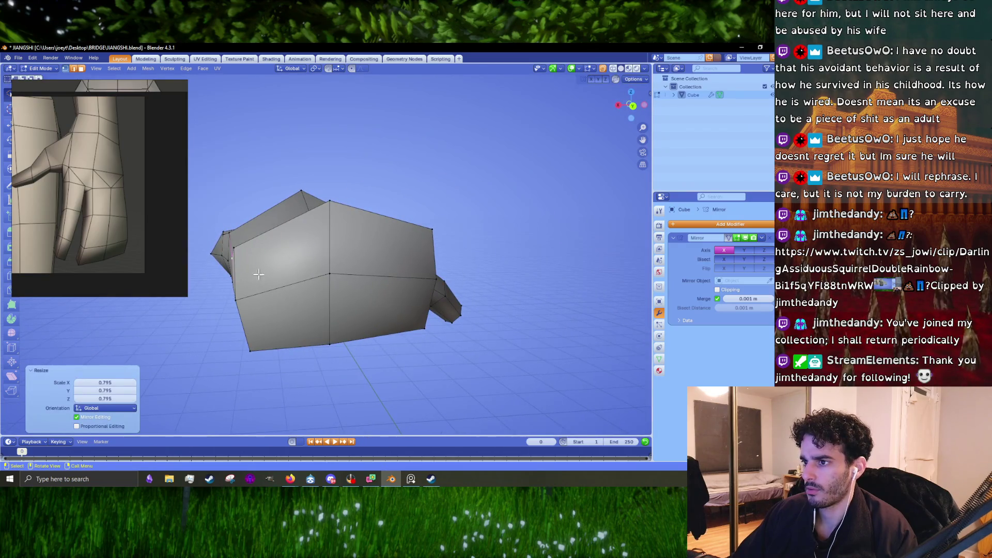
Scale the forearm end loops down (about 0.795) so the arm tapers into the hand.
click(261, 277)
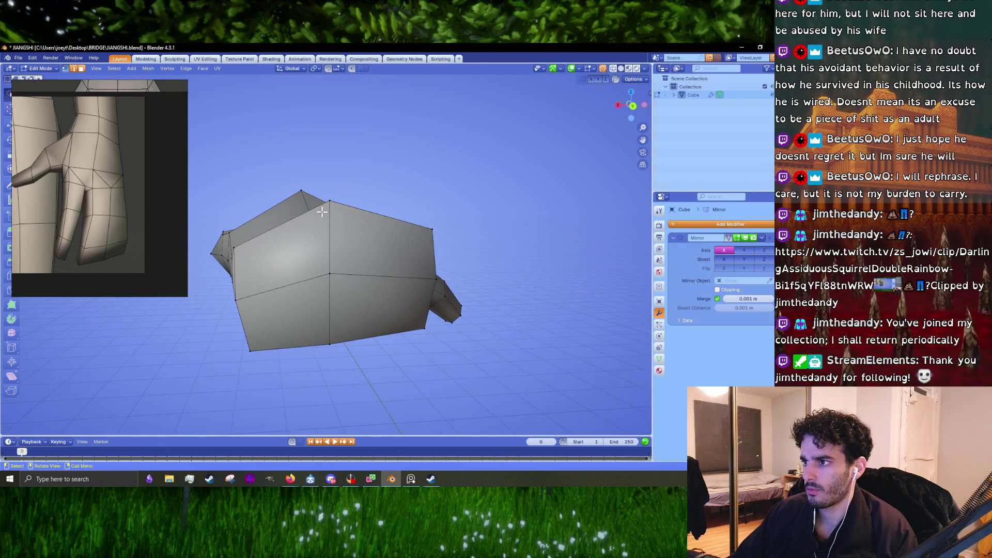
key(s)
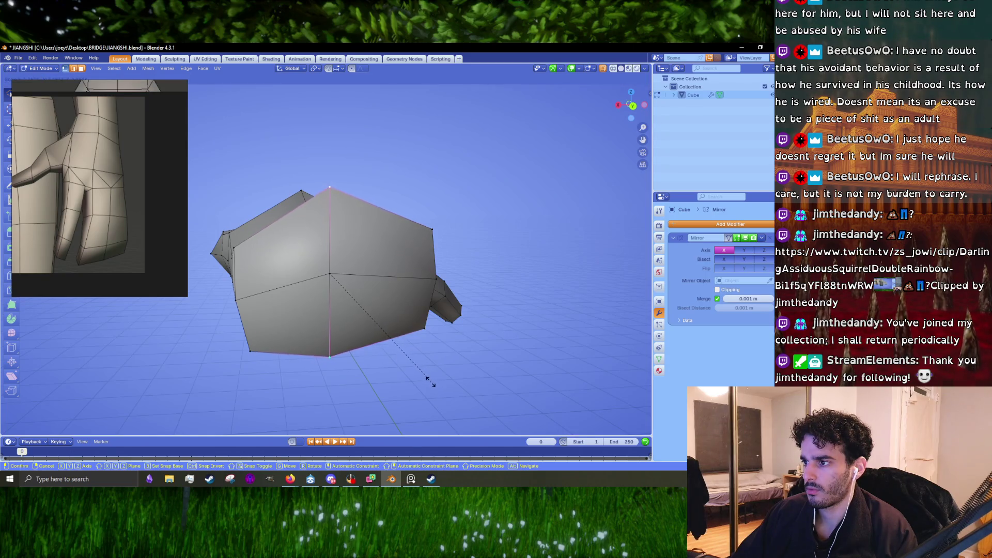
click(429, 379)
click(243, 251)
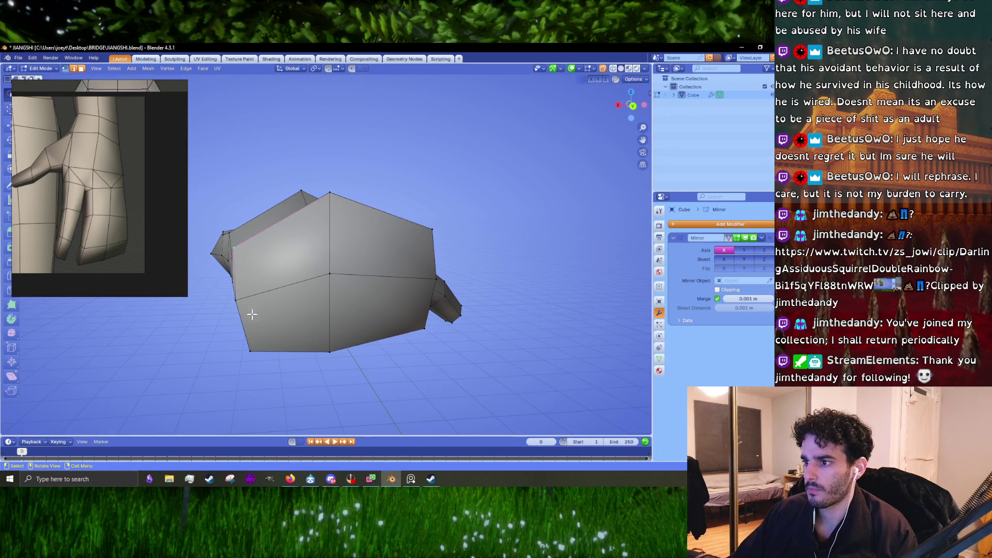
key(s)
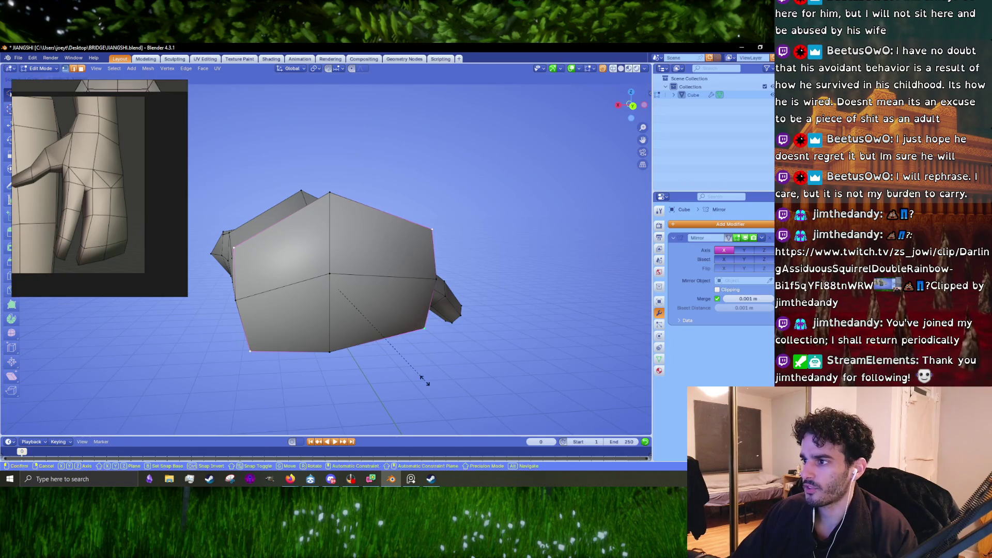
click(423, 364)
drag(422, 365, 476, 294)
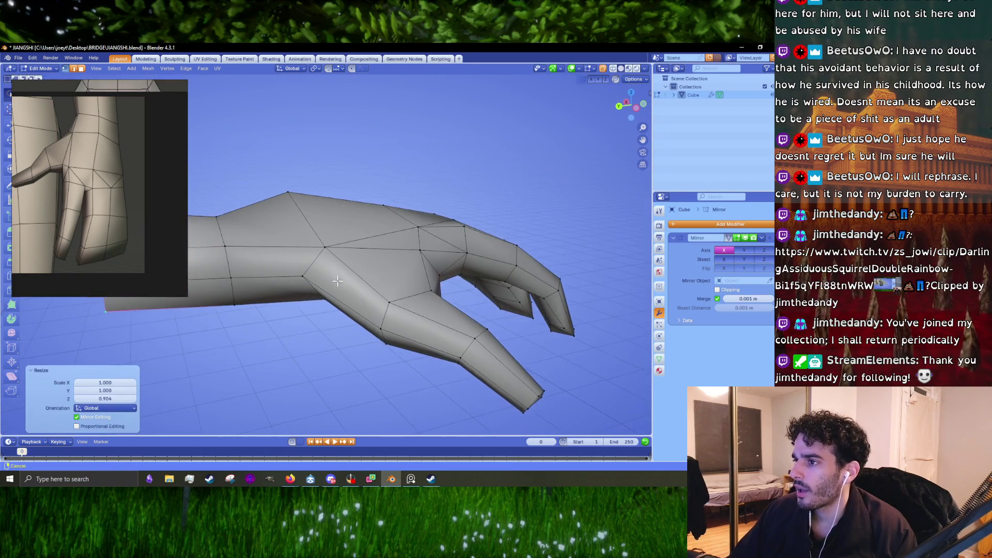
scroll(up, 3)
Nudge the thumb joint up along Z and rotate the selected arm loop slightly.
key(g)
click(329, 256)
drag(330, 255, 397, 267)
scroll(down, 3)
scroll(up, 3)
key(g)
key(z)
click(312, 263)
key(s)
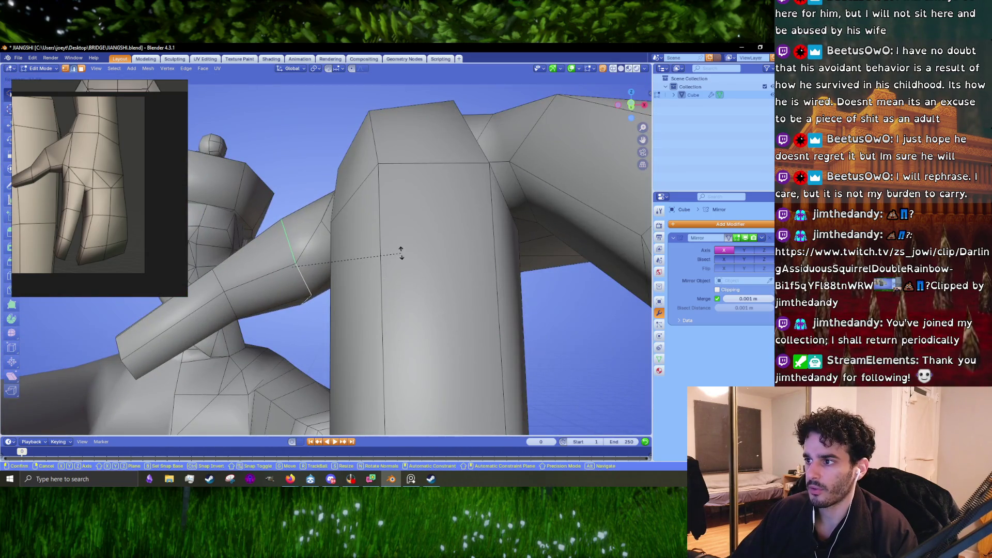
click(401, 255)
Select another arm loop and move geometry near the shoulder into place.
click(213, 277)
drag(235, 287, 433, 276)
key(g)
click(380, 267)
key(g)
click(429, 278)
Move the fingertip face and preview the hand shape in Object Mode.
click(395, 256)
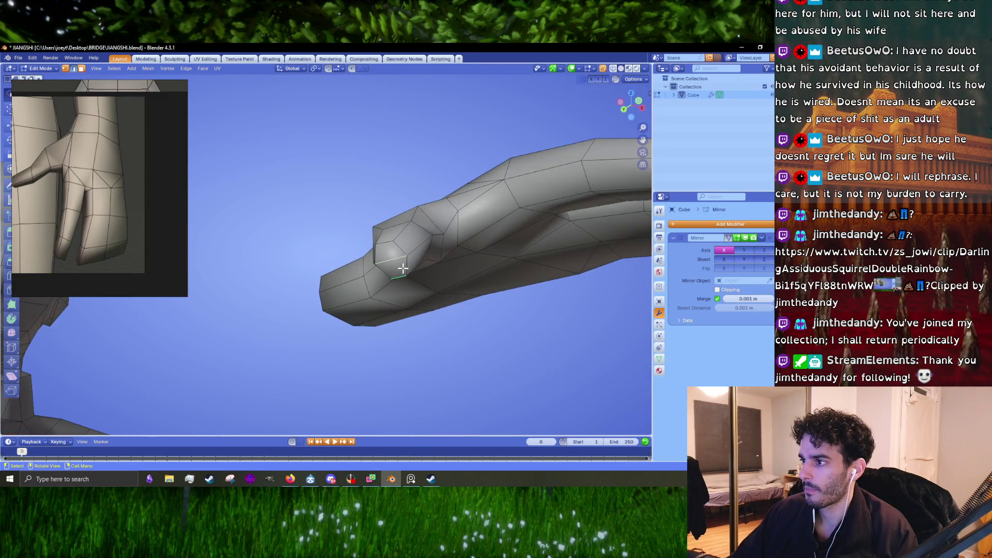
click(392, 257)
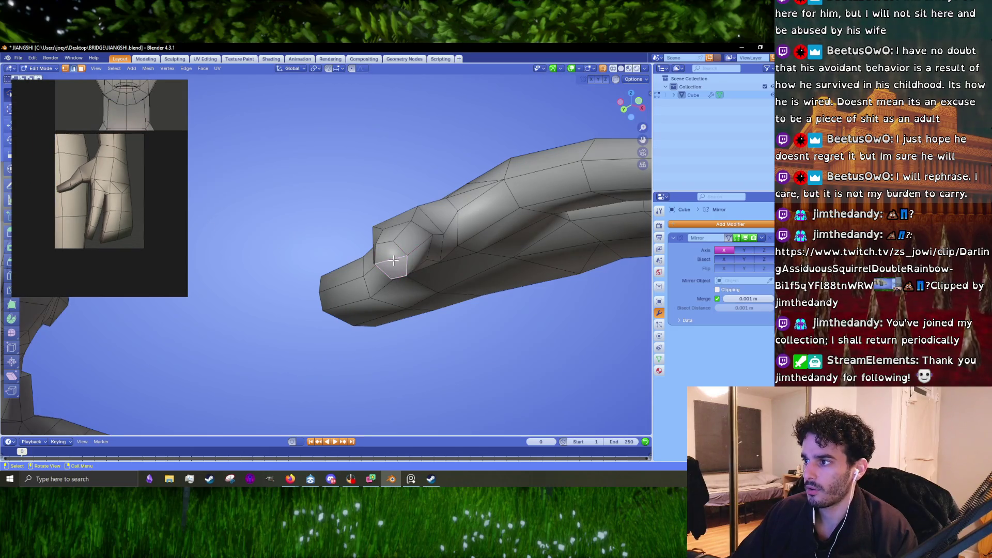
drag(417, 295, 415, 288)
scroll(up, 3)
key(g)
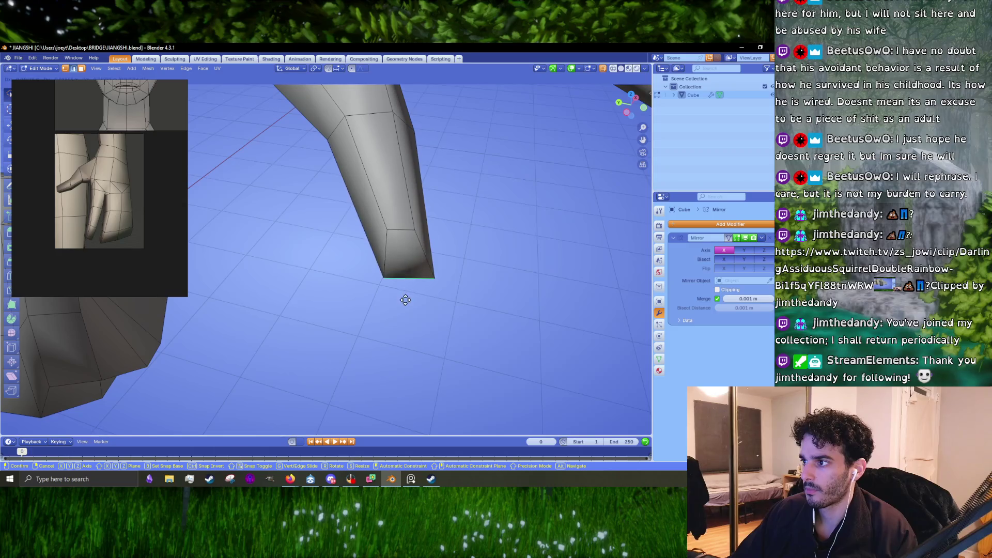
click(405, 301)
key(Tab)
drag(488, 327, 406, 258)
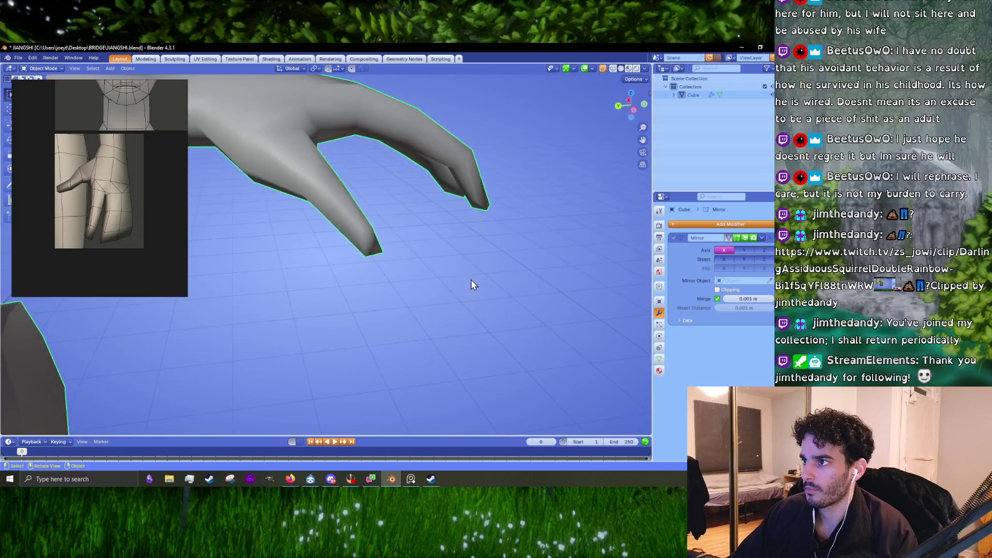
key(Tab)
scroll(down, 3)
Rotate and reposition the arm at the shoulder, then adjust it in orthographic view.
drag(406, 259, 409, 282)
scroll(up, 3)
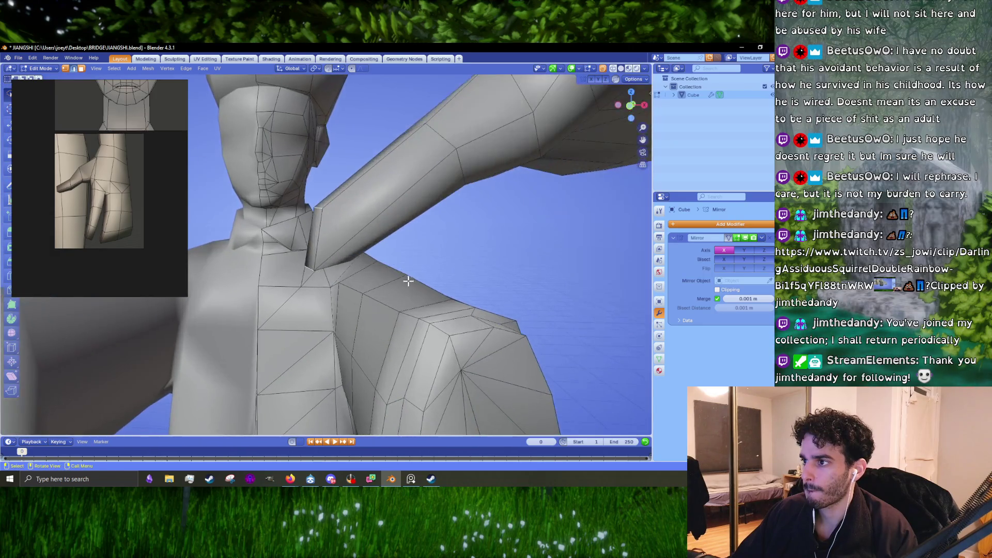
scroll(up, 3)
key(r)
click(432, 266)
key(g)
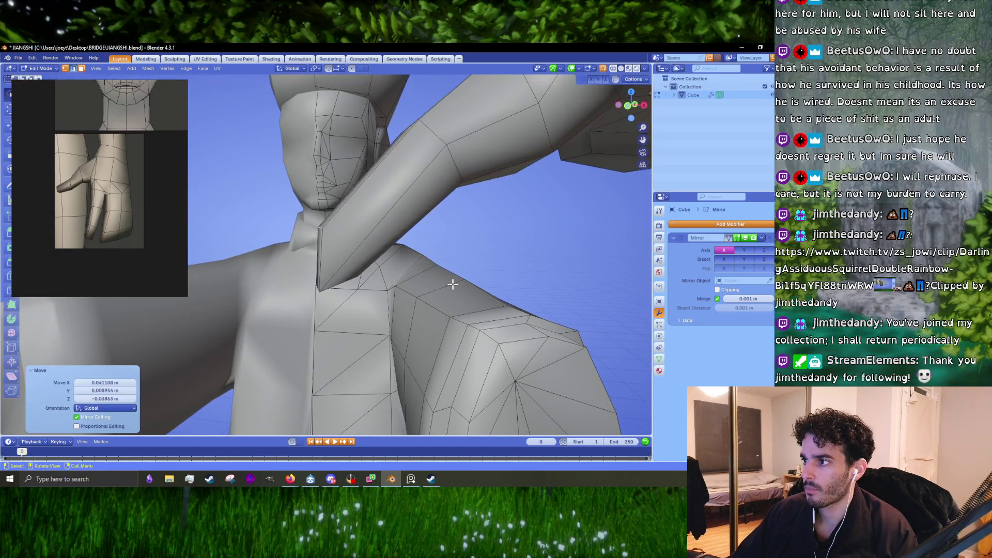
click(465, 281)
drag(465, 282, 465, 333)
key(KP_7)
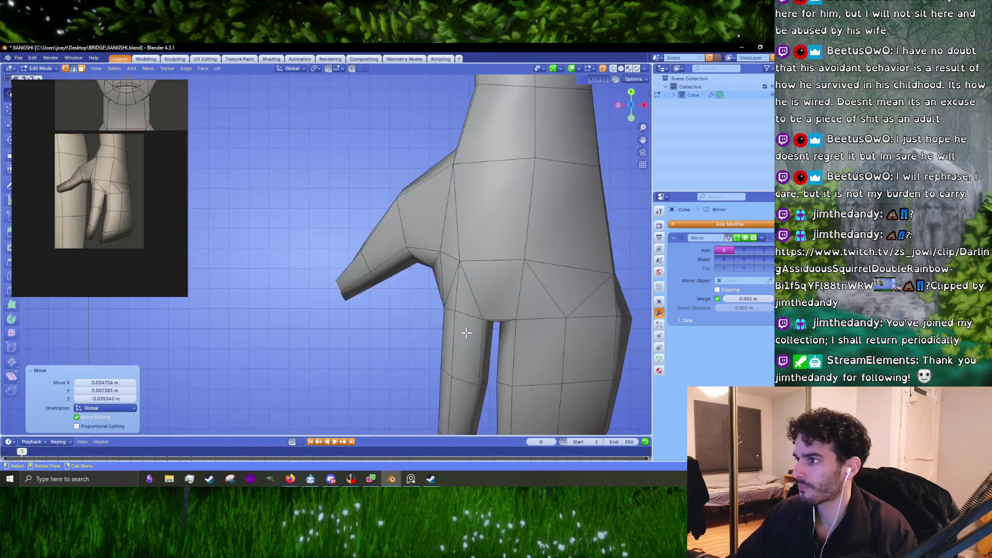
key(g)
click(383, 336)
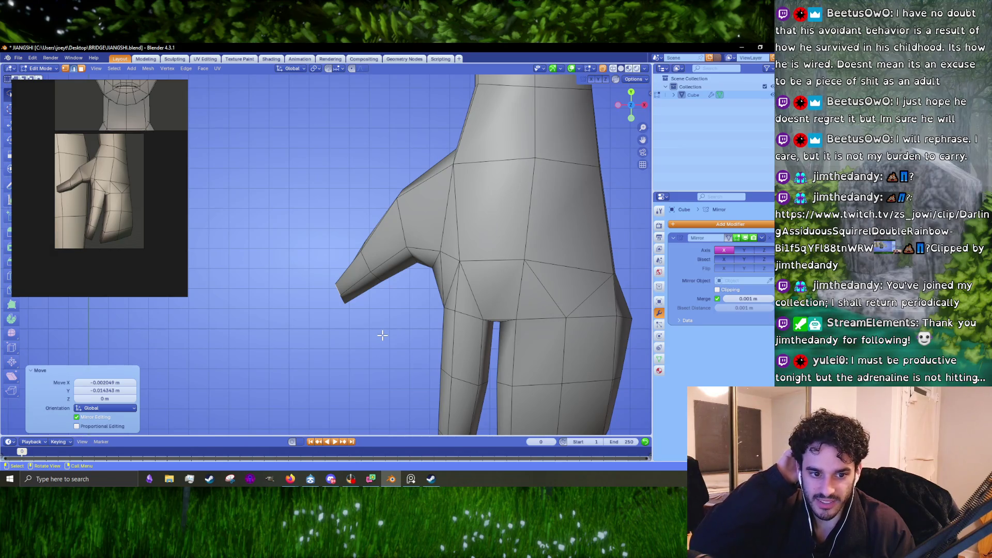
Nudge the finger's tip edge from below and select a loop across the finger.
drag(369, 316, 469, 343)
scroll(up, 3)
scroll(up, 3)
click(421, 302)
key(g)
click(421, 303)
drag(421, 303, 364, 275)
click(353, 271)
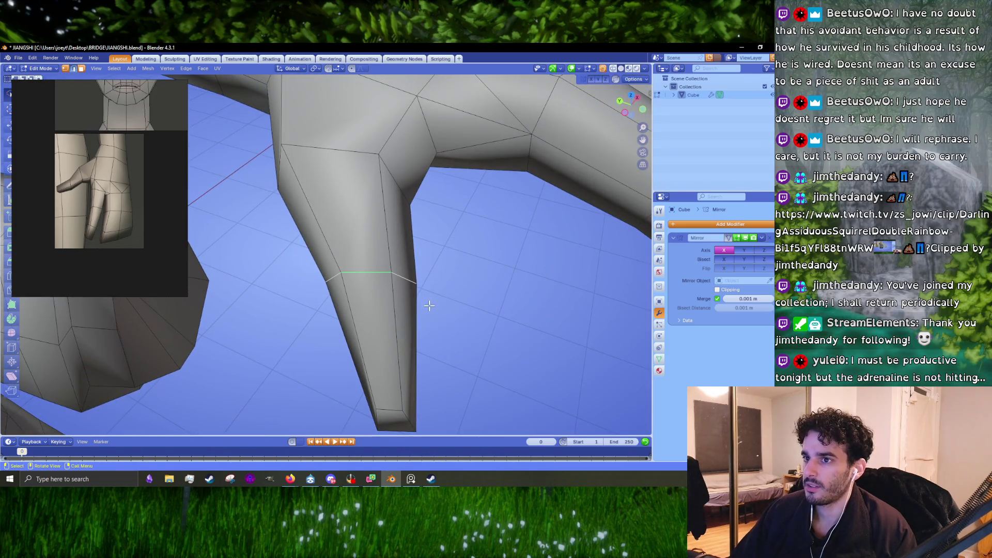
Reposition the finger loop several times along the finger, checking the shape in Object Mode.
key(g)
click(436, 309)
key(Tab)
drag(436, 310, 430, 339)
key(Tab)
key(g)
click(427, 339)
drag(426, 299, 386, 188)
key(g)
click(441, 255)
key(Tab)
key(Tab)
Scale the finger loop down (0.901, 0.956) and shift it so the finger tapers.
key(s)
click(405, 264)
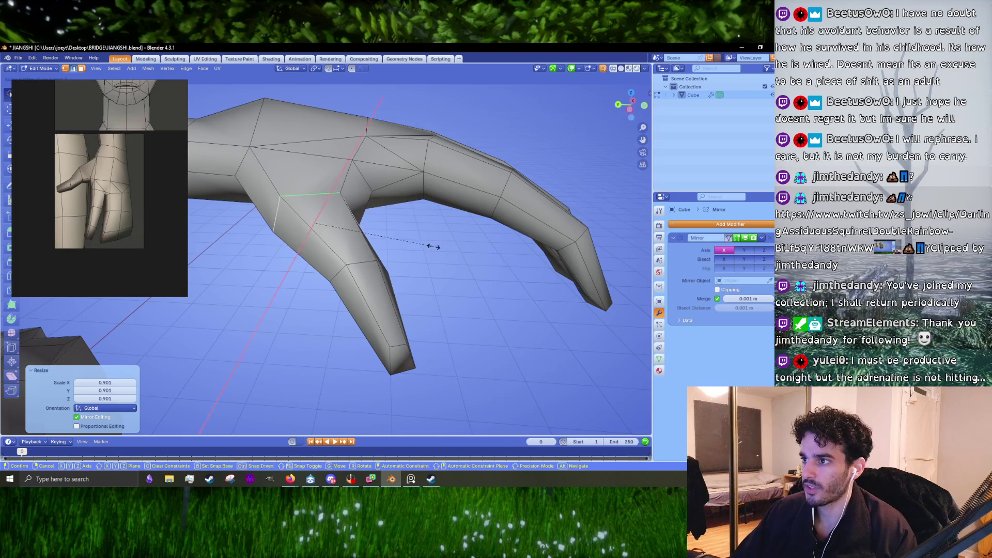
drag(436, 250, 355, 300)
key(s)
click(454, 307)
key(g)
click(361, 318)
key(Tab)
scroll(down, 3)
key(Tab)
scroll(up, 3)
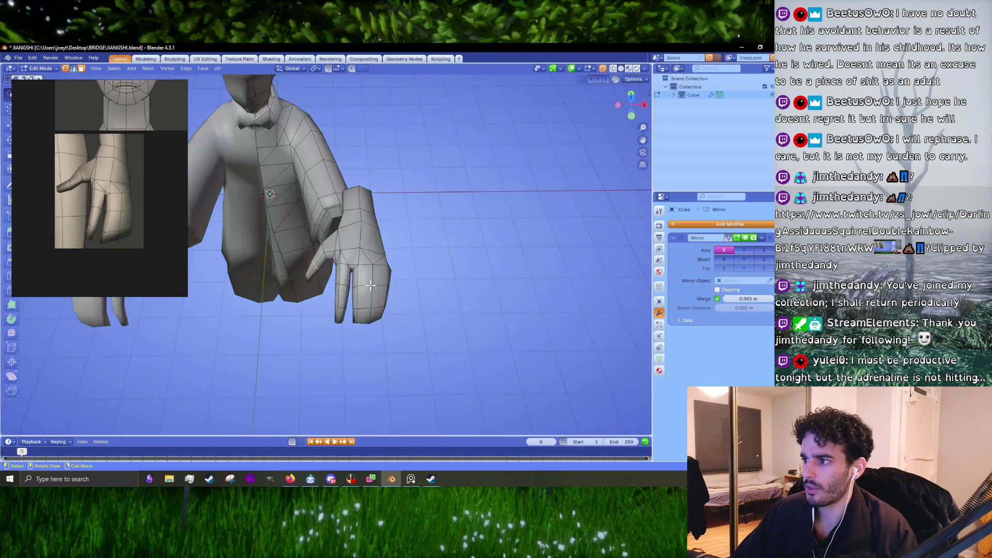
Select the whole hand with L and shrink it to about 0.85 in front view.
key(l)
key(shift+h)
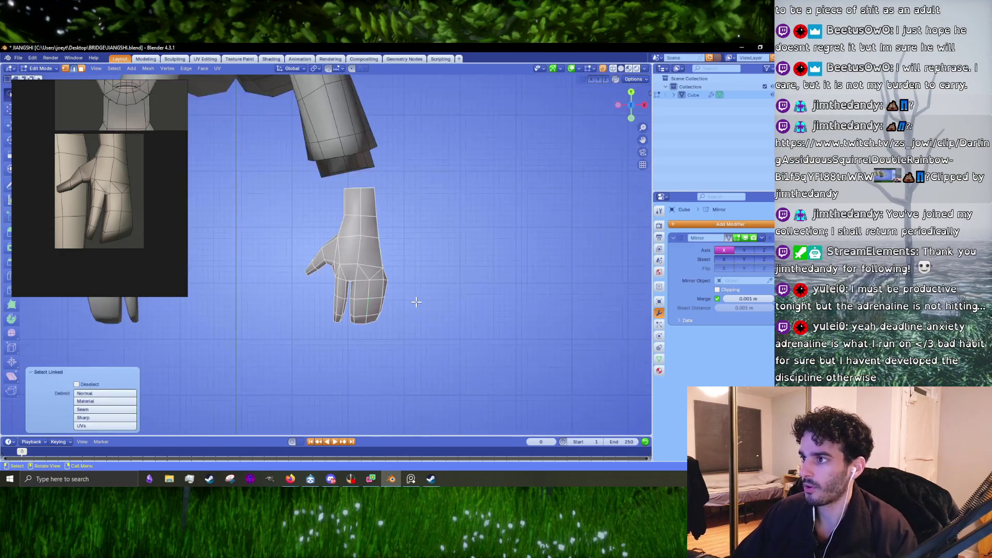
key(s)
click(419, 296)
key(s)
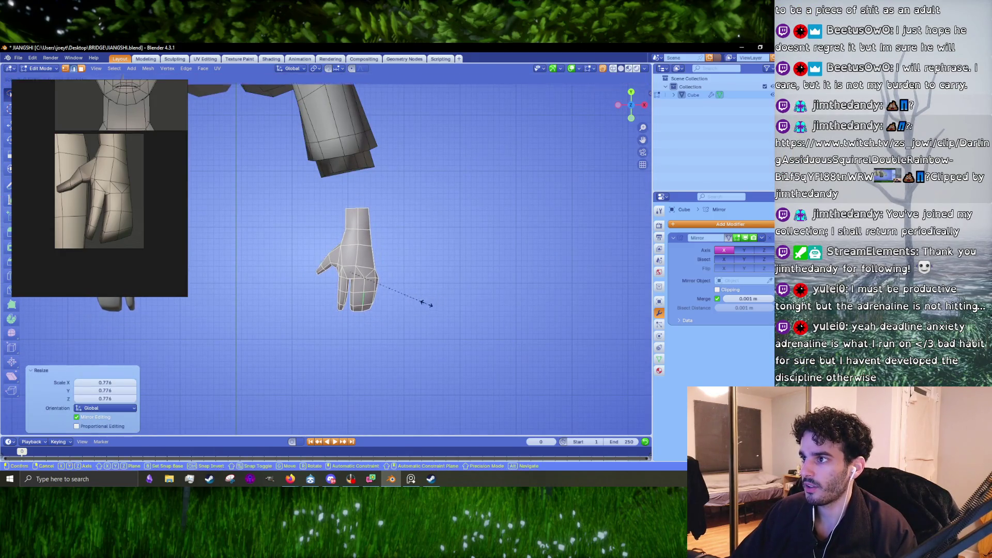
click(423, 304)
scroll(down, 3)
scroll(down, 3)
scroll(up, 3)
scroll(up, 3)
scroll(up, 3)
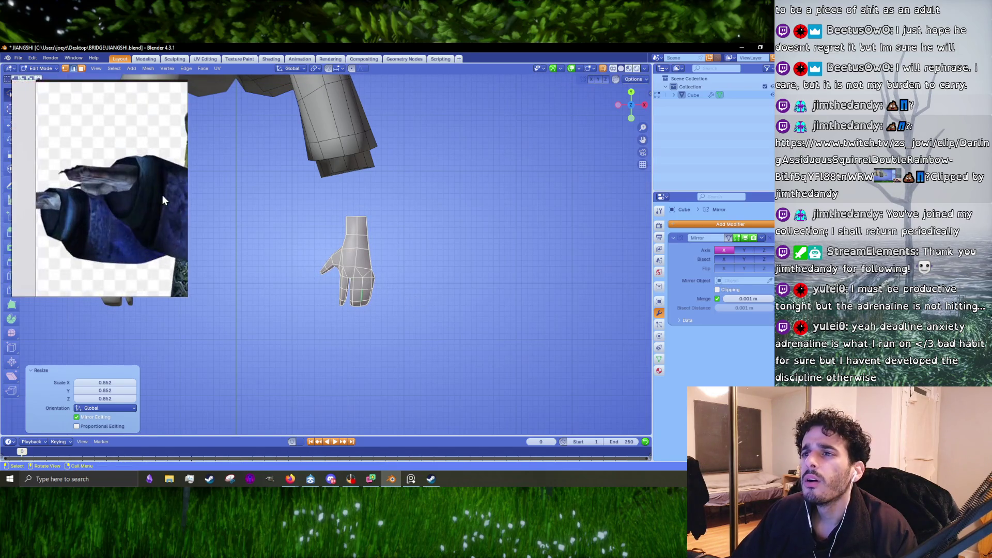
Fine-tune the hand's size beside the body and turn it 18.5° about Z.
drag(353, 266, 476, 340)
scroll(up, 3)
key(s)
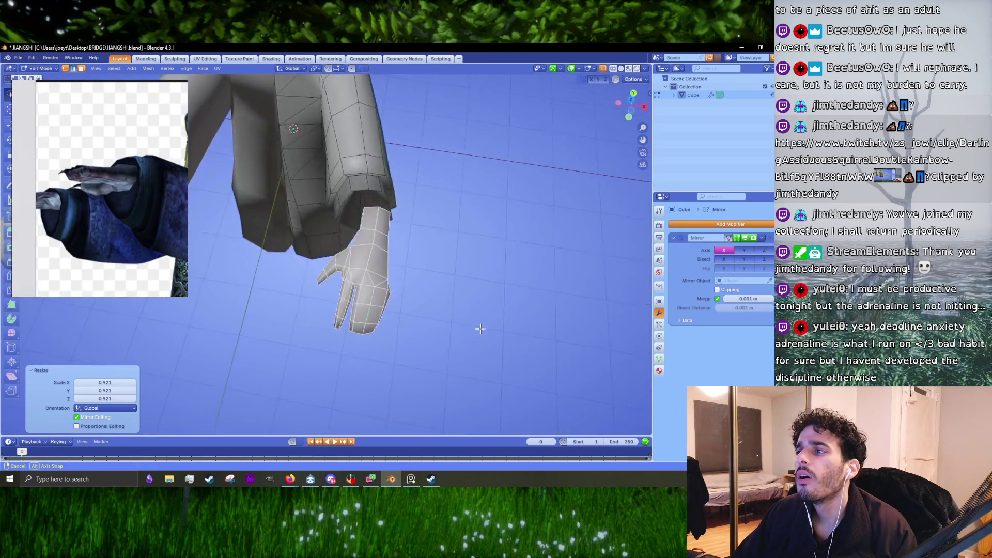
click(476, 340)
key(r)
click(498, 300)
drag(498, 299, 425, 273)
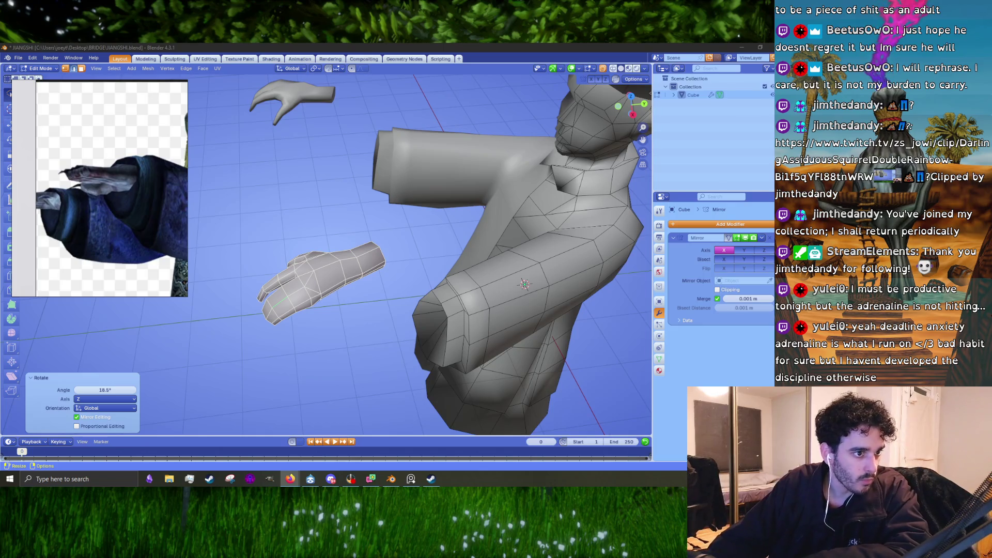
key(alt+Tab)
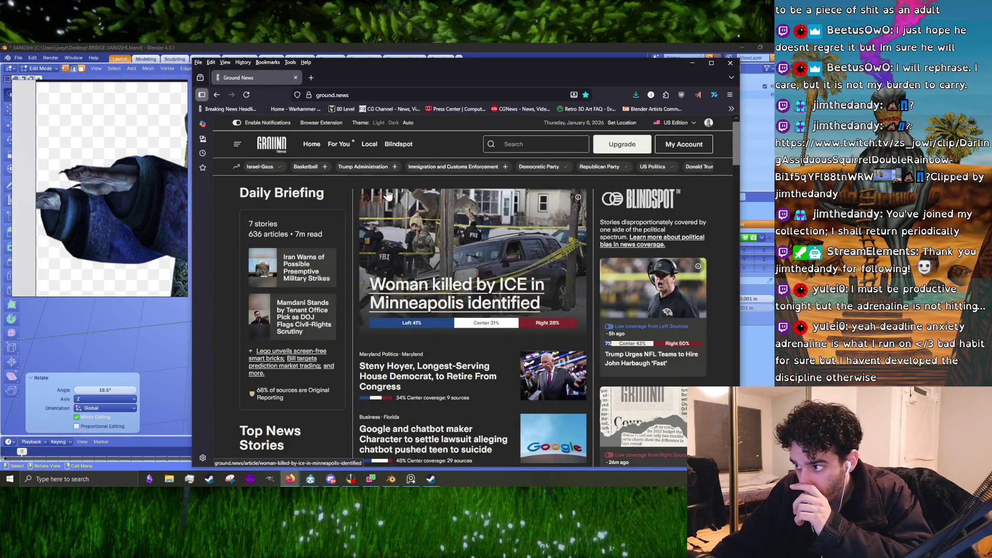
Open the Minneapolis shooting officer-hit-by-car story and its KMBC coverage.
drag(479, 79, 422, 77)
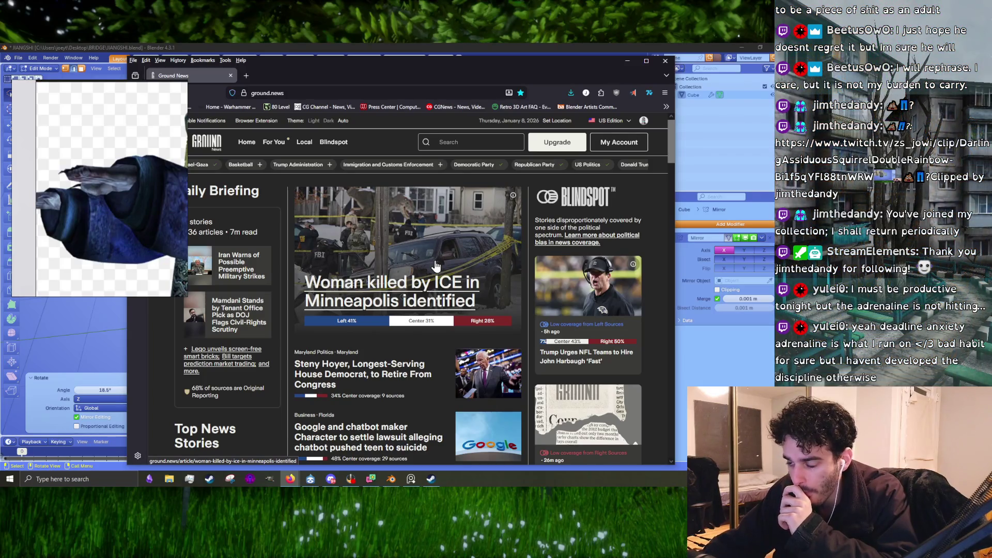
scroll(down, 3)
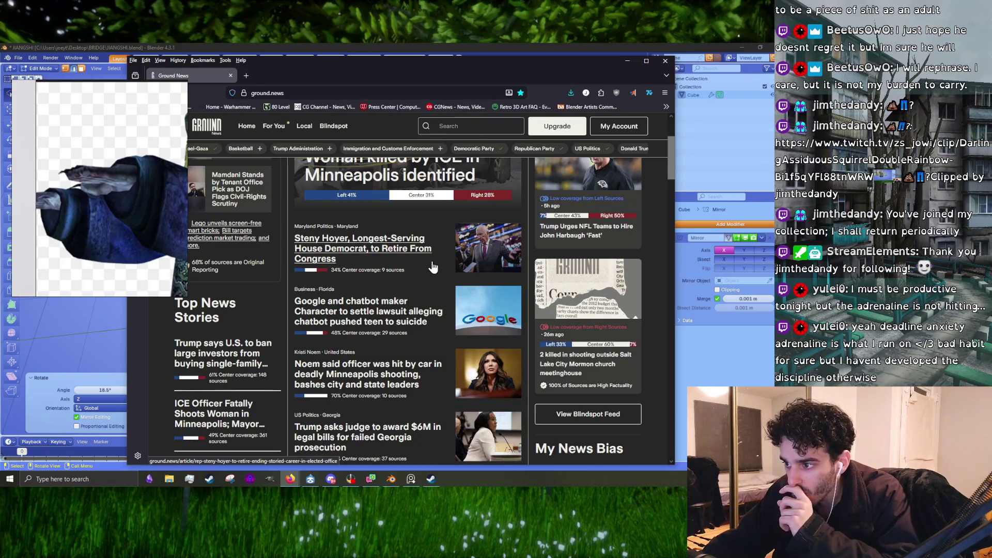
scroll(down, 3)
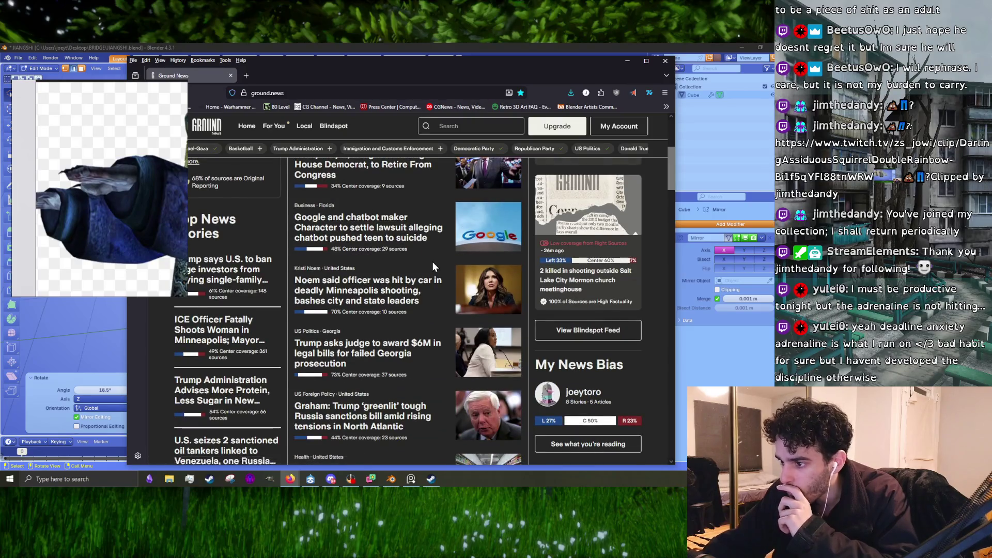
click(402, 305)
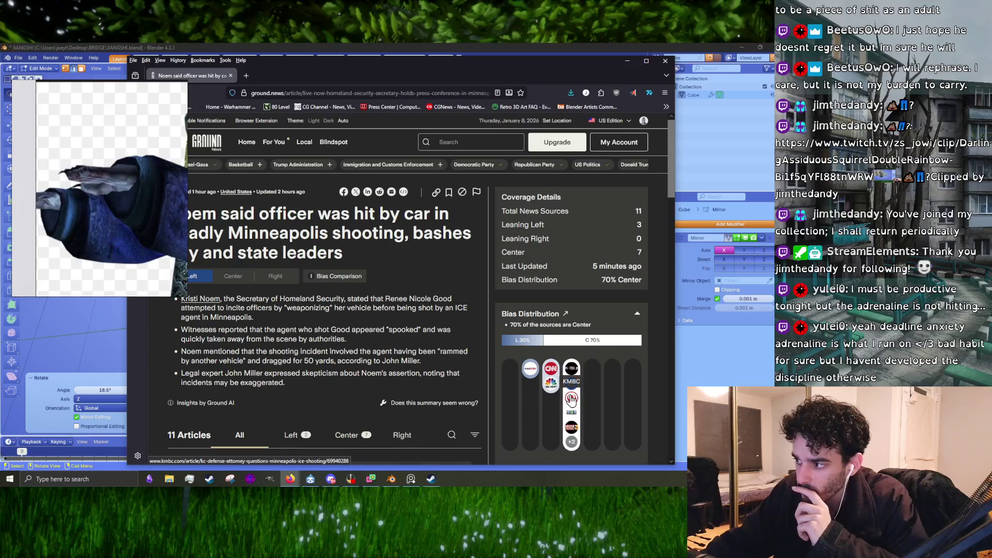
click(571, 398)
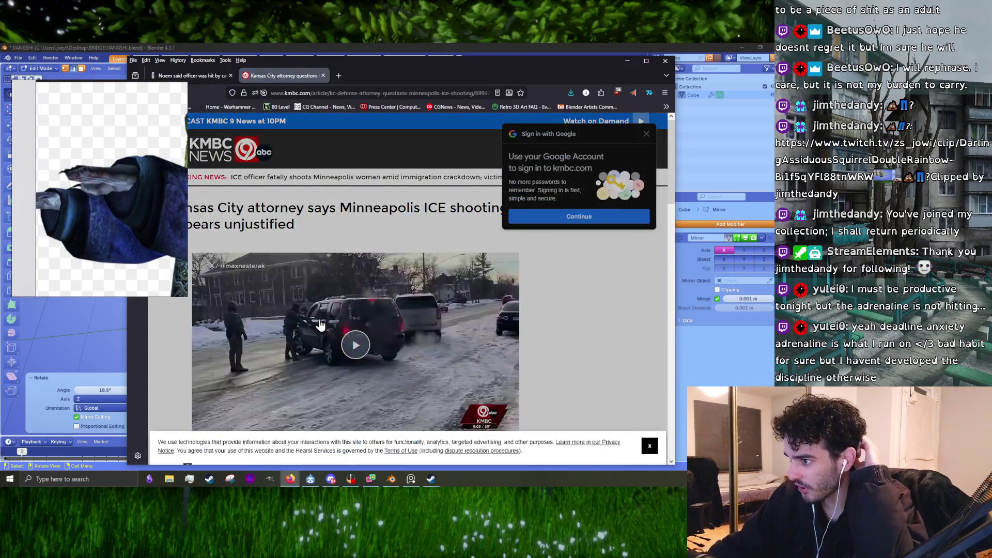
Dismiss the Google sign-in popup and the cookie consent banner on KMBC.
click(646, 134)
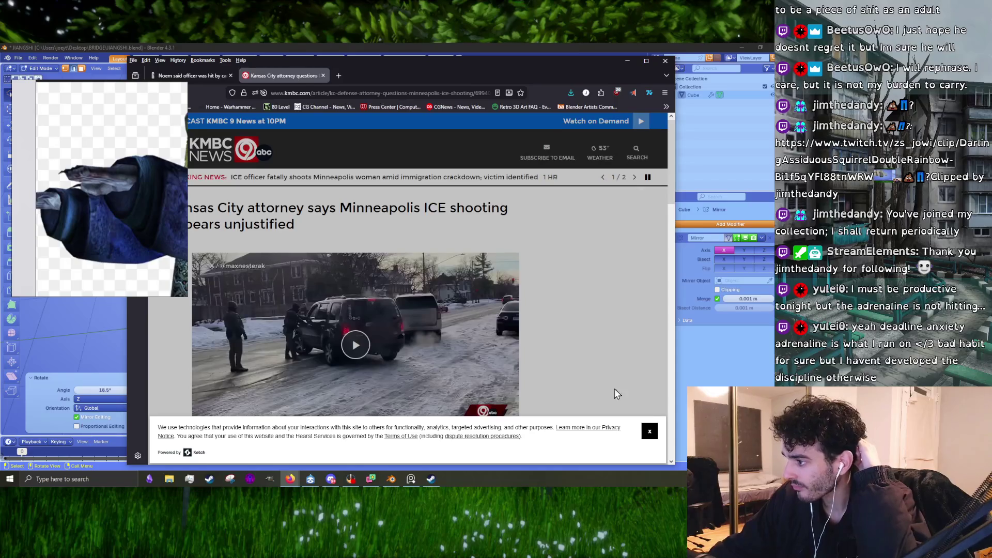
click(650, 432)
scroll(down, 3)
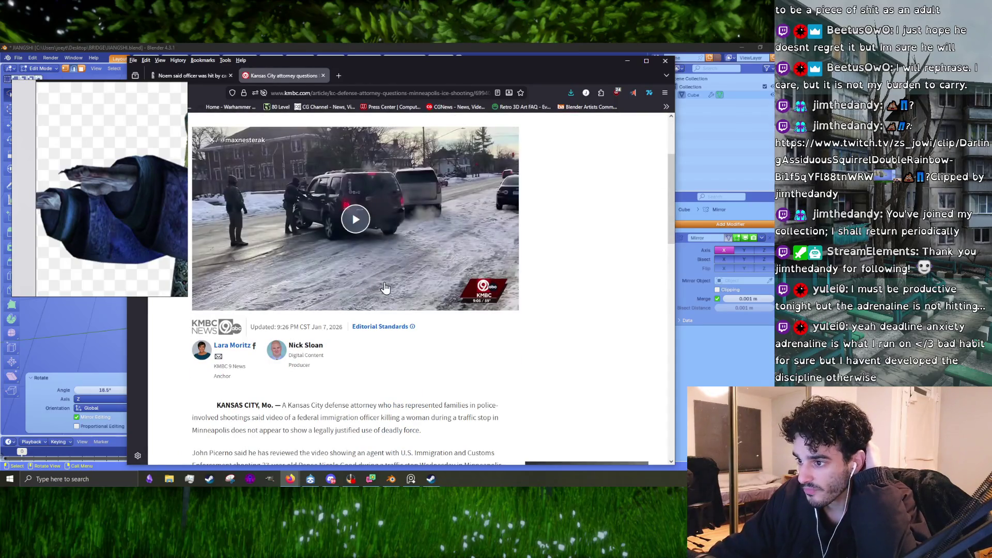
scroll(down, 3)
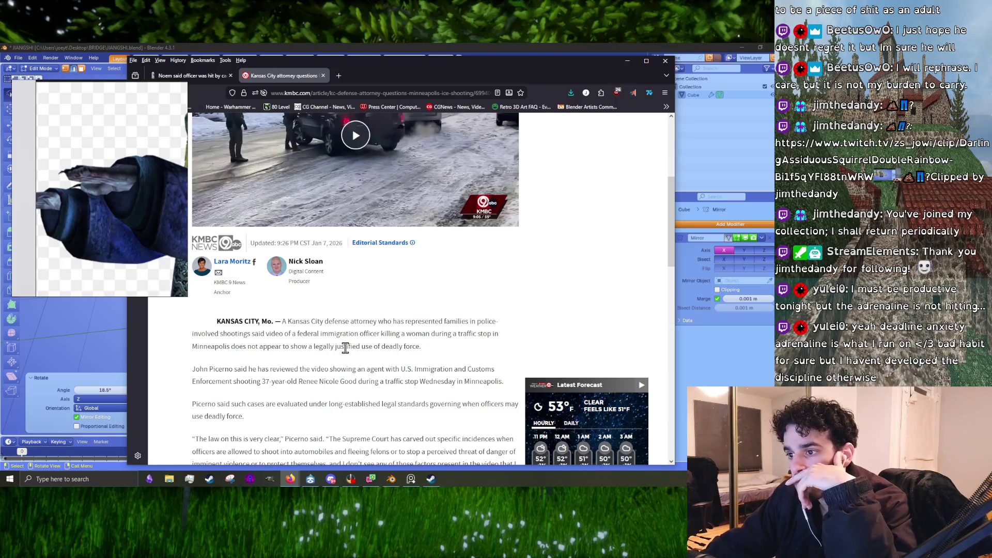
scroll(down, 3)
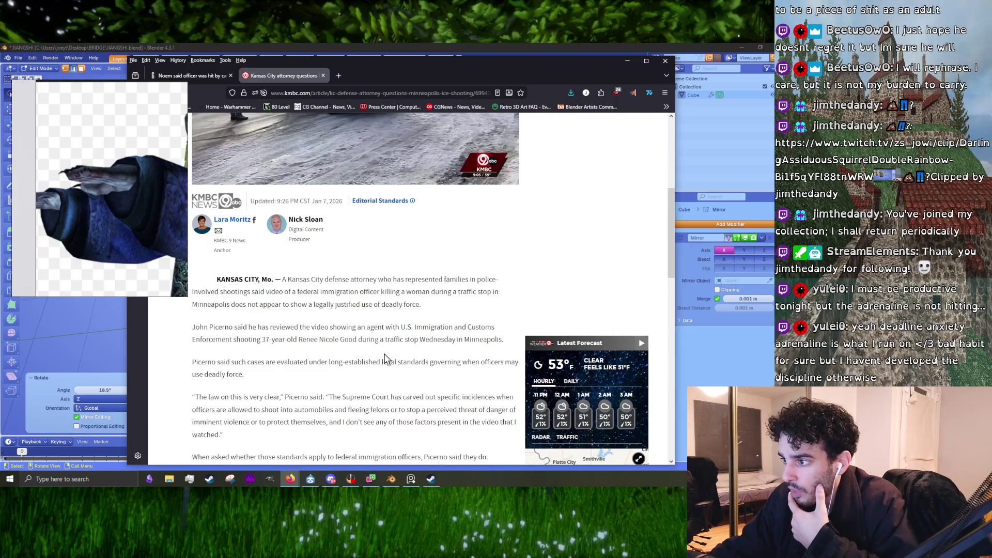
scroll(up, 3)
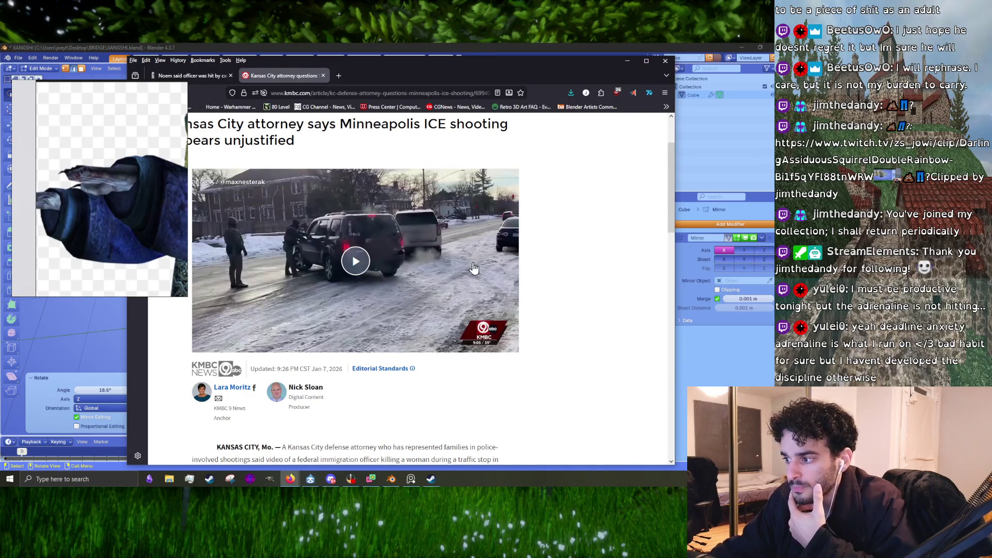
scroll(down, 3)
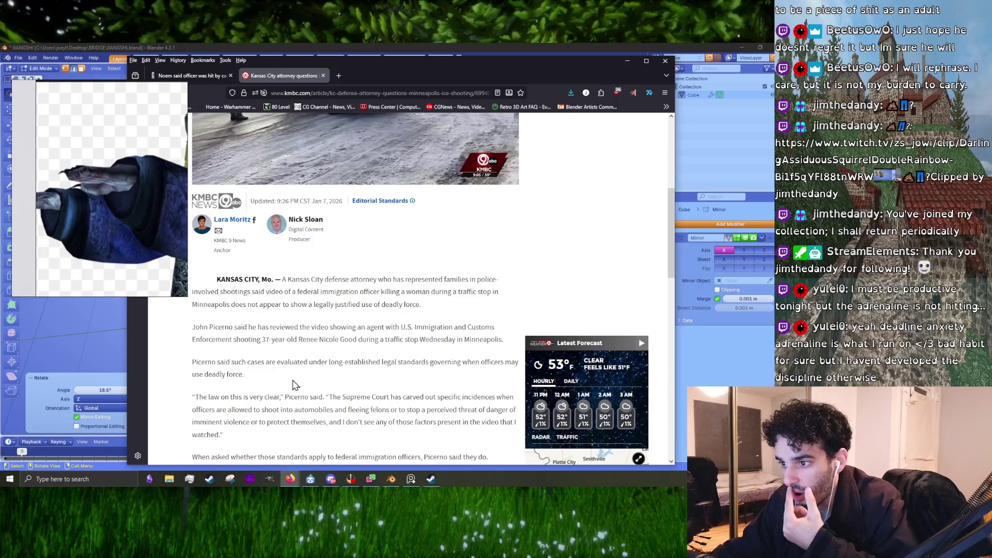
scroll(down, 3)
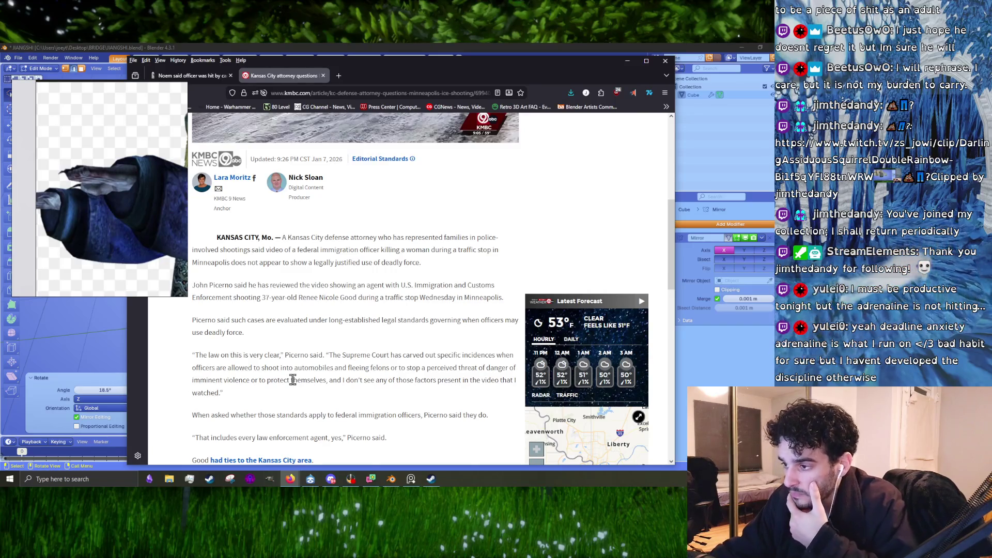
scroll(down, 3)
scroll(down, 3)
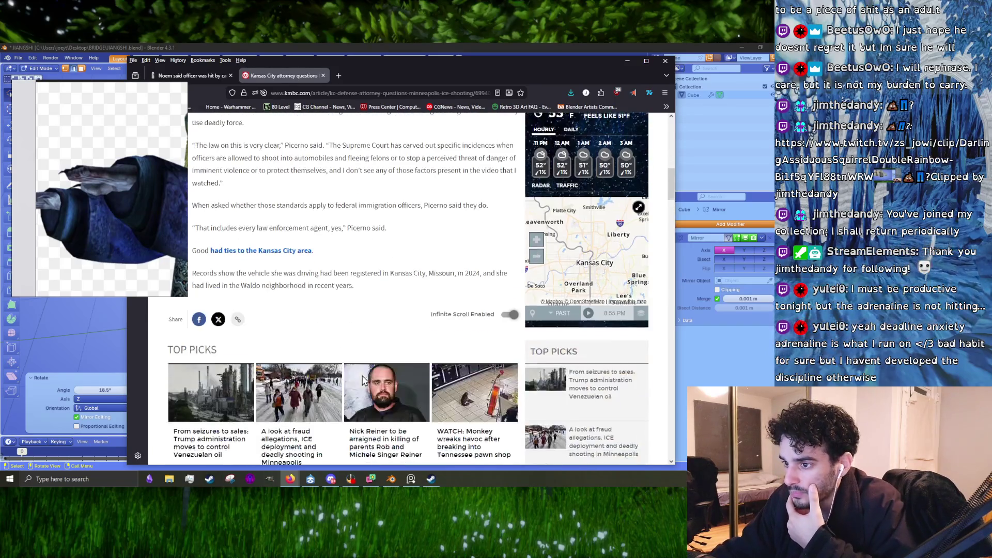
scroll(down, 3)
scroll(up, 3)
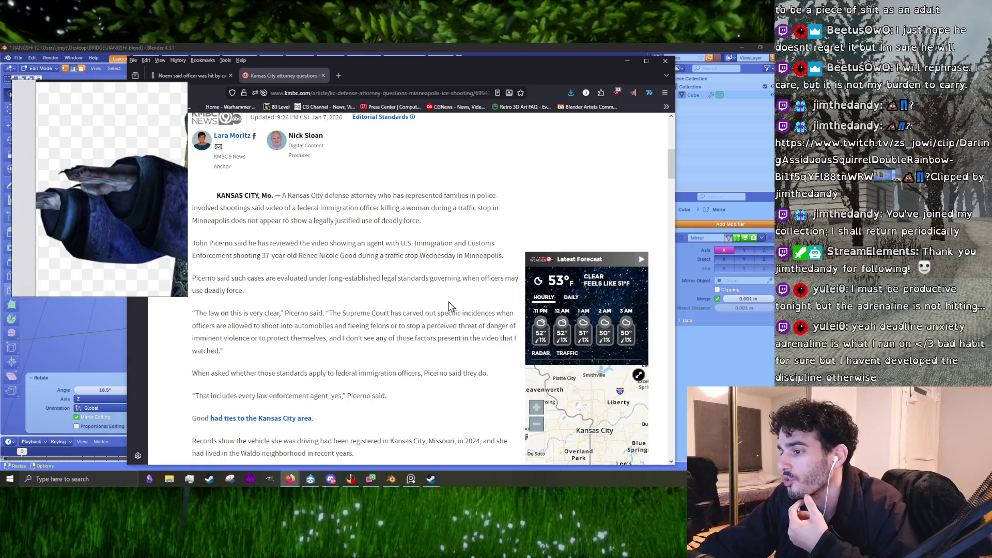
scroll(down, 3)
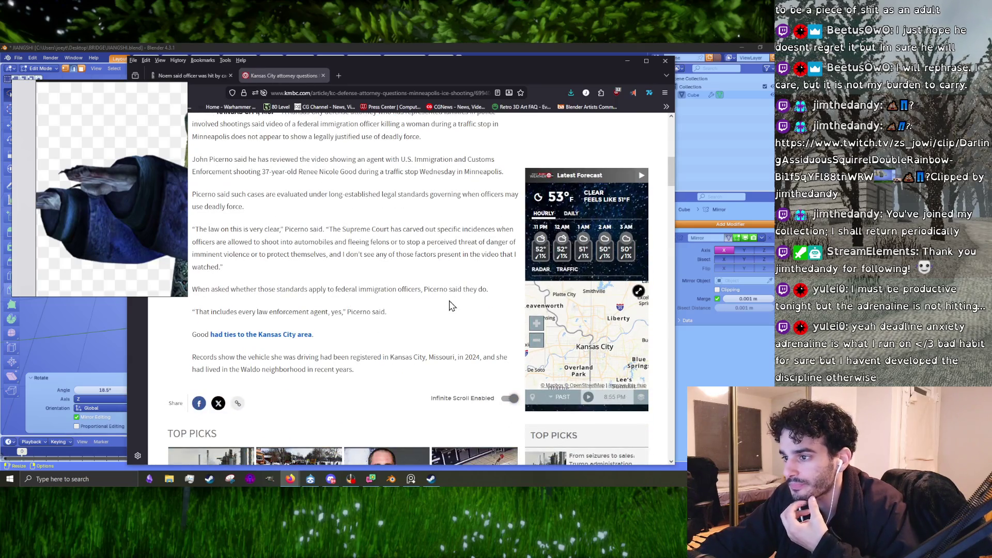
scroll(down, 3)
scroll(down, 3)
scroll(down, 3)
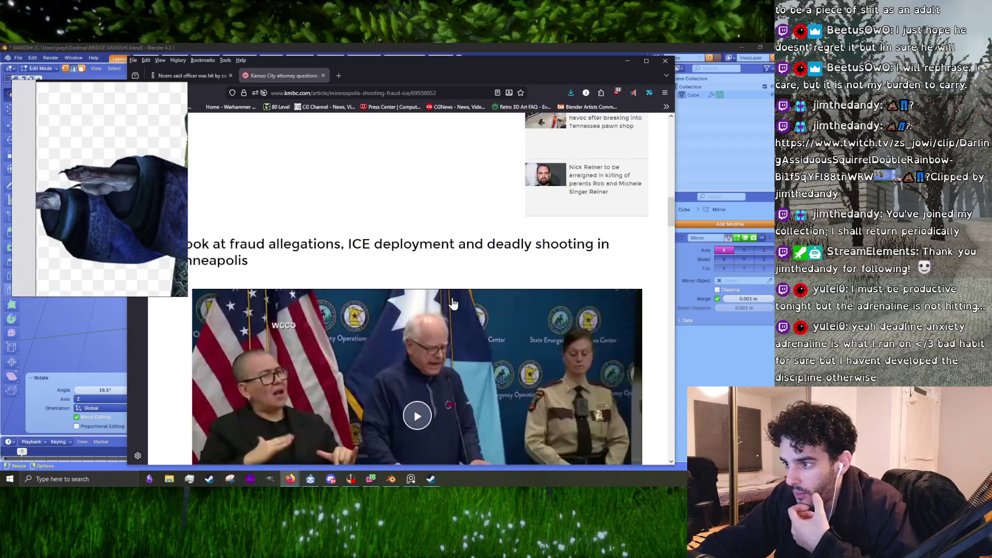
scroll(down, 3)
scroll(down, 3)
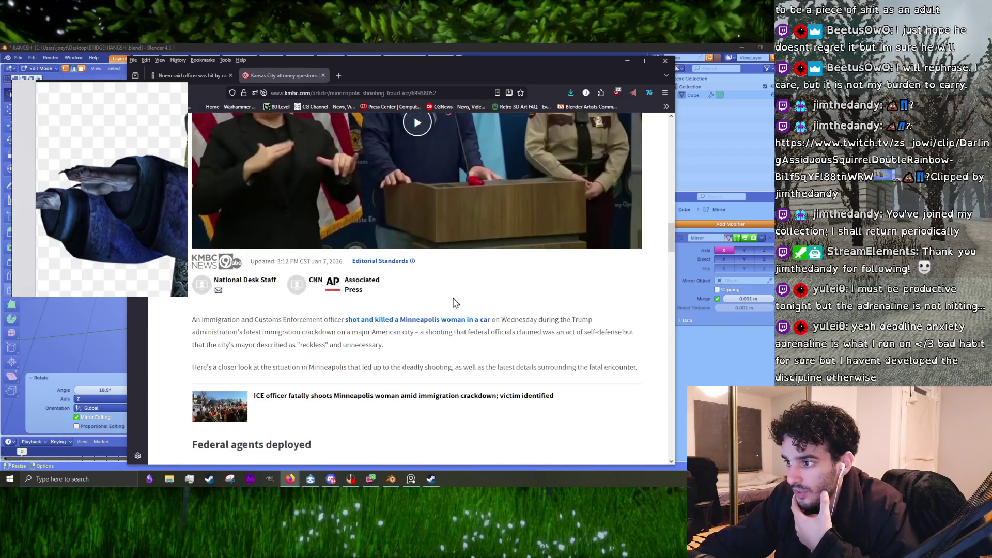
scroll(up, 3)
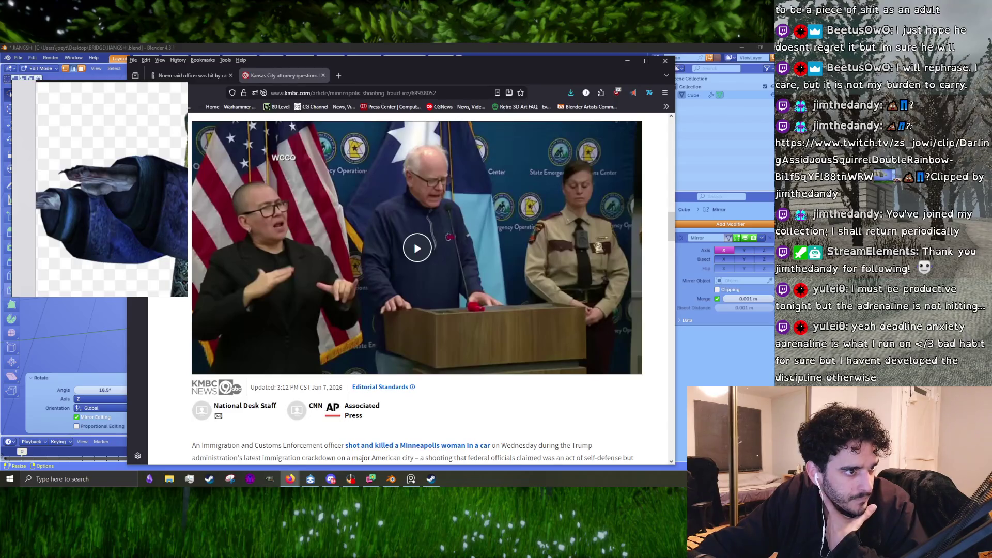
Play the press conference video, unmute it and raise the volume to roughly a third.
click(388, 271)
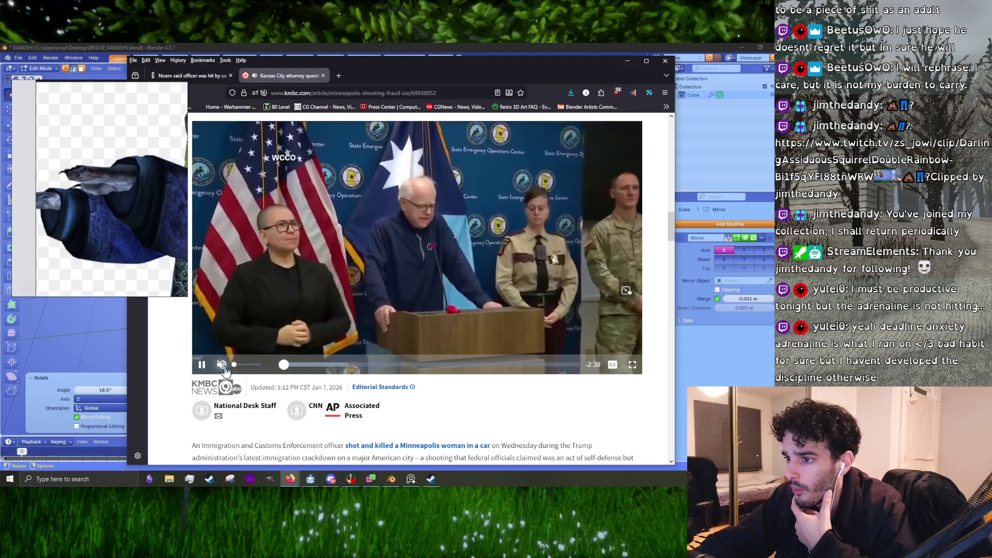
click(238, 365)
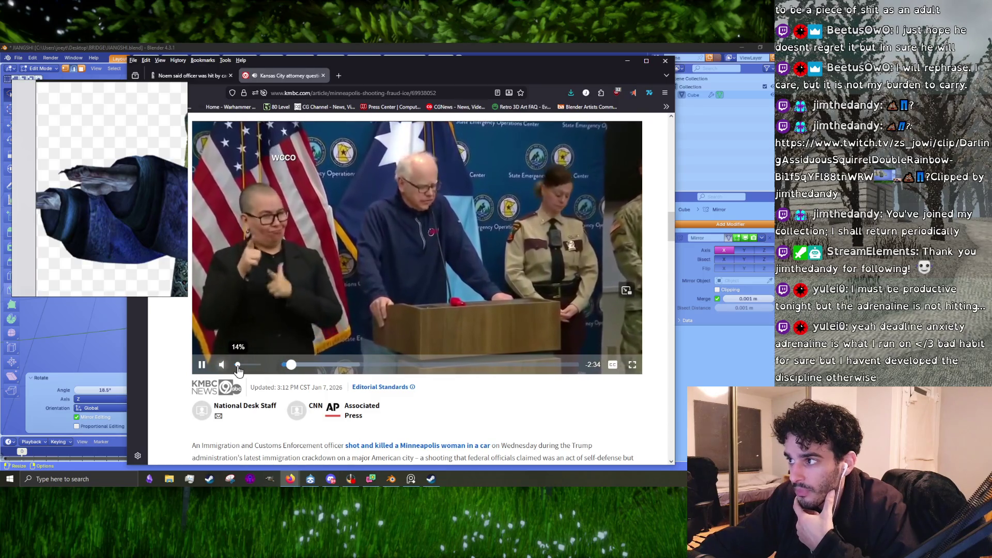
click(239, 369)
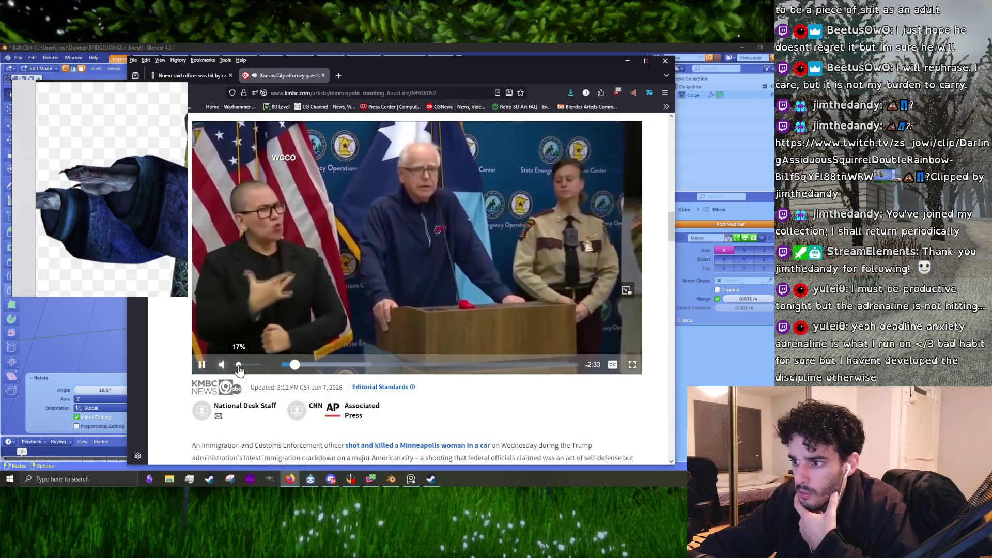
click(239, 366)
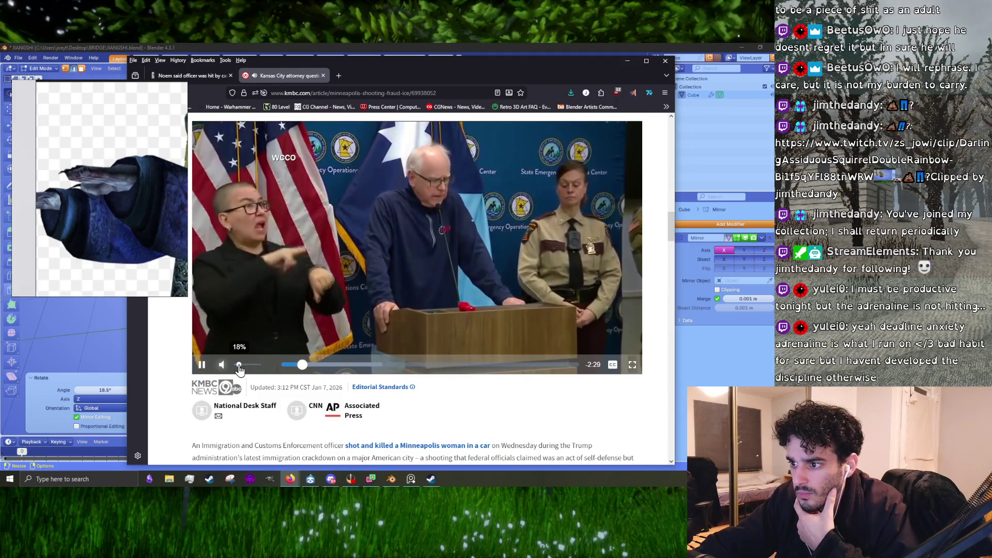
click(241, 366)
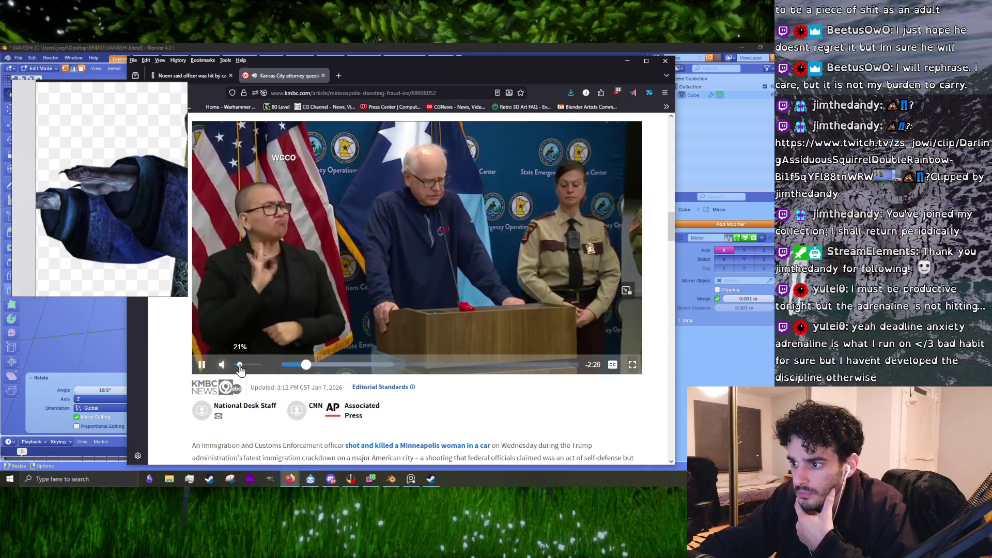
click(239, 365)
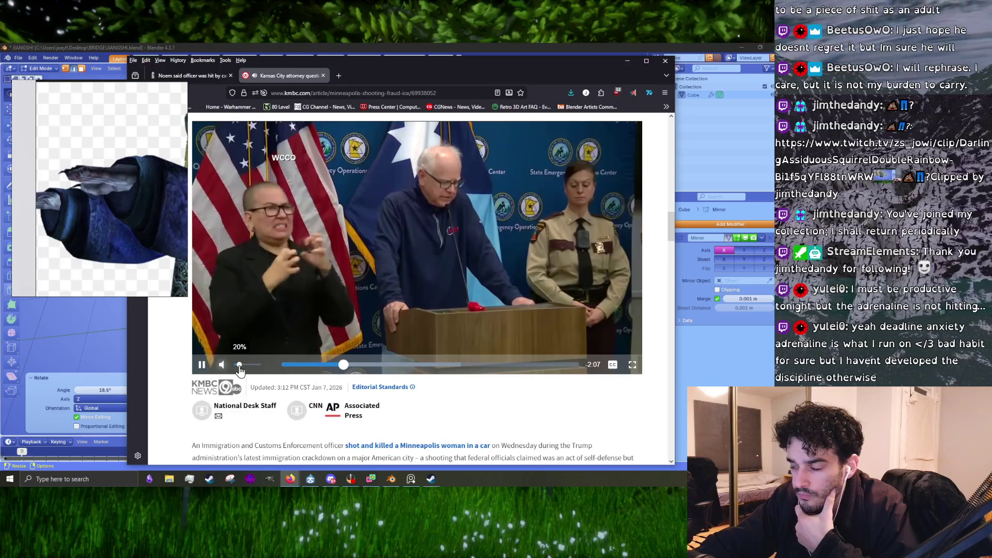
scroll(down, 3)
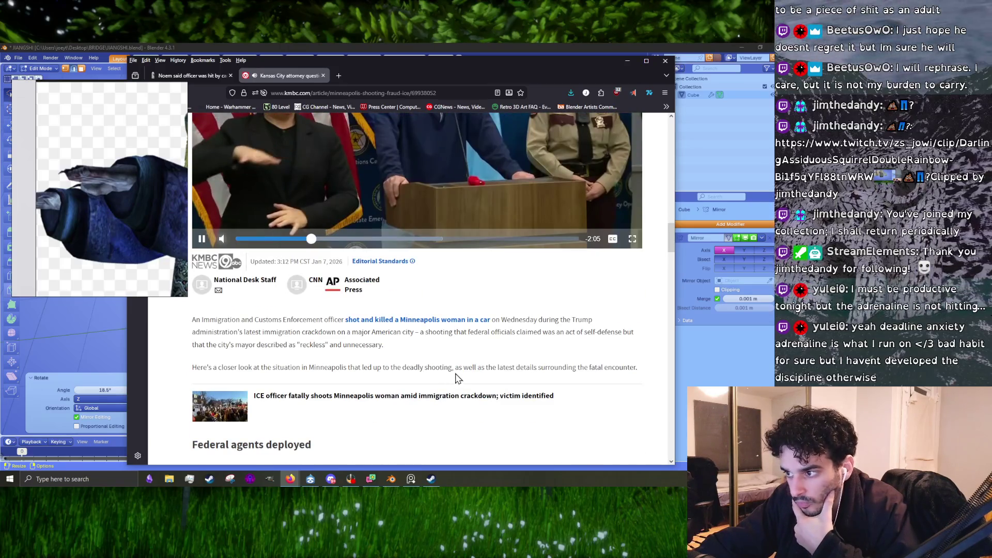
scroll(up, 3)
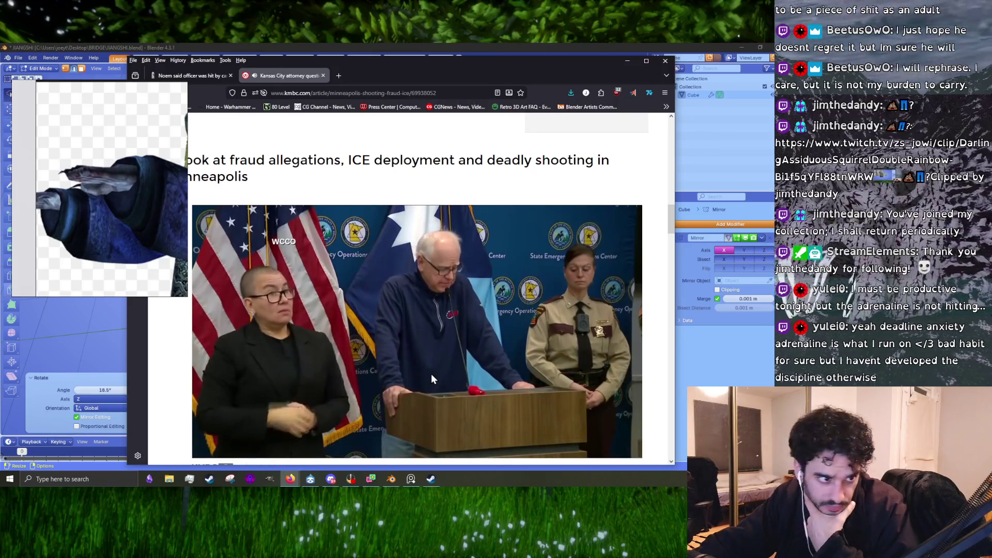
scroll(down, 3)
mouse_move(239, 406)
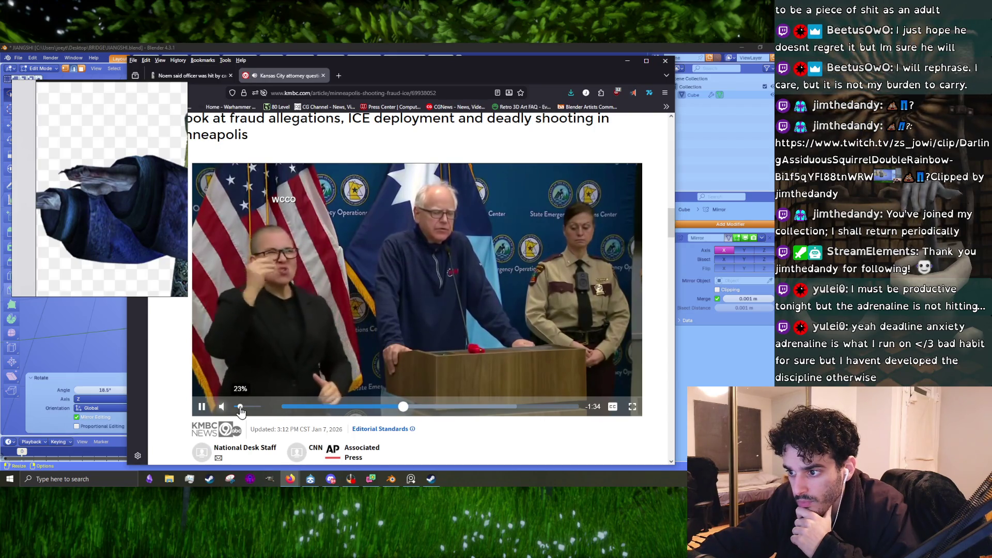
drag(241, 412, 243, 412)
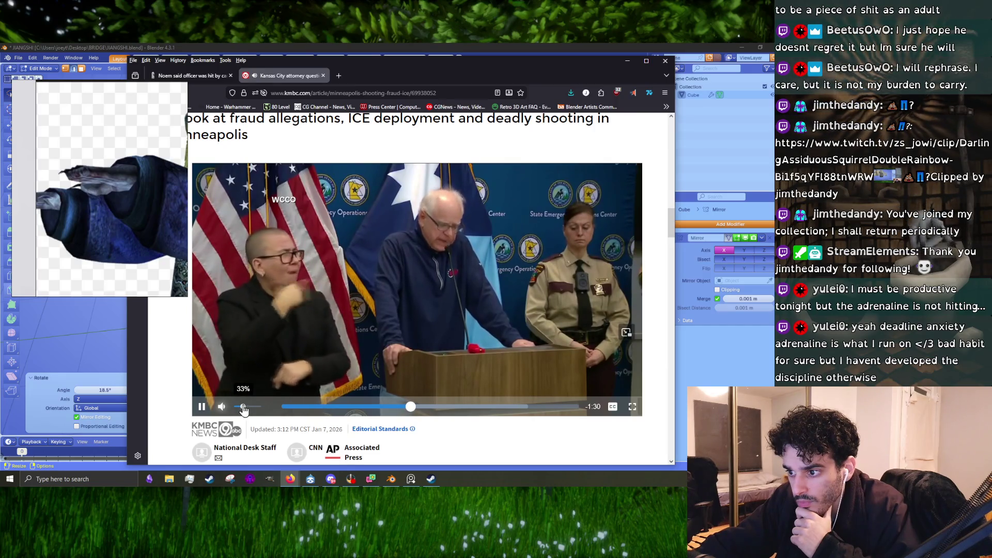